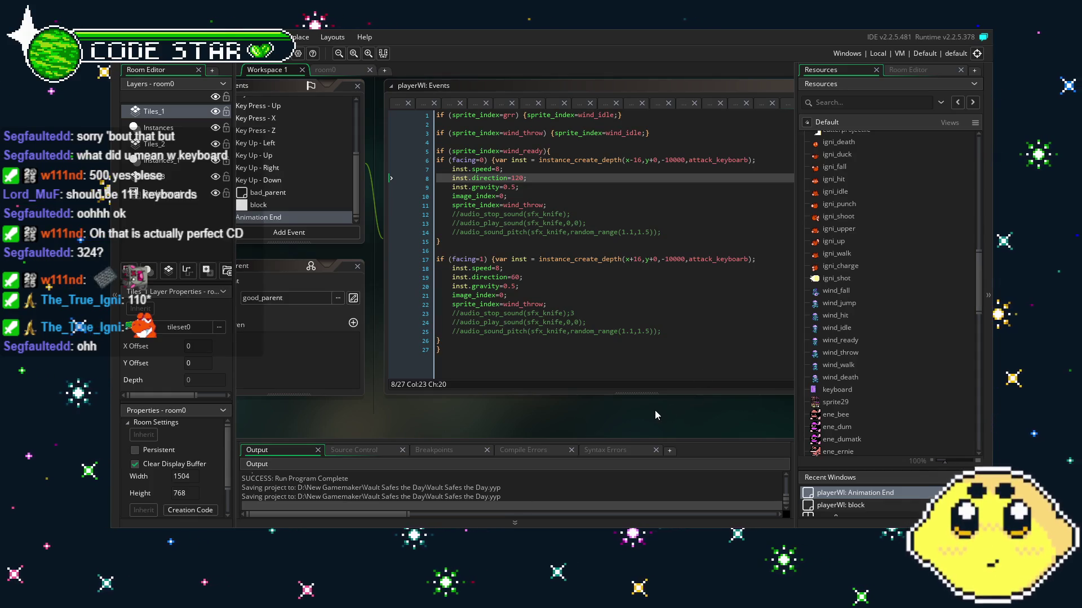
# Review the Animation End code and pan the workspace over to the playerWI object.
pyautogui.moveTo(655, 410); pyautogui.dragTo(620, 409)
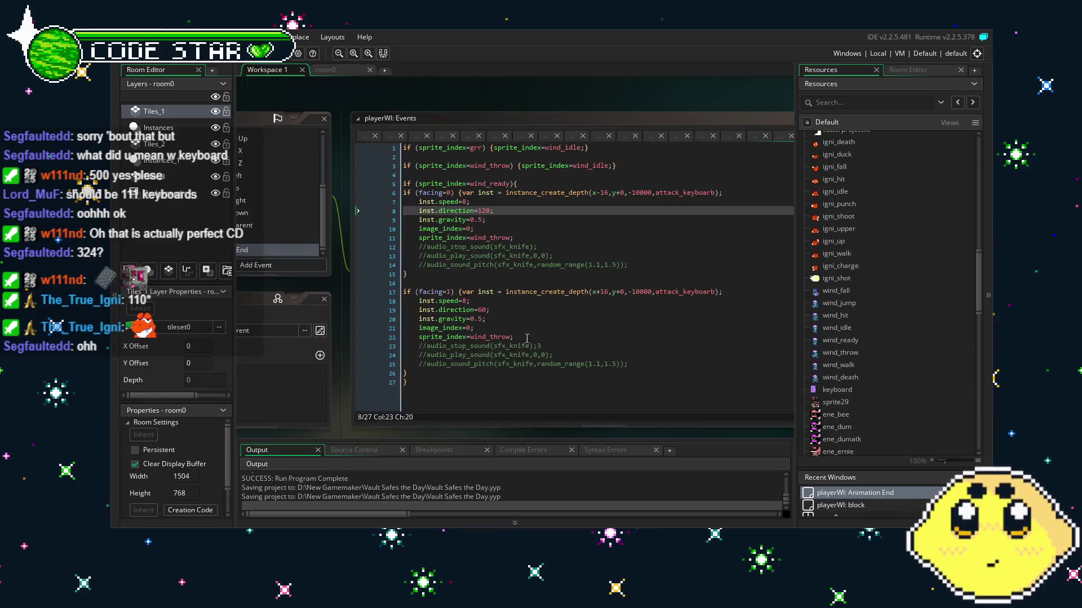
pyautogui.click(567, 313)
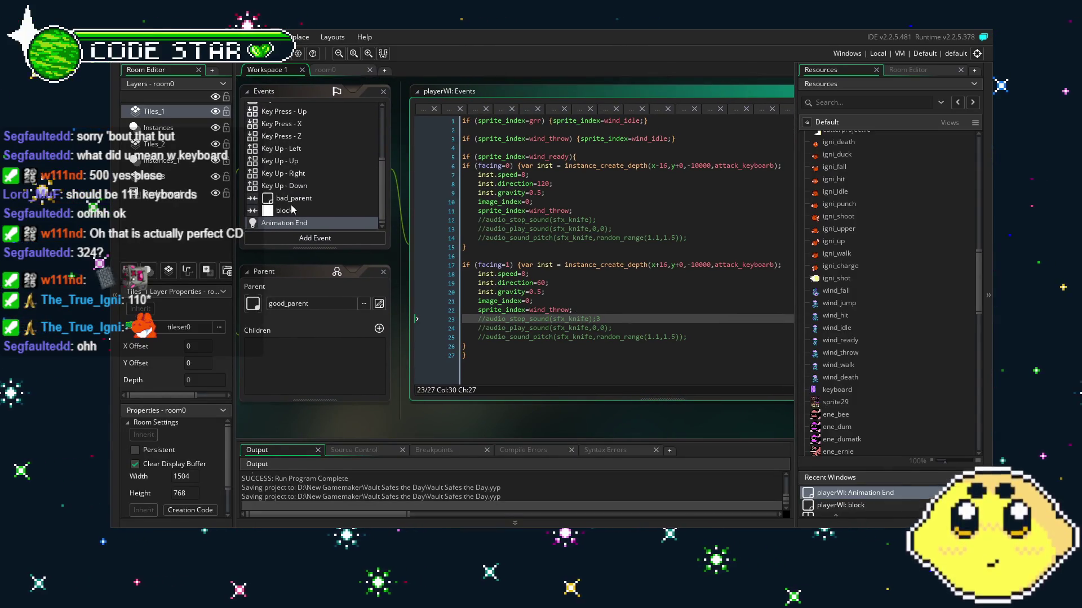
pyautogui.scroll(5, 293, 169)
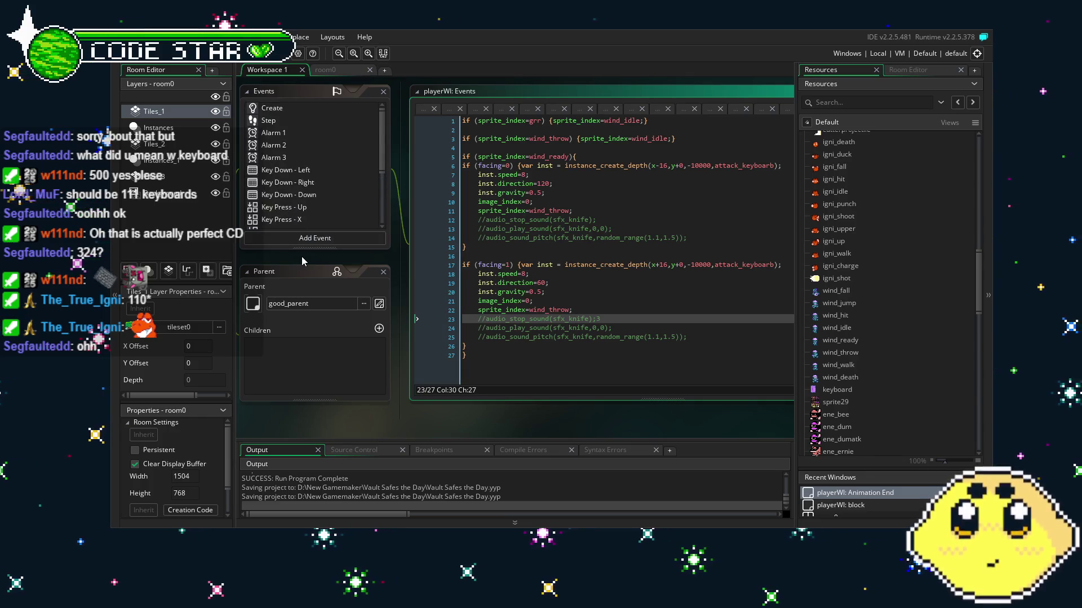
pyautogui.click(356, 184)
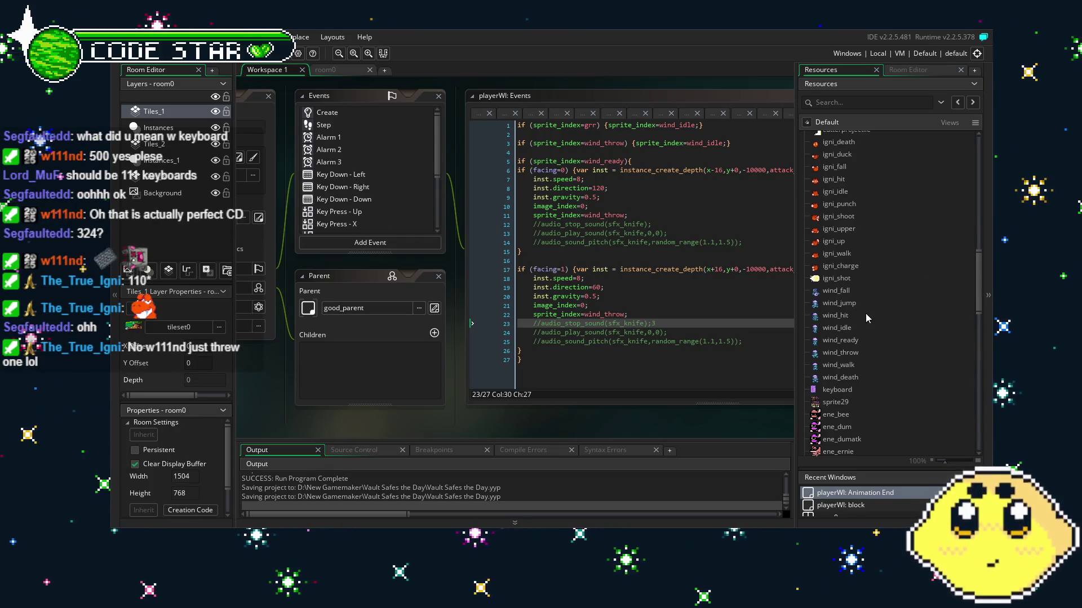
pyautogui.scroll(-2, 865, 313)
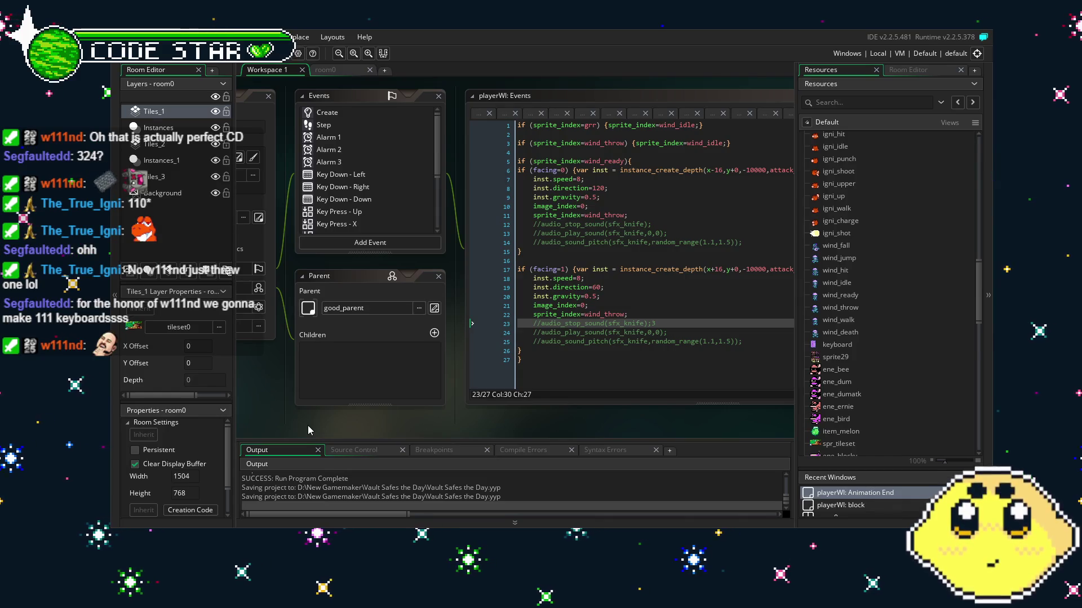
pyautogui.scroll(-5, 877, 387)
pyautogui.scroll(5, 880, 391)
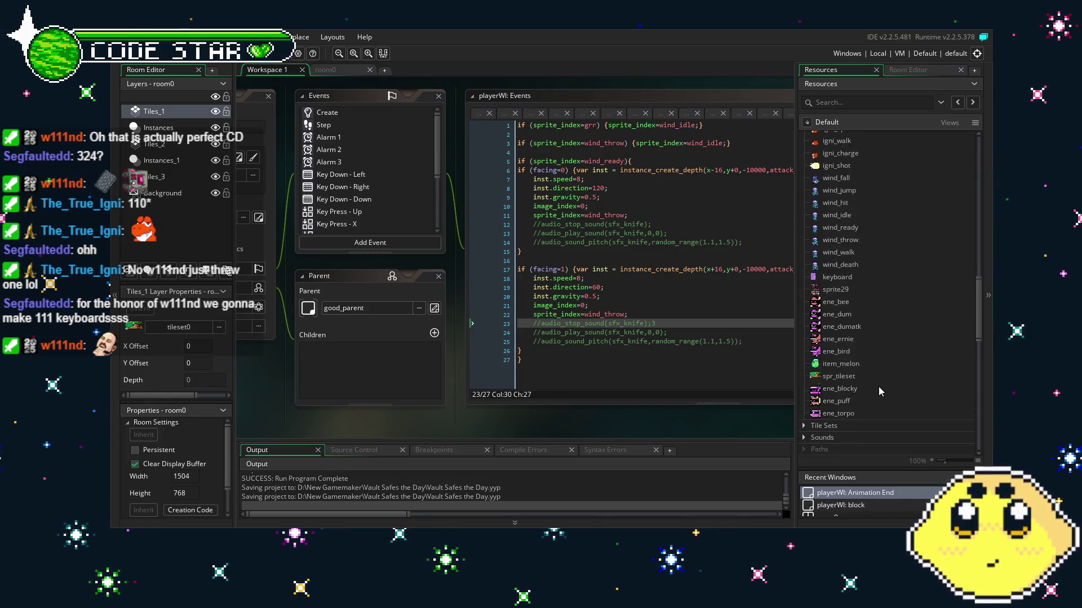
pyautogui.scroll(5, 877, 387)
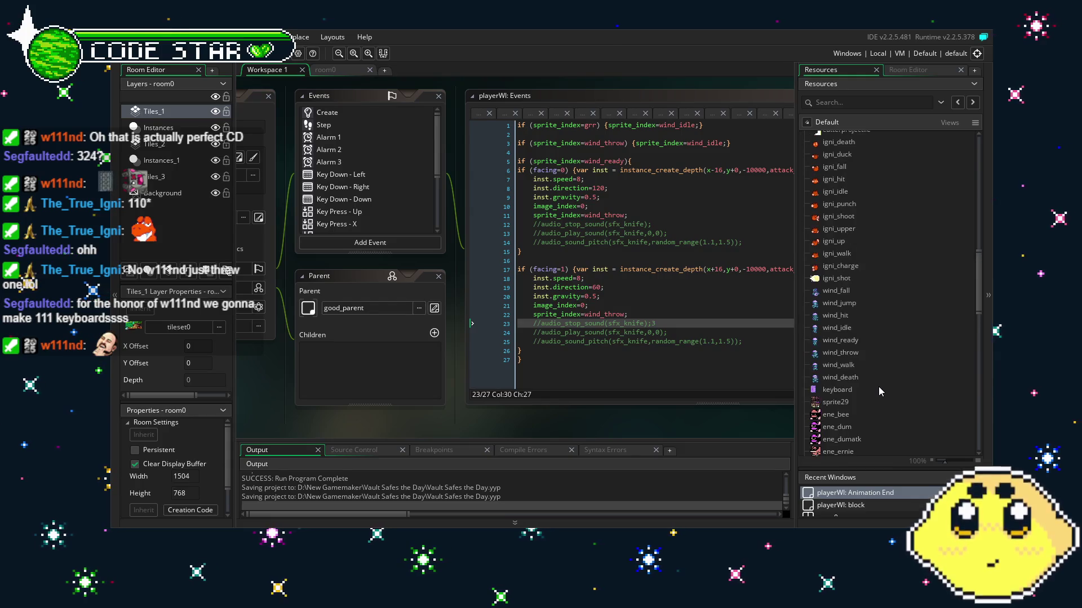
pyautogui.scroll(-4, 877, 386)
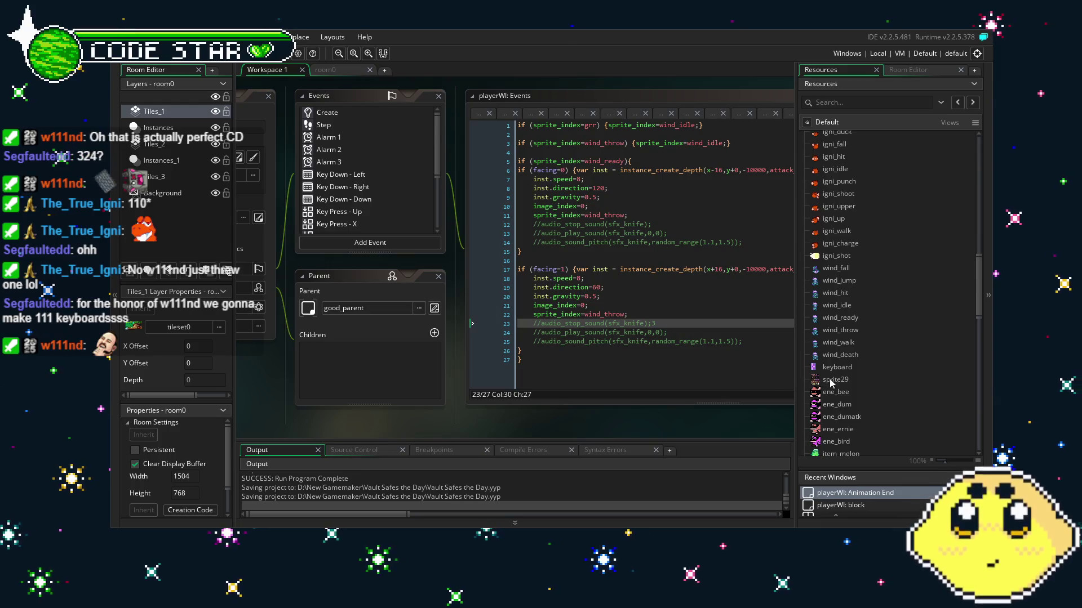
pyautogui.hscroll(-3, 697, 401)
pyautogui.moveTo(697, 401); pyautogui.dragTo(709, 398)
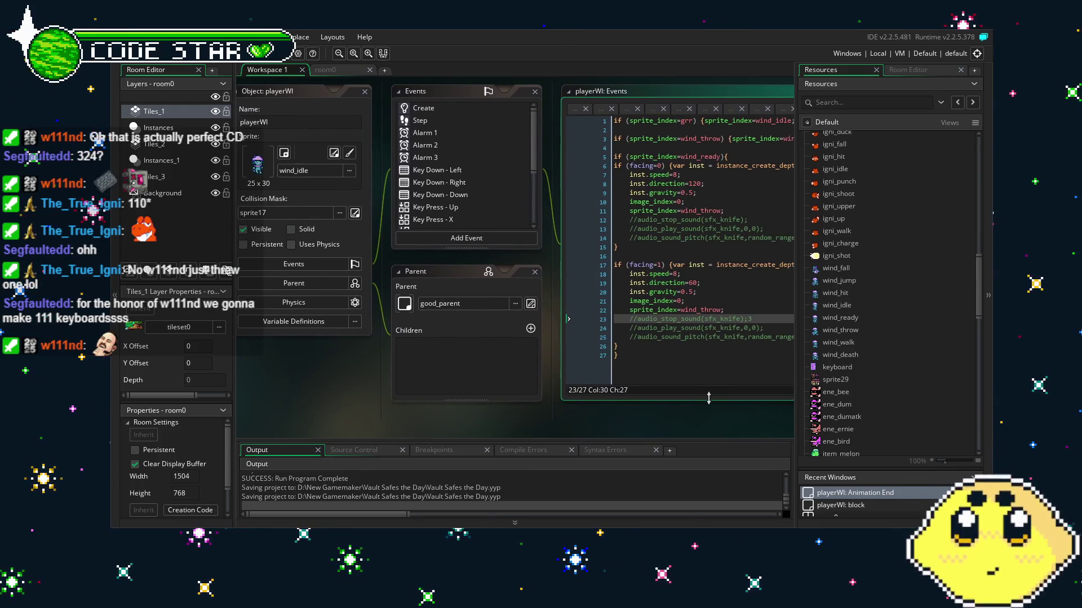
# Show playerWI's Create event code with chr_run=2, chr_jump=4, chr_gravity=0.10 and chr_size=1.
pyautogui.click(453, 107)
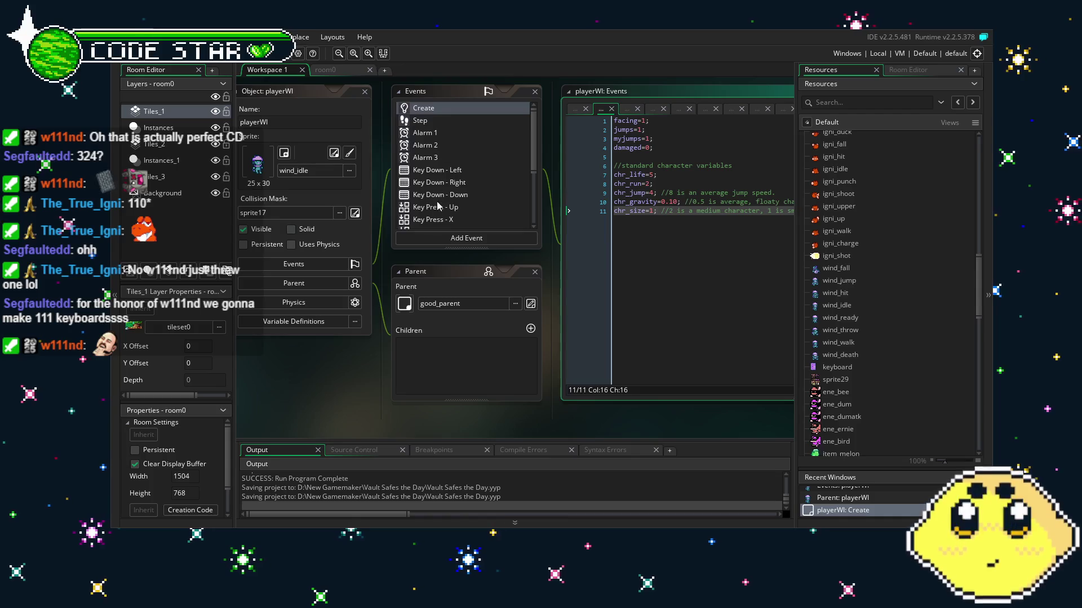
pyautogui.scroll(-1, 389, 393)
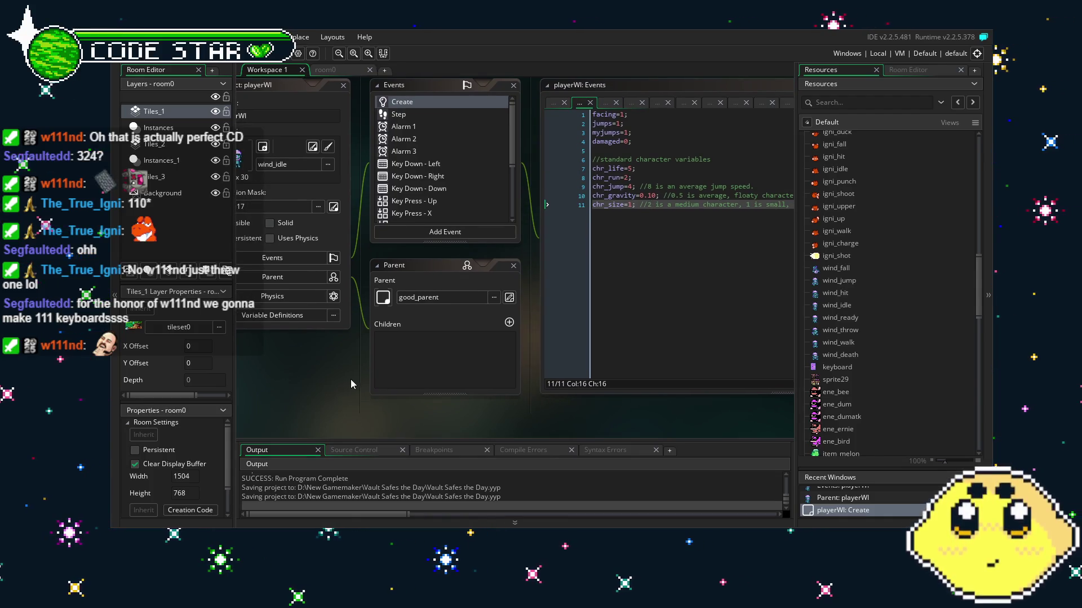
pyautogui.scroll(1, 350, 380)
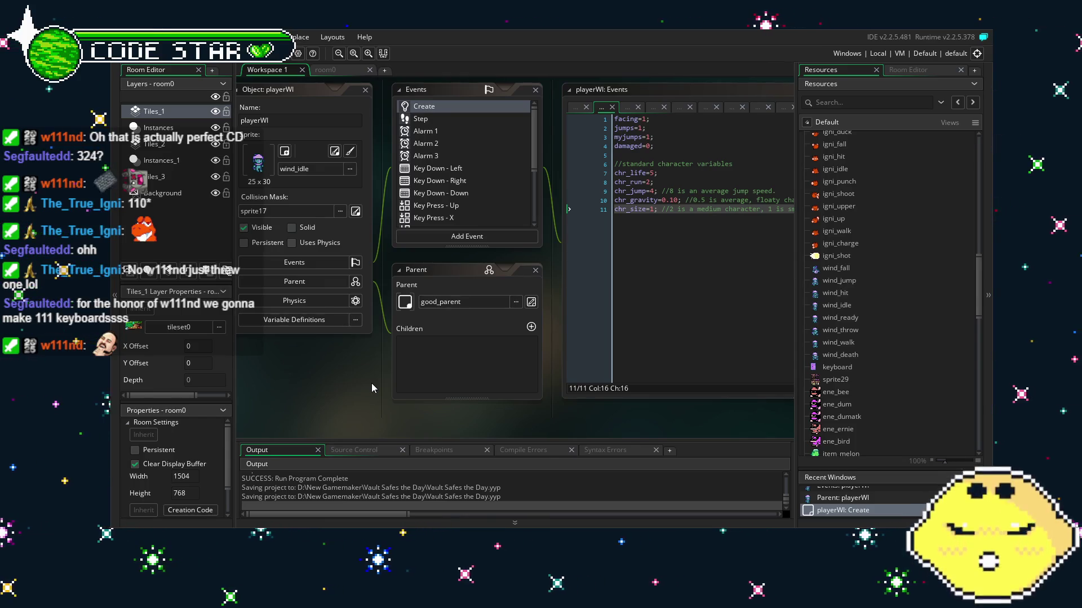
pyautogui.hscroll(-2, 346, 377)
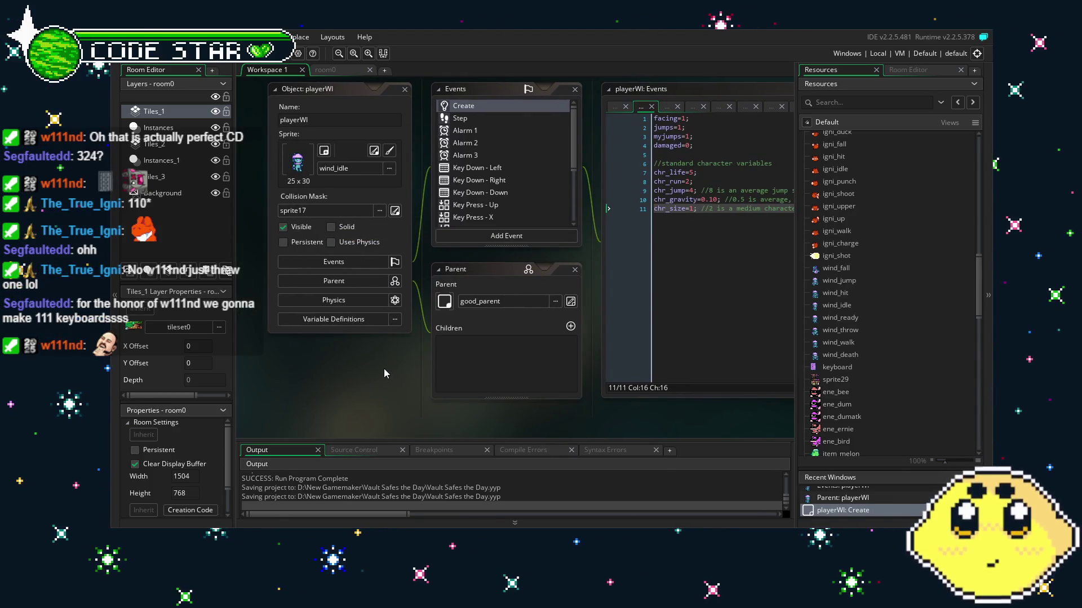
pyautogui.moveTo(380, 367); pyautogui.dragTo(368, 365)
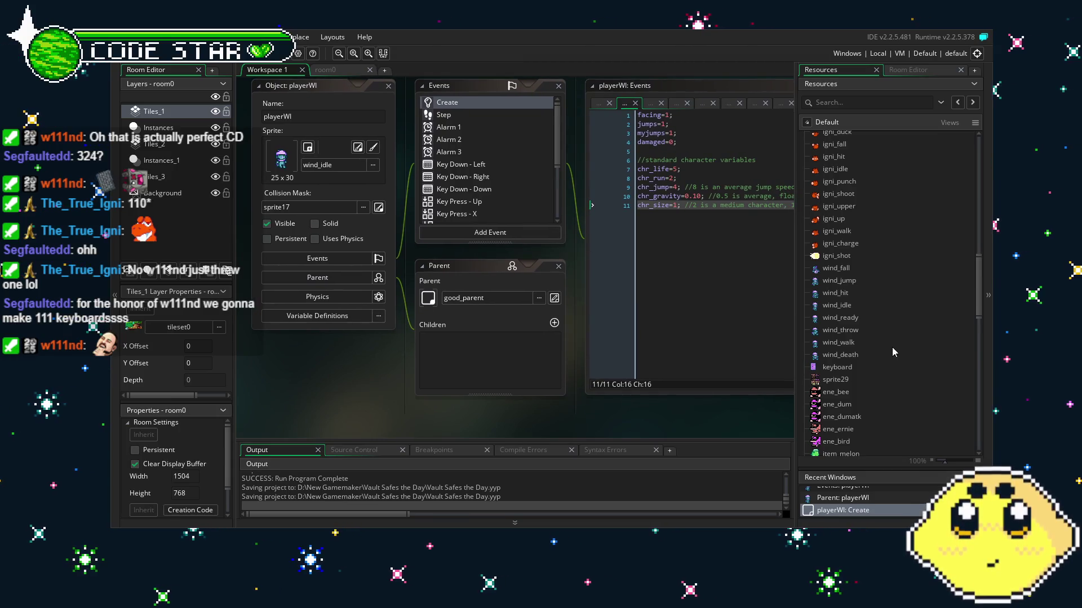
pyautogui.scroll(-2, 891, 348)
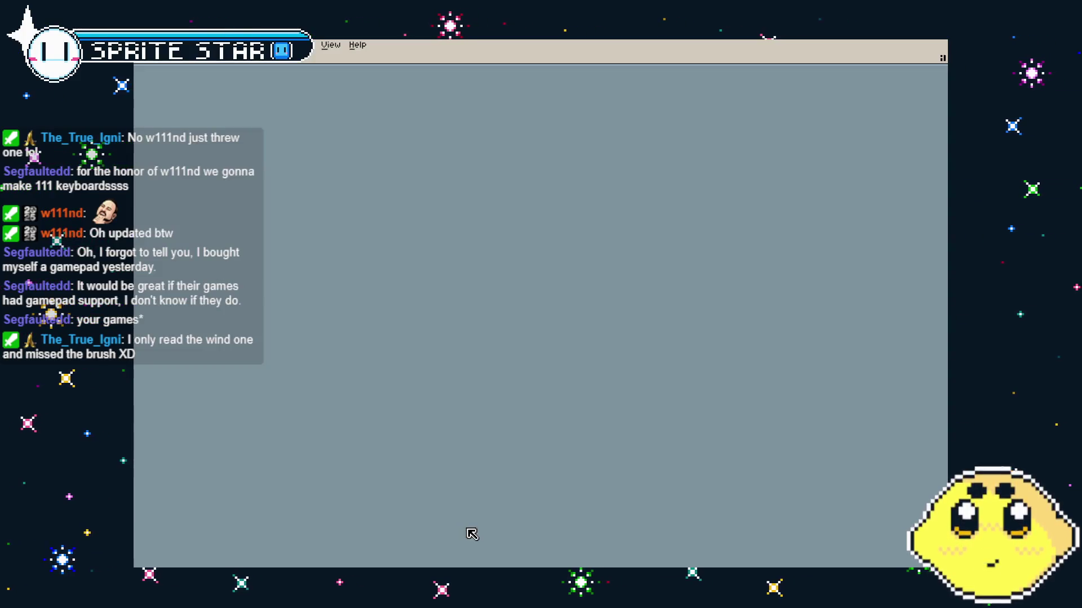
# Reopen wind.aseprite from the recent files list.
pyautogui.click(145, 44)
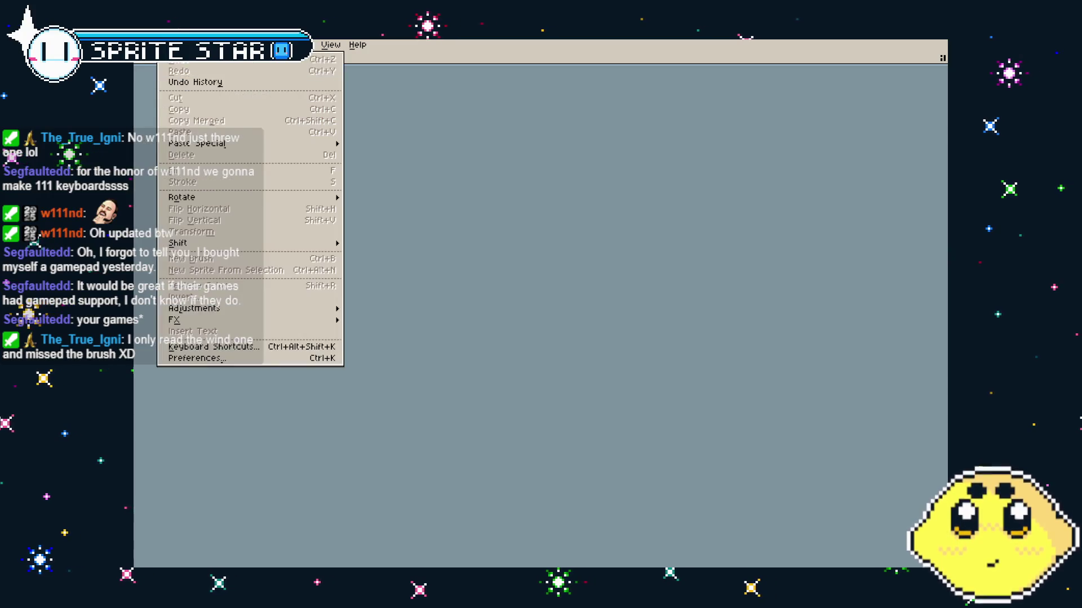
pyautogui.moveTo(144, 44)
pyautogui.moveTo(180, 82)
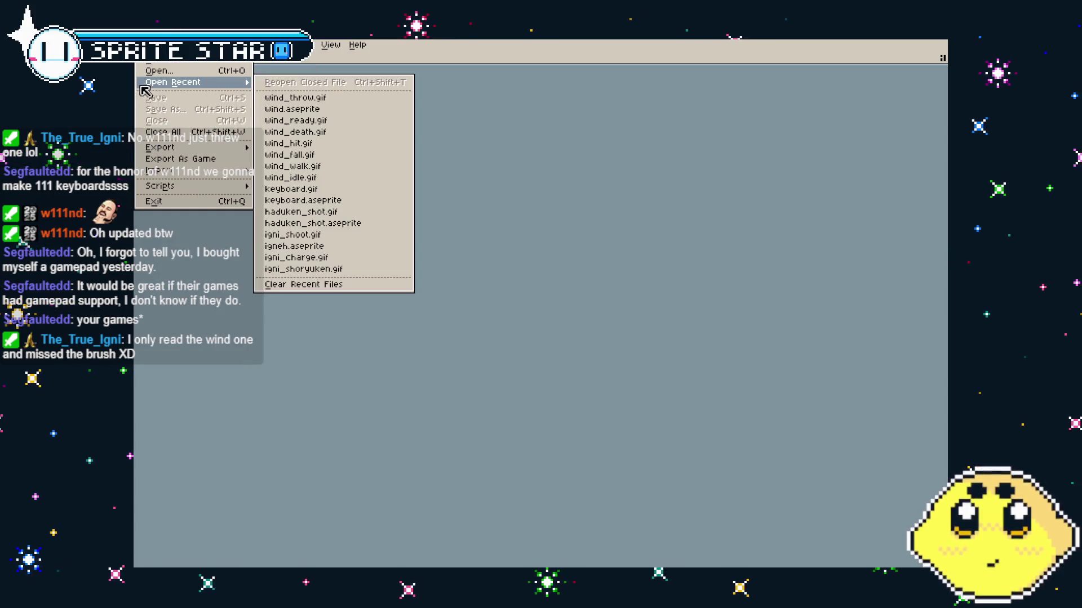
pyautogui.click(332, 109)
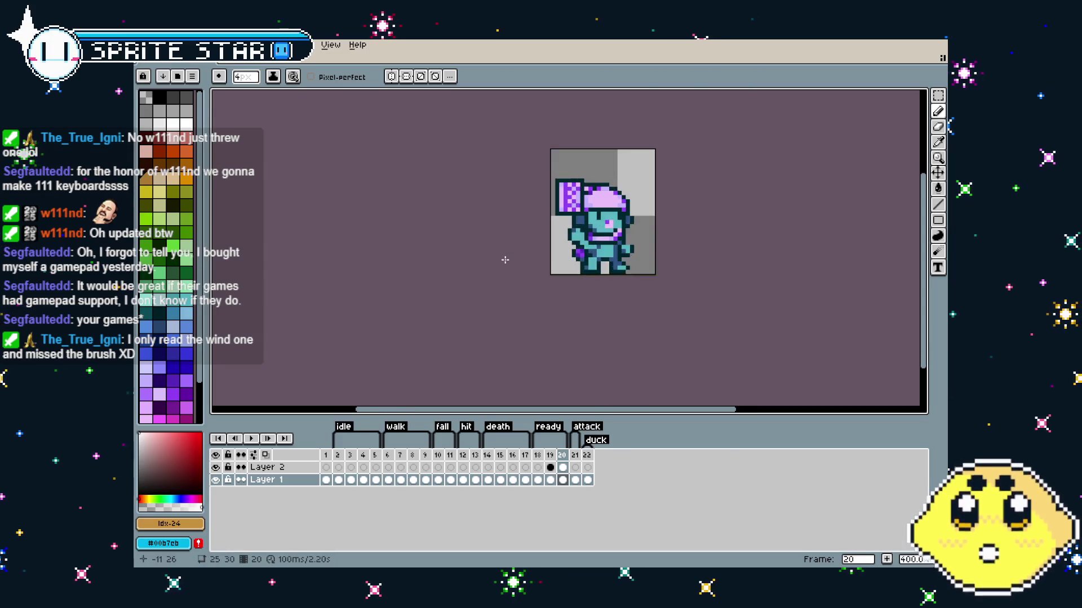
pyautogui.scroll(1, 459, 268)
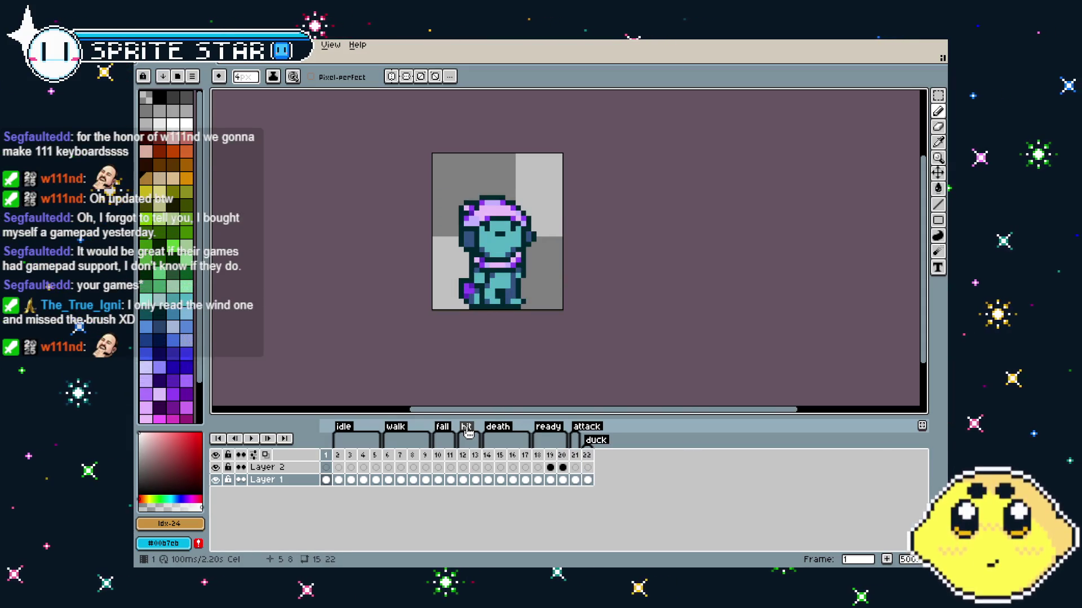
# Add a new 'lookup' tag on frame 1 and save wind.aseprite.
pyautogui.rightClick(328, 457)
pyautogui.click(366, 498)
pyautogui.write('lookup')
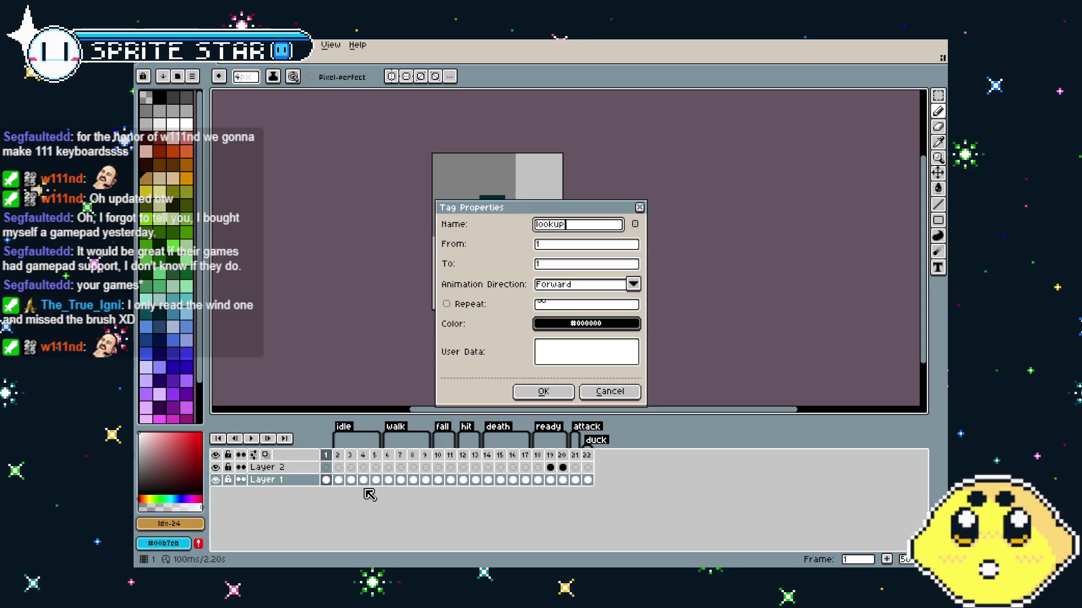
pyautogui.press('Return')
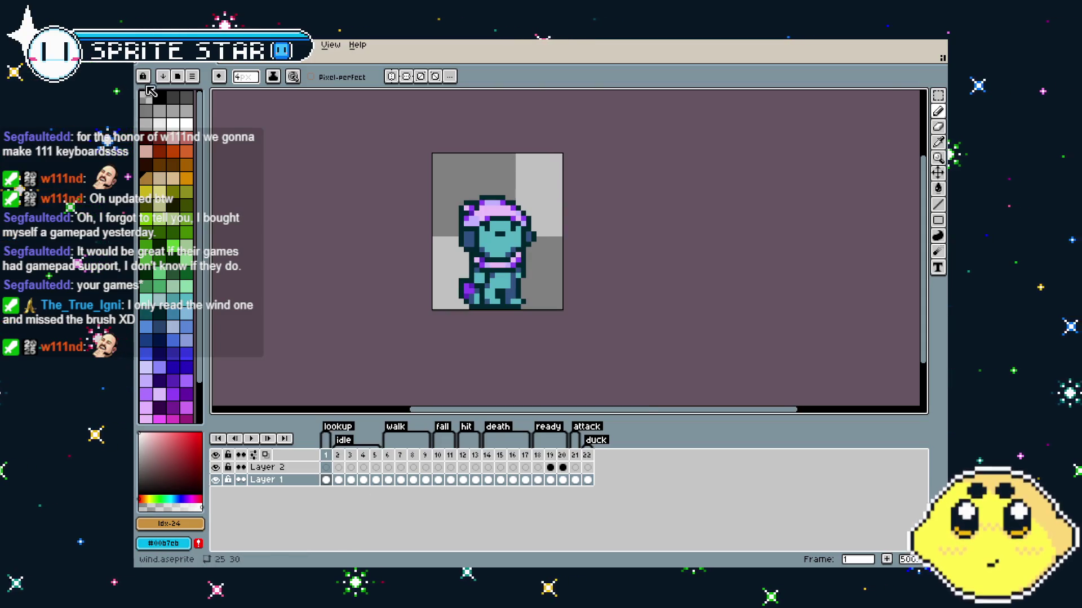
pyautogui.hotkey('ctrl', 's')
pyautogui.click(143, 45)
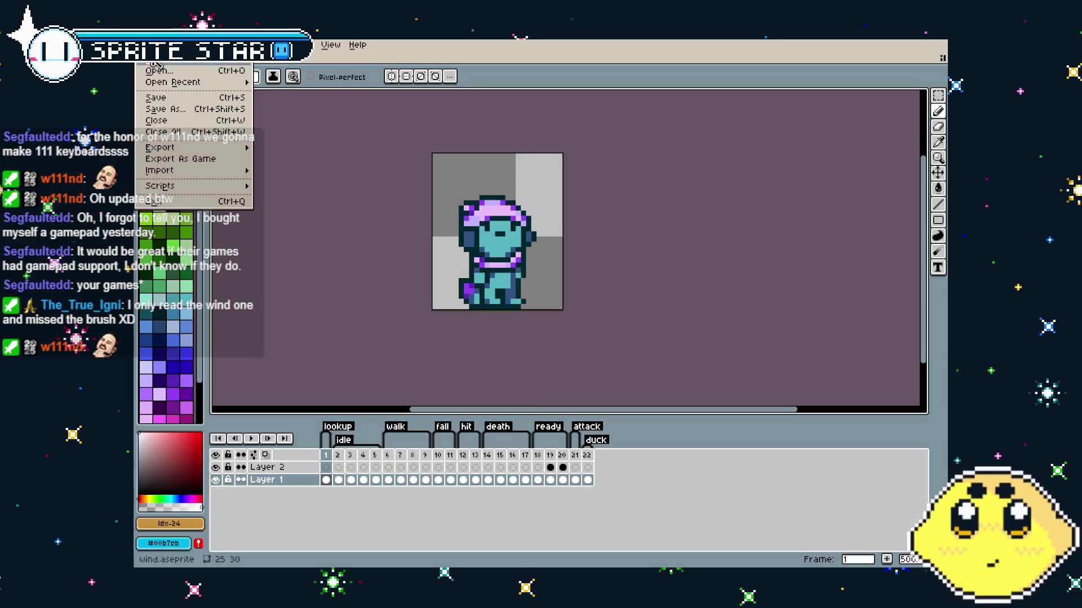
# Export with Frames set to Tag: lookup, name the output wind_up, and accept the looping GIF options.
pyautogui.moveTo(237, 161)
pyautogui.click(290, 145)
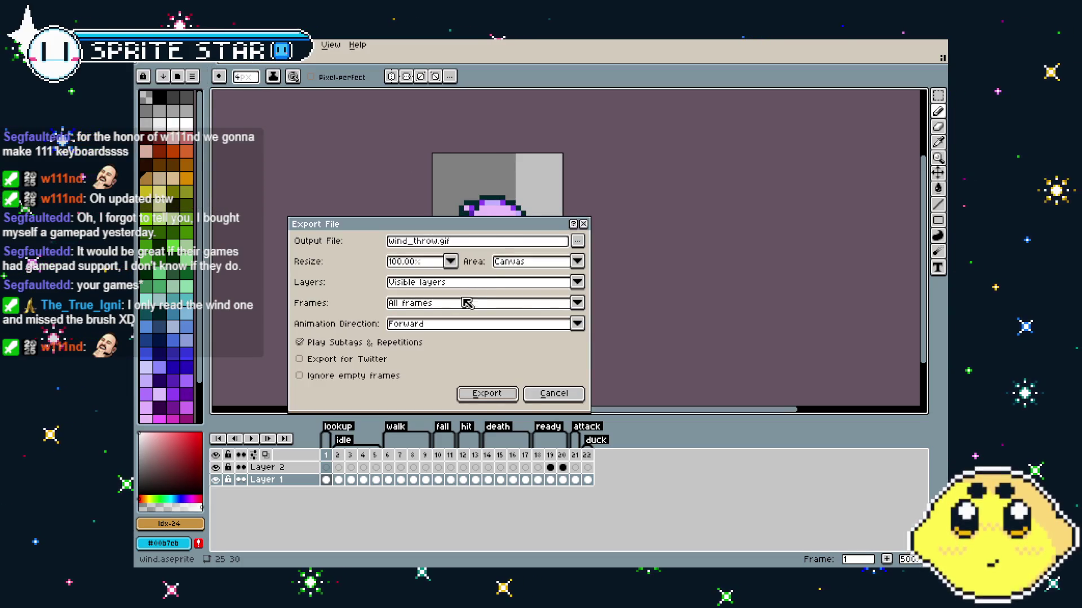
pyautogui.click(434, 304)
pyautogui.click(442, 339)
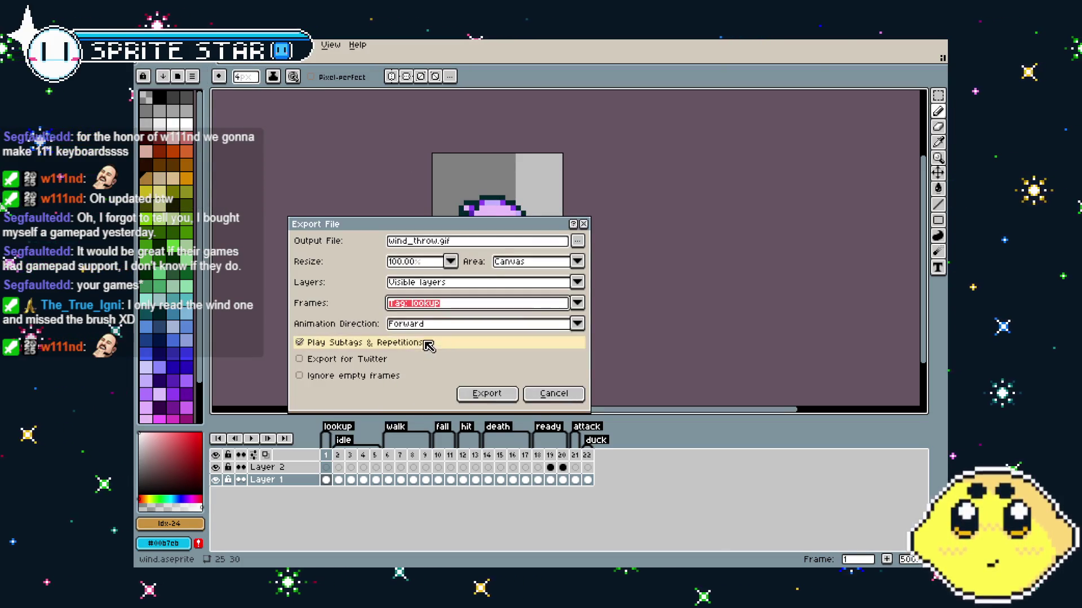
pyautogui.click(498, 396)
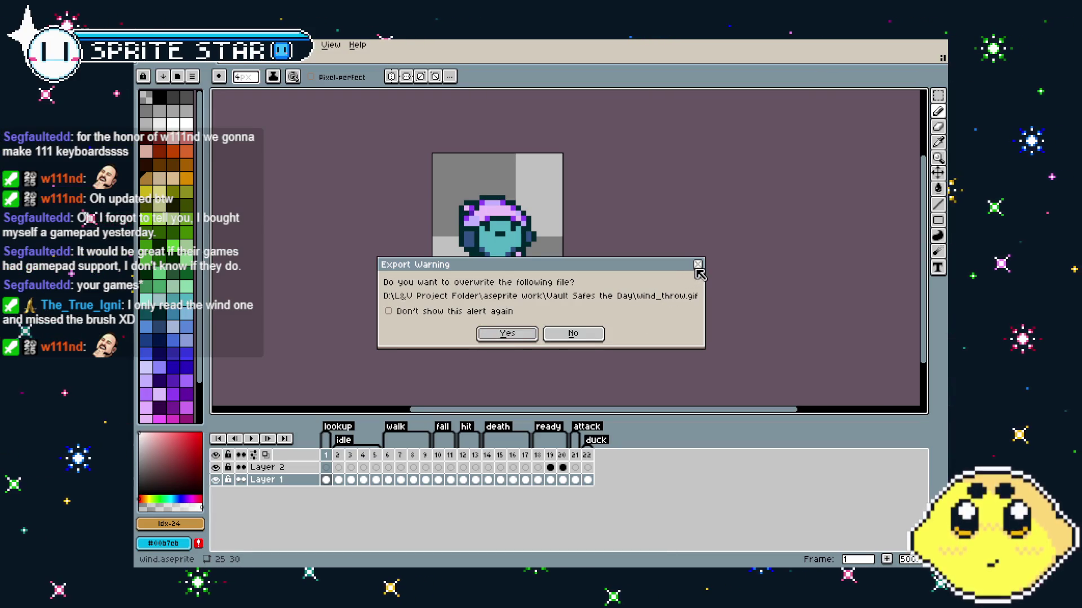
pyautogui.click(573, 334)
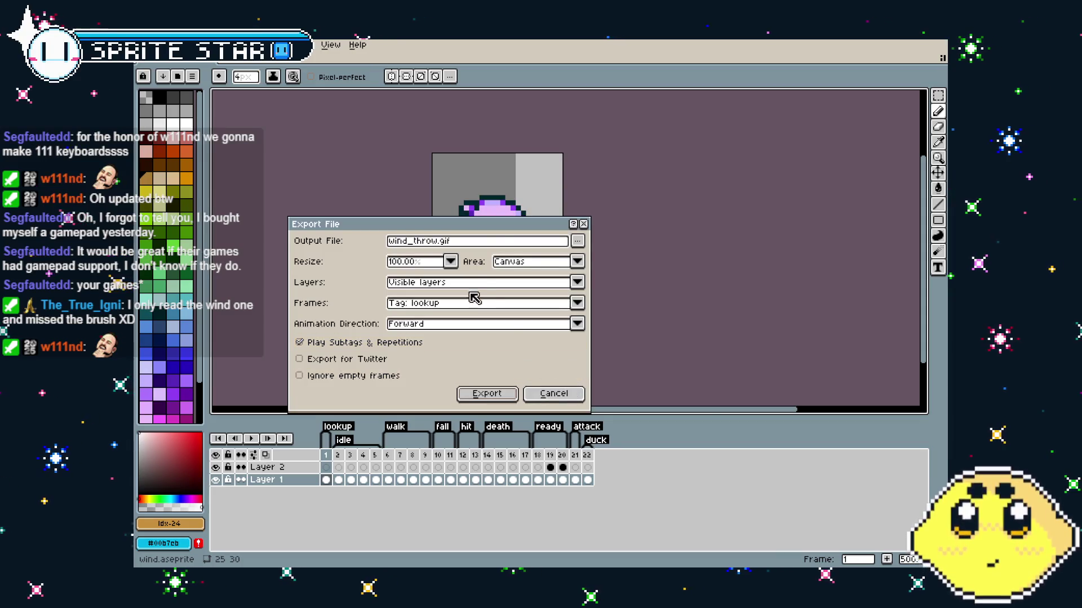
pyautogui.click(489, 242)
pyautogui.write('wind_up')
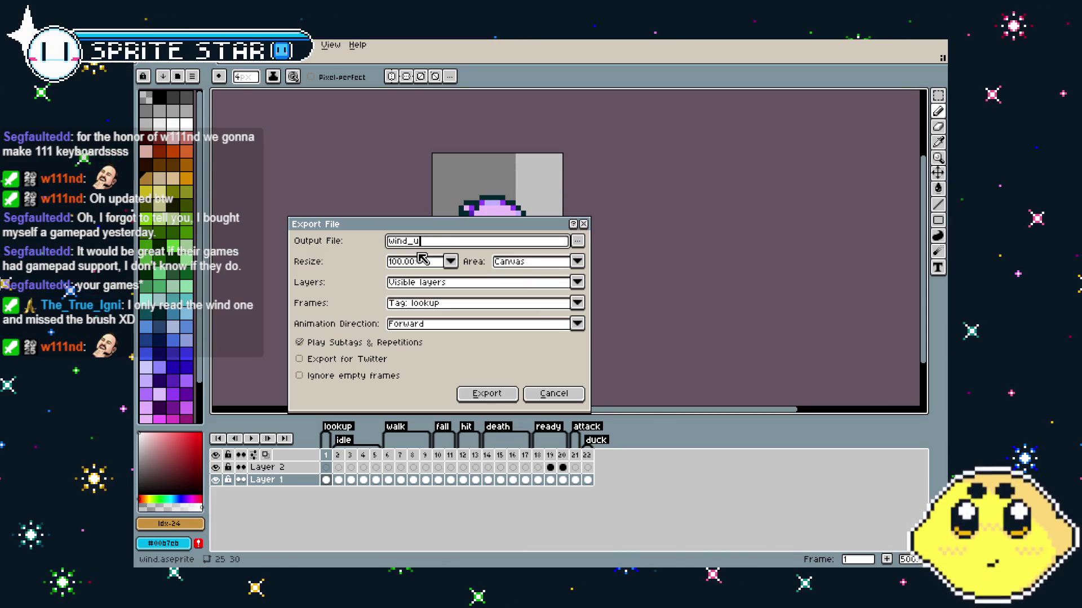
pyautogui.click(483, 393)
pyautogui.click(509, 369)
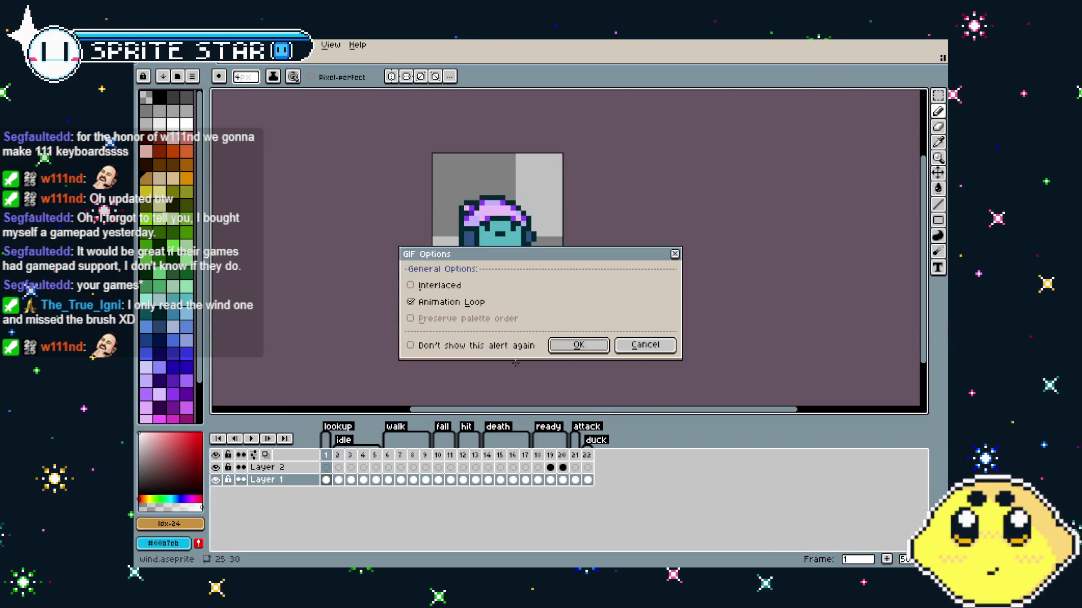
pyautogui.click(579, 345)
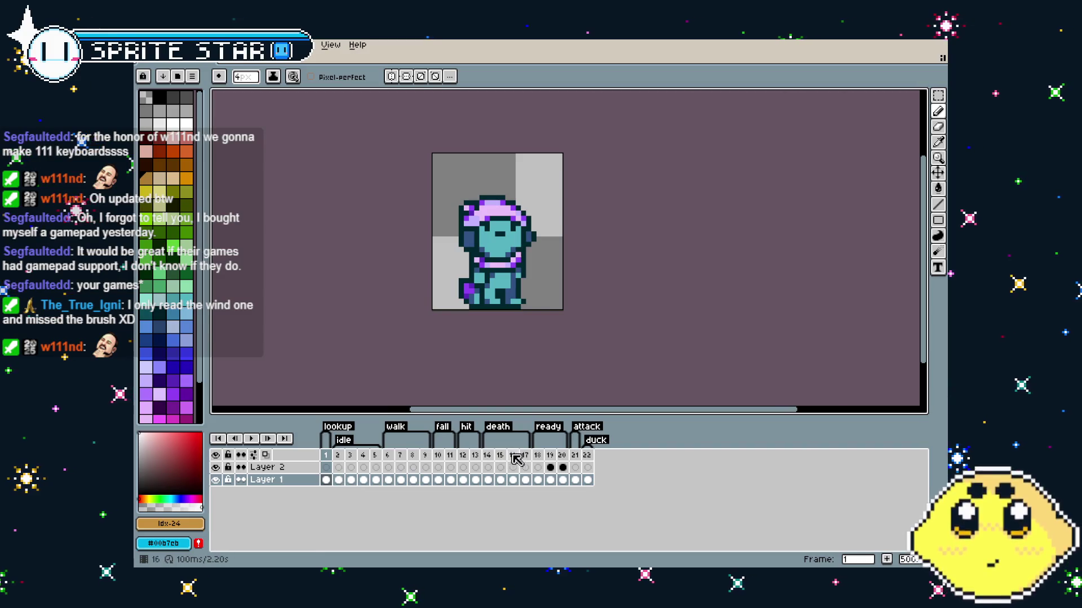
# Select frame 22, the duck pose, in the timeline.
pyautogui.moveTo(552, 464); pyautogui.dragTo(584, 463)
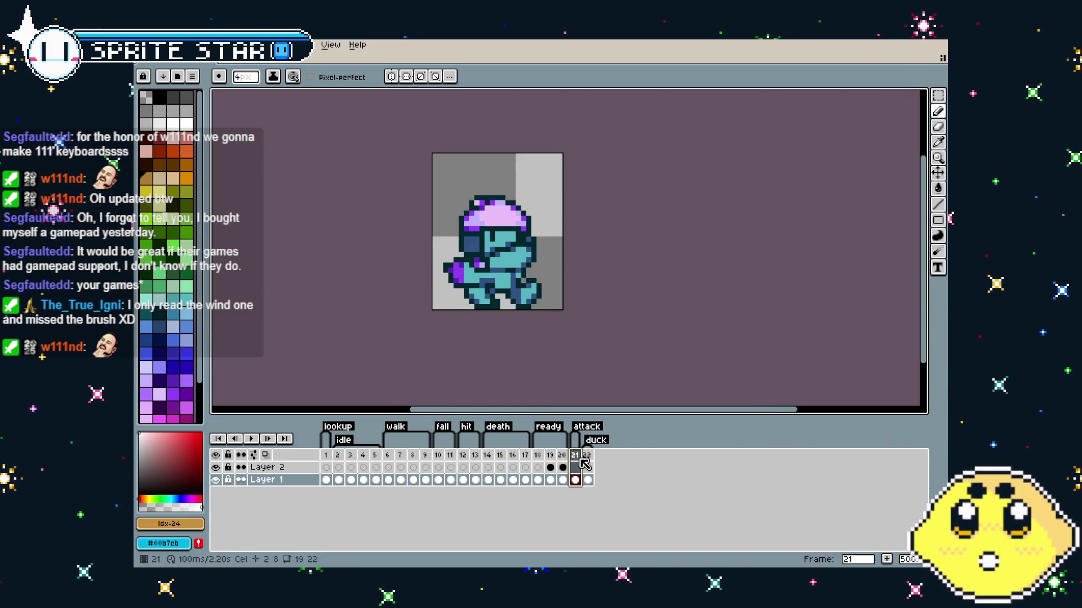
pyautogui.click(574, 466)
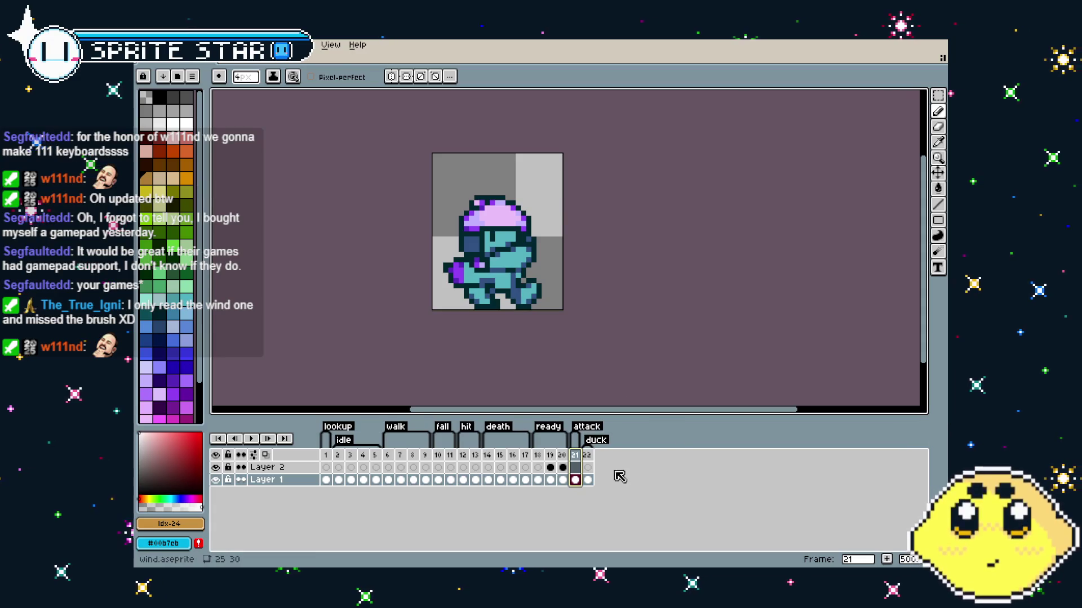
pyautogui.click(588, 455)
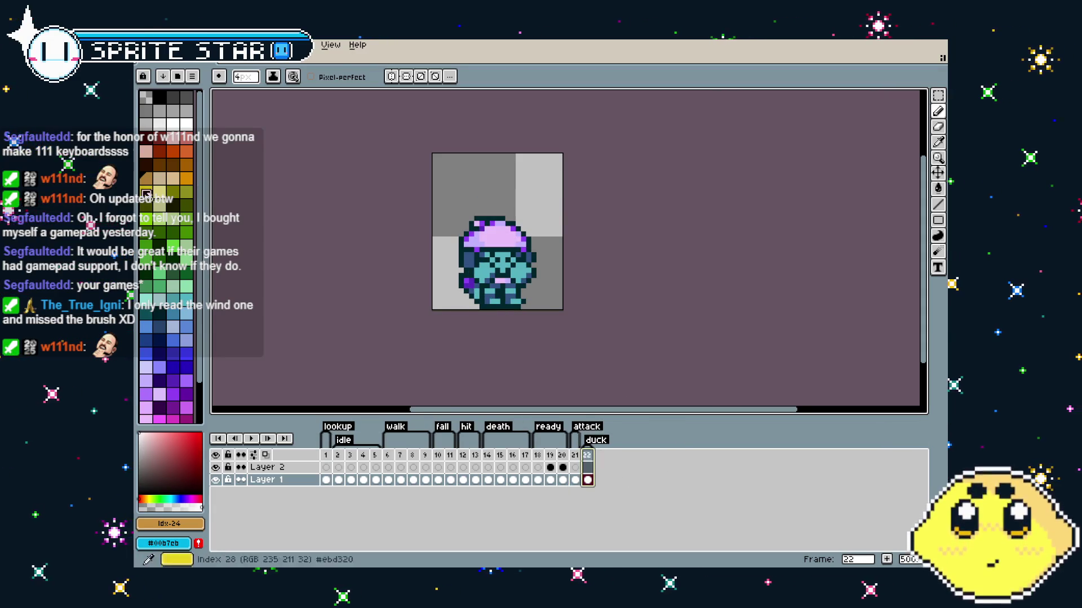
# Export only the duck-tagged frames under the name wind_duck.gif.
pyautogui.click(144, 45)
pyautogui.moveTo(169, 145)
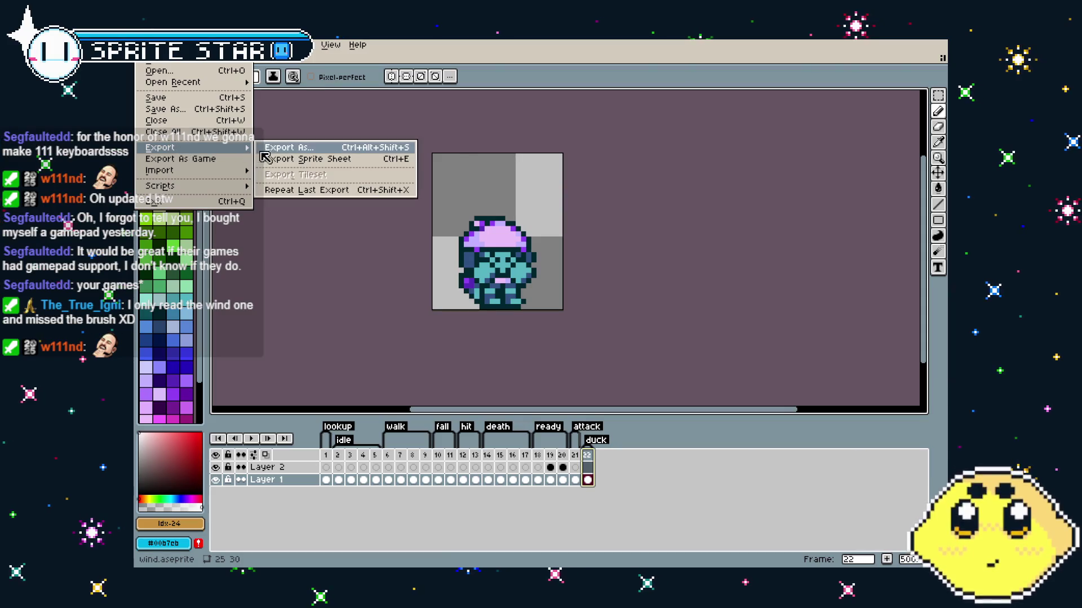
pyautogui.click(294, 149)
pyautogui.click(442, 304)
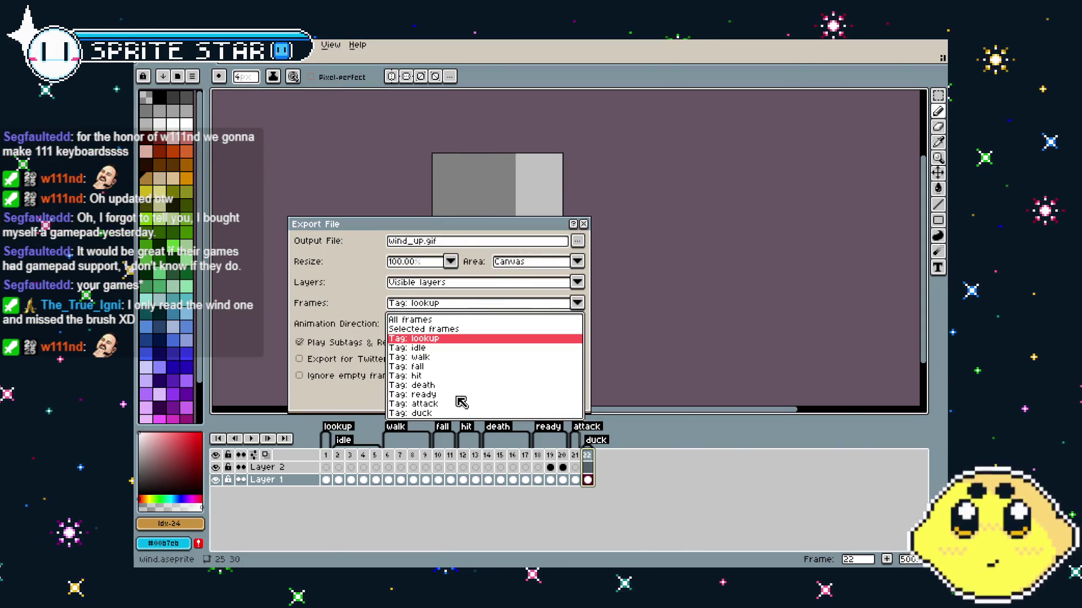
pyautogui.click(458, 414)
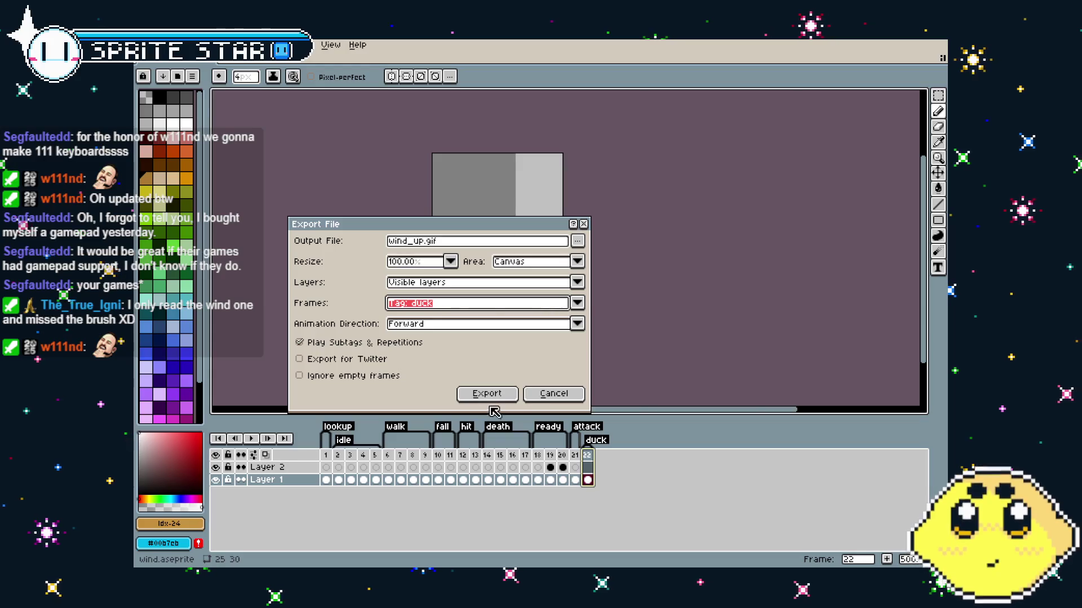
pyautogui.moveTo(459, 240); pyautogui.dragTo(414, 245)
pyautogui.write('duck')
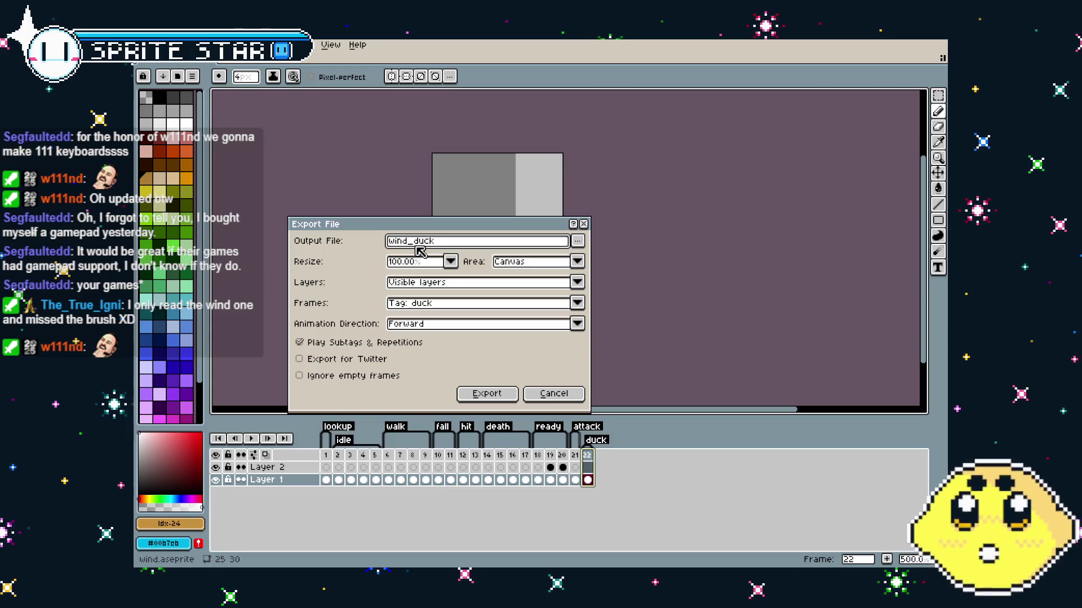
pyautogui.press('Return')
pyautogui.press('Return')
pyautogui.press('Return')
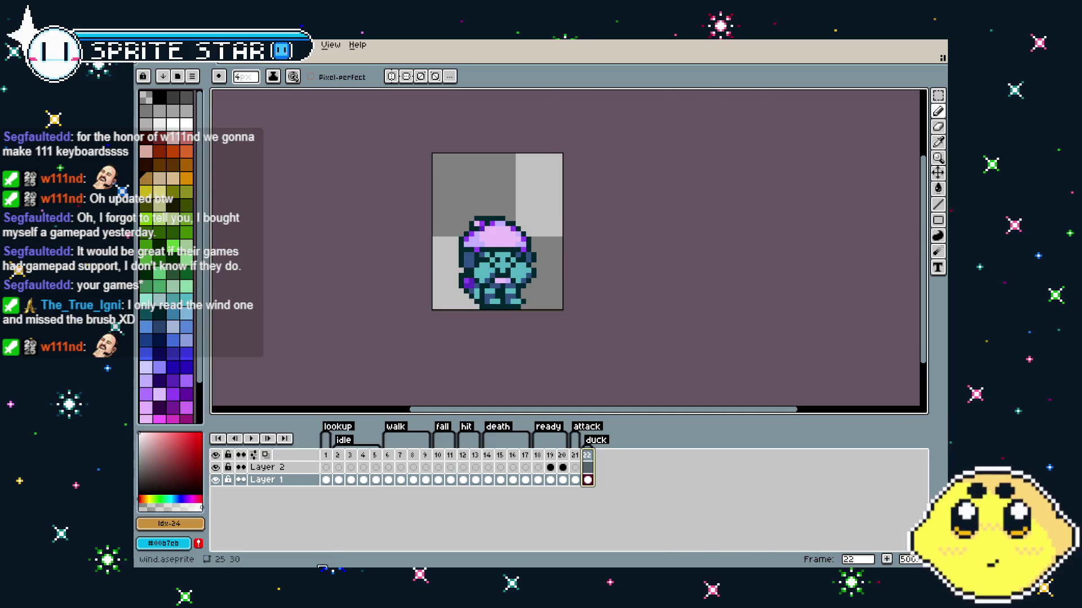
pyautogui.click(147, 44)
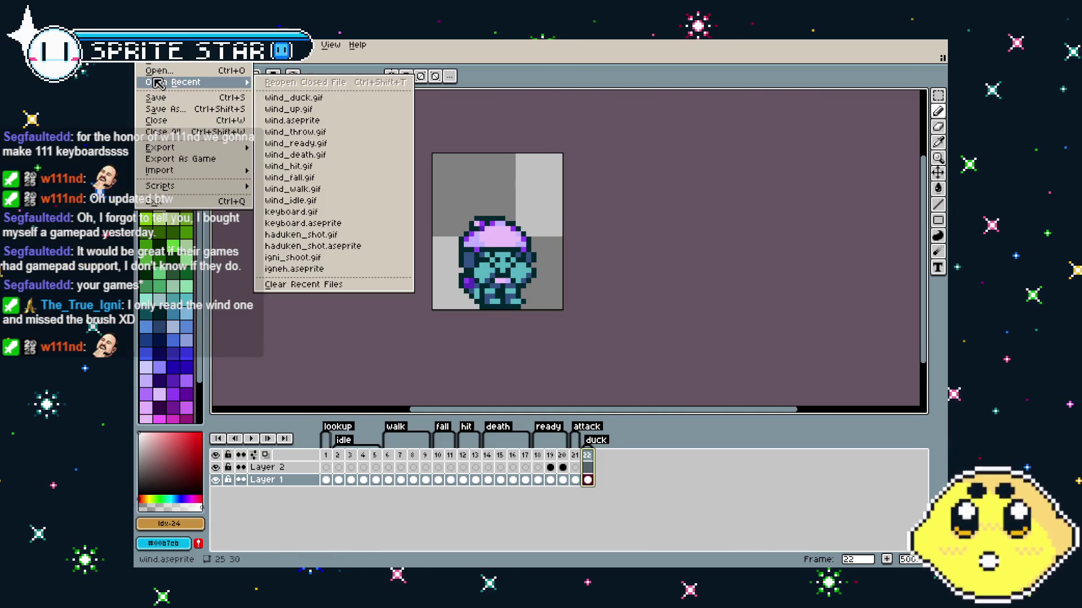
# Open brush.aseprite from the file browser.
pyautogui.click(160, 72)
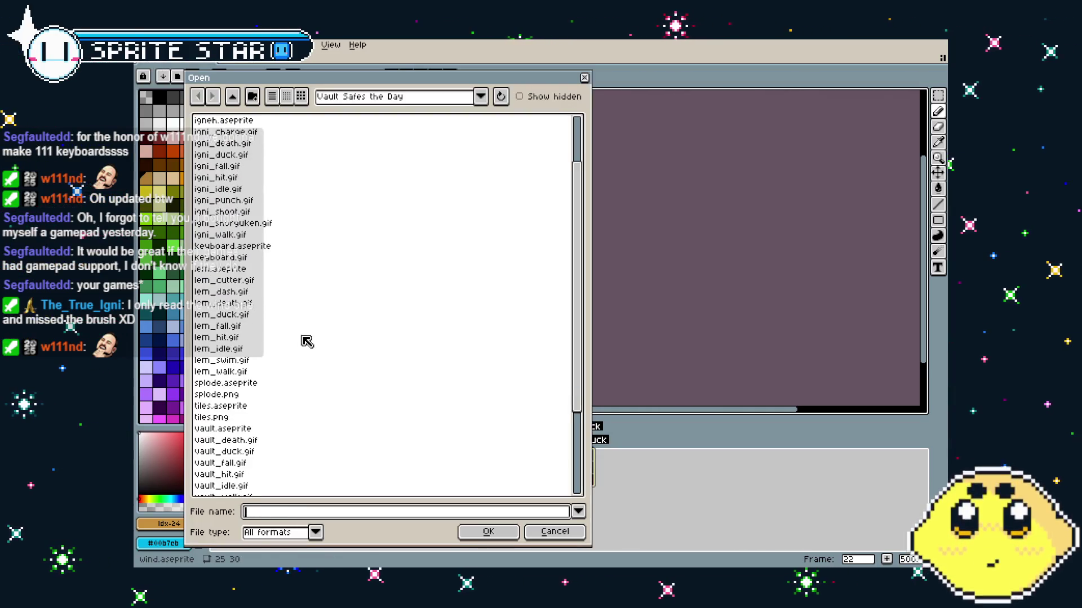
pyautogui.doubleClick(236, 120)
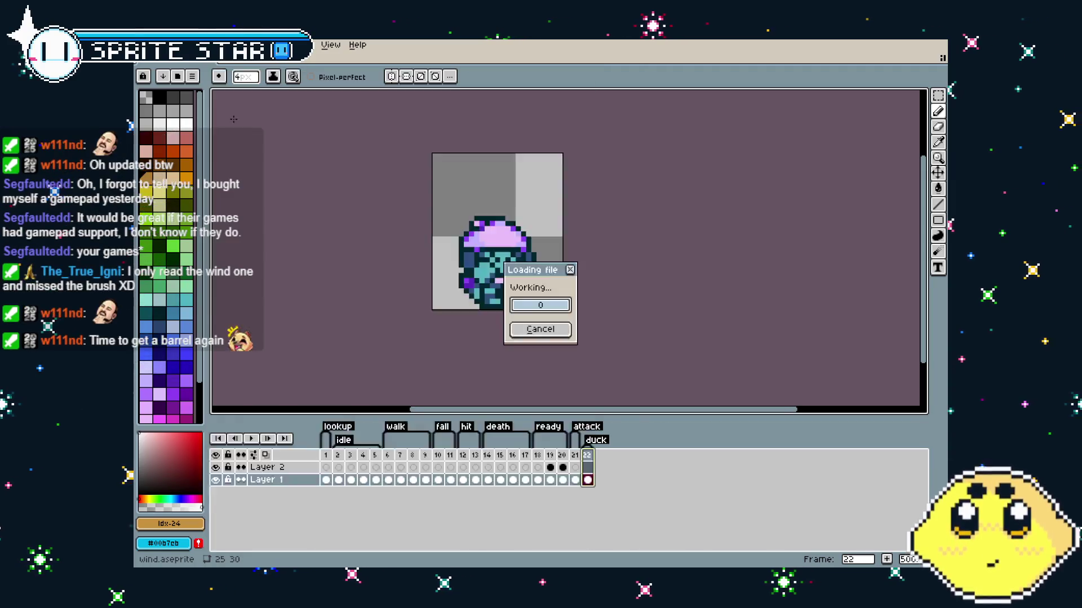
pyautogui.scroll(3, 579, 333)
# Step through the three brush frames, play the animation, then stop playback.
pyautogui.press('Right')
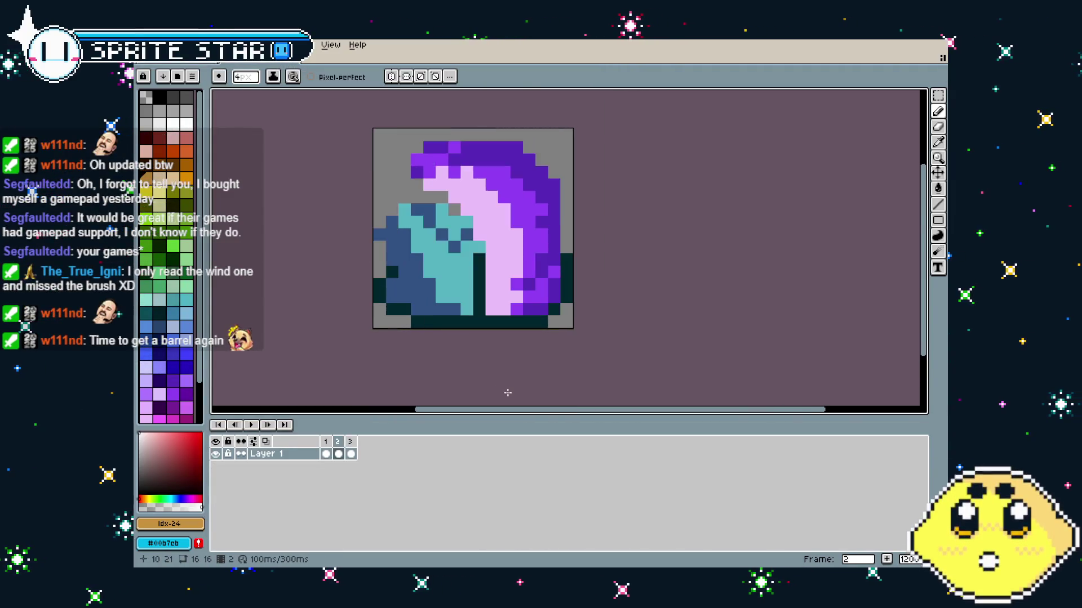
pyautogui.press('Right')
pyautogui.press('Left')
pyautogui.press('Left')
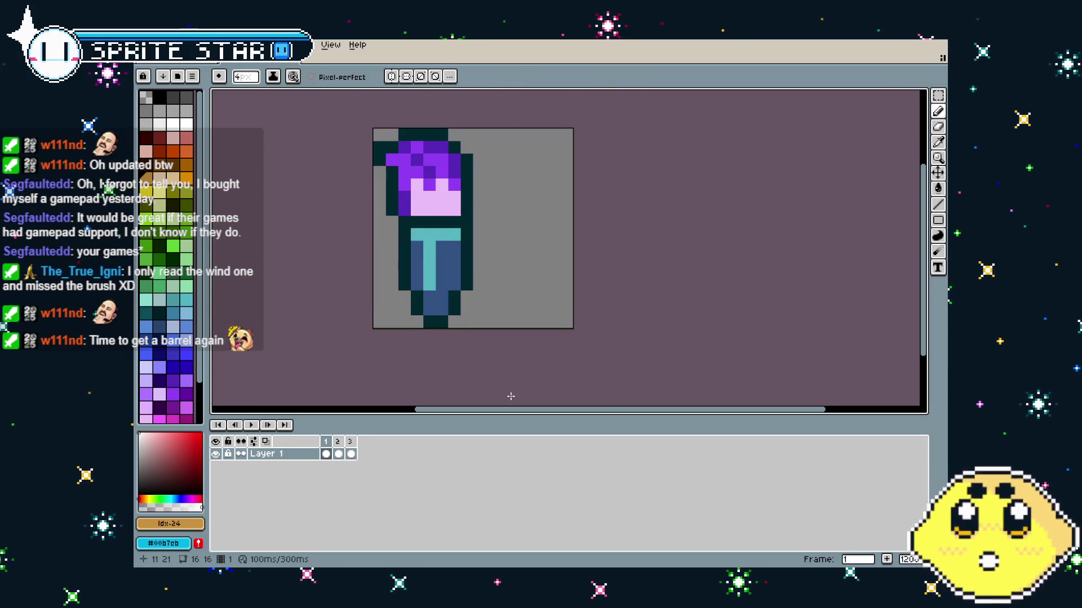
pyautogui.scroll(-2, 507, 389)
pyautogui.press('Right')
pyautogui.press('Right')
pyautogui.press('Left')
pyautogui.press('Left')
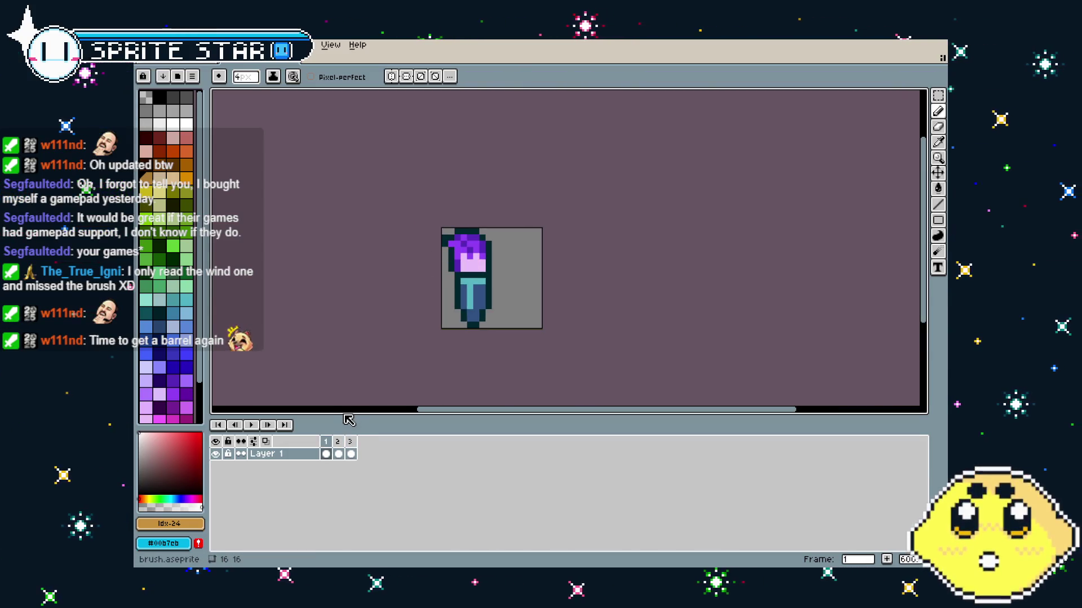
pyautogui.press('Right')
pyautogui.press('Right')
pyautogui.press('Left')
pyautogui.press('Left')
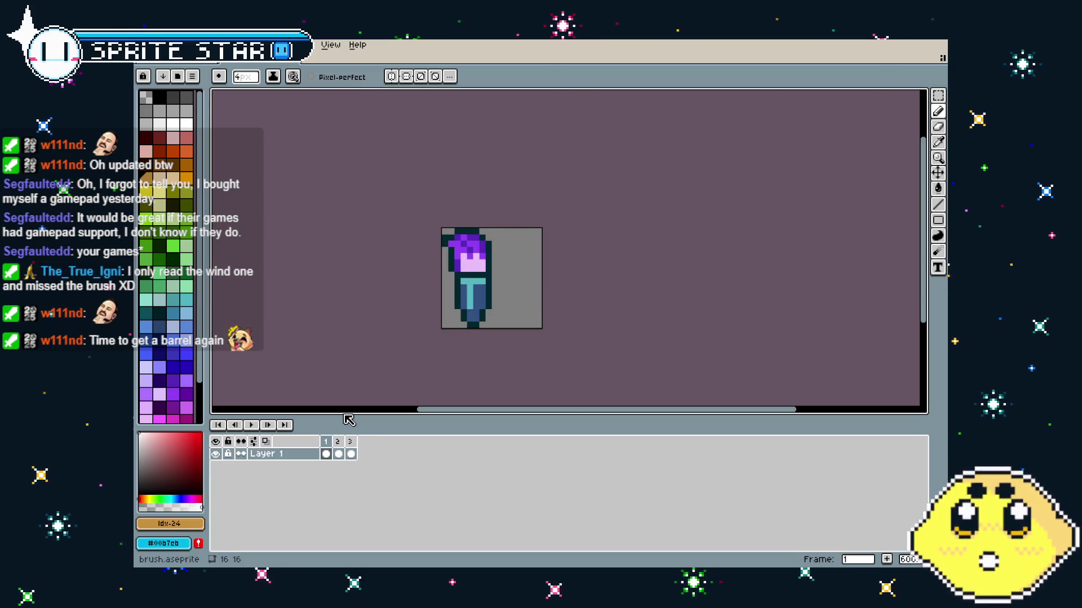
pyautogui.press('Right')
pyautogui.press('Right')
pyautogui.press('Return')
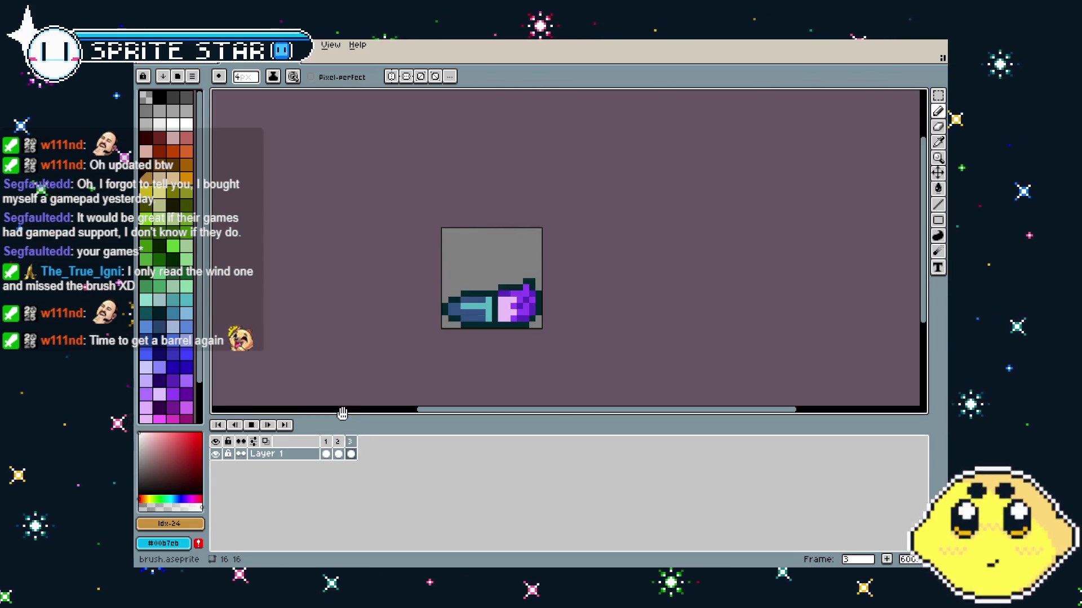
pyautogui.moveTo(331, 396); pyautogui.dragTo(301, 392)
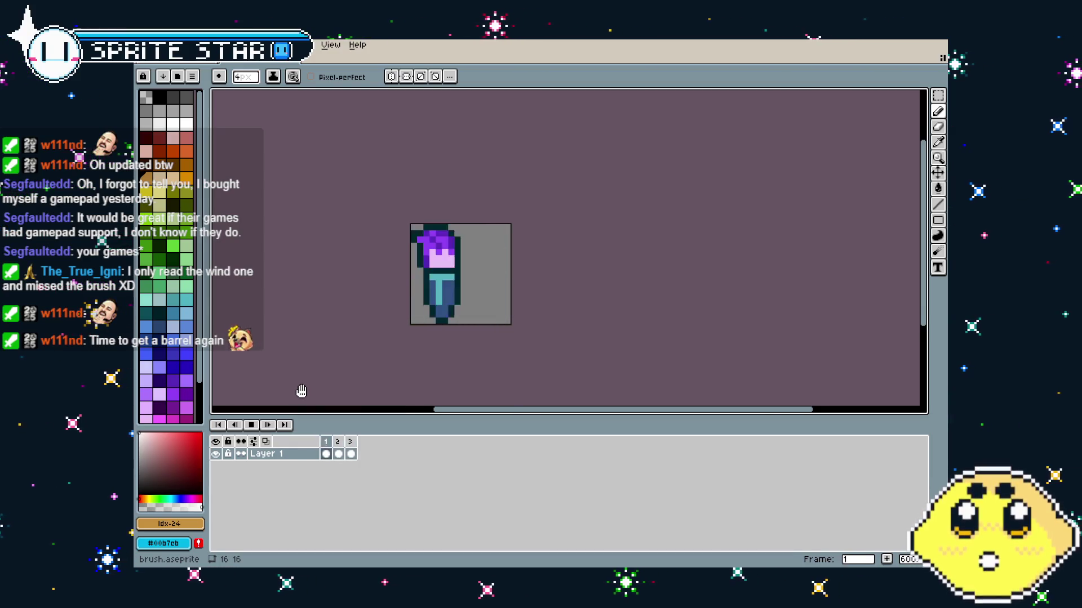
pyautogui.moveTo(309, 343); pyautogui.dragTo(296, 342)
pyautogui.hotkey('ctrl', 'Tab')
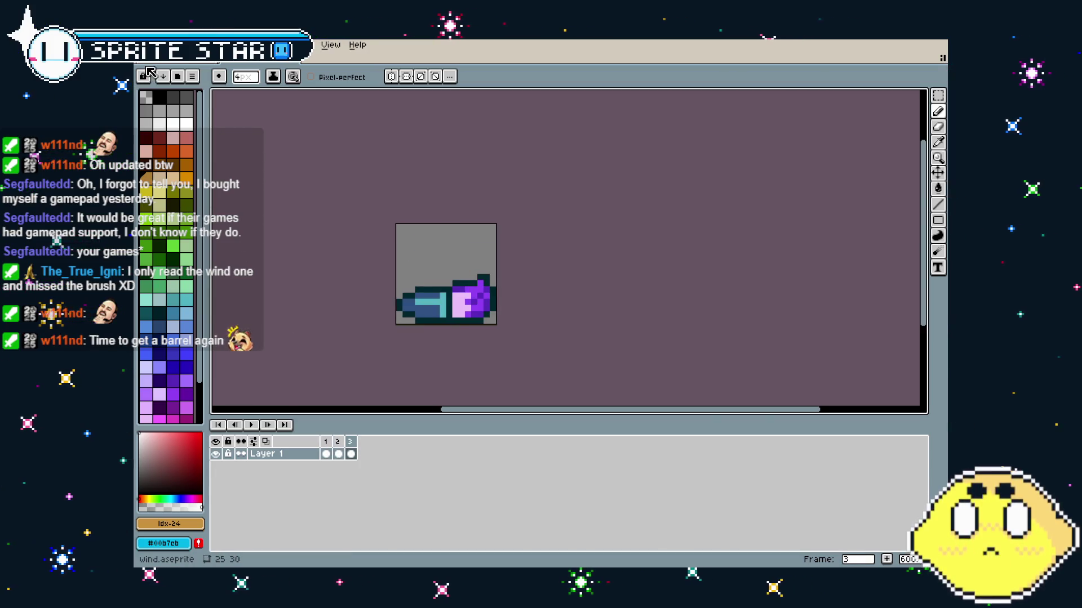
# Export all brush frames to brush.gif and confirm the GIF options.
pyautogui.click(148, 46)
pyautogui.moveTo(217, 149)
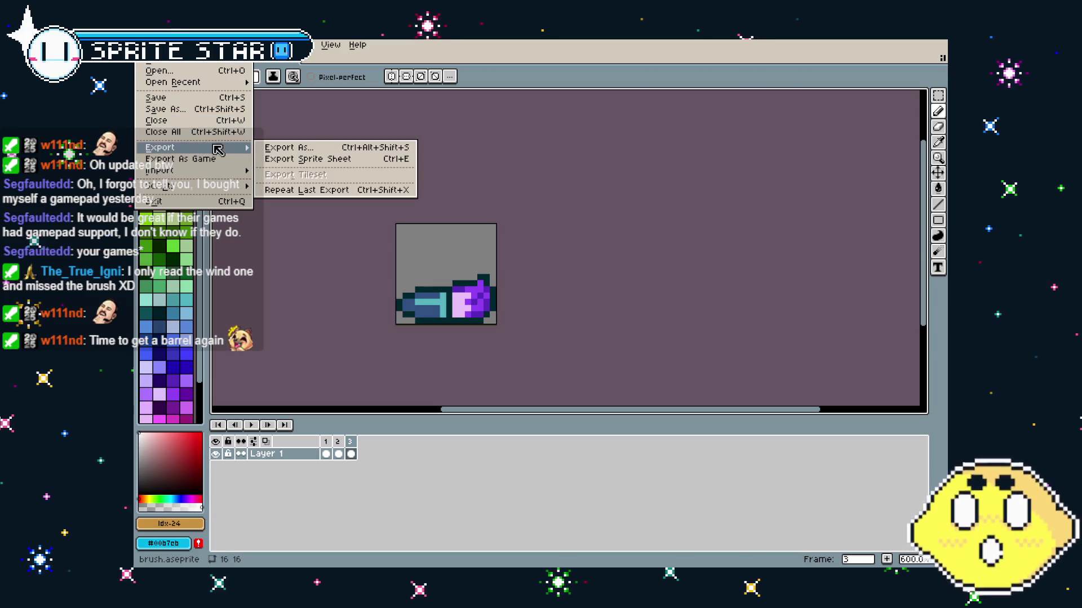
pyautogui.click(284, 147)
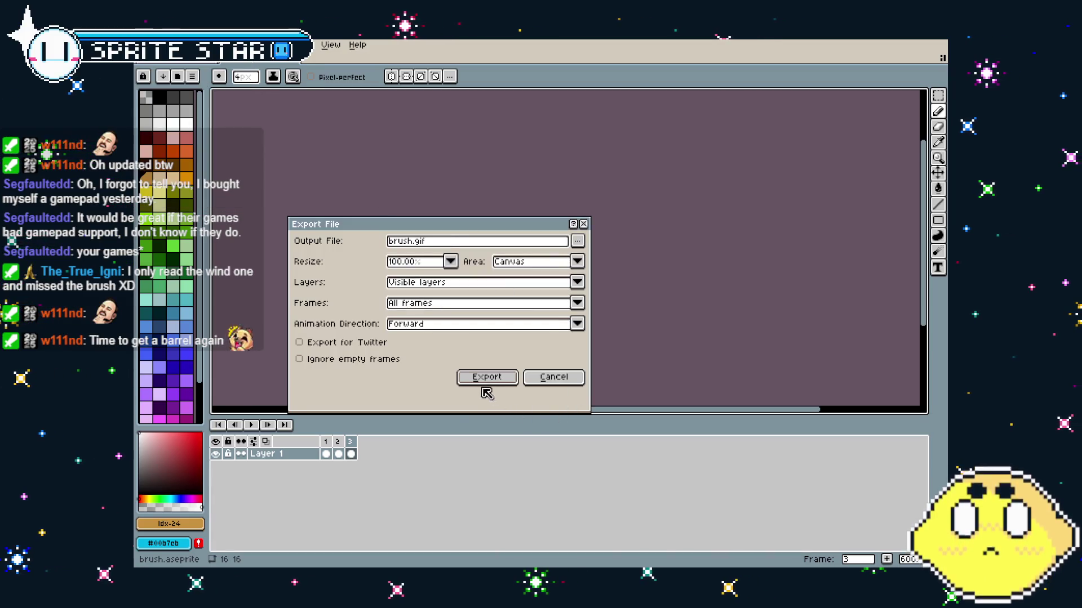
pyautogui.click(486, 377)
pyautogui.click(575, 345)
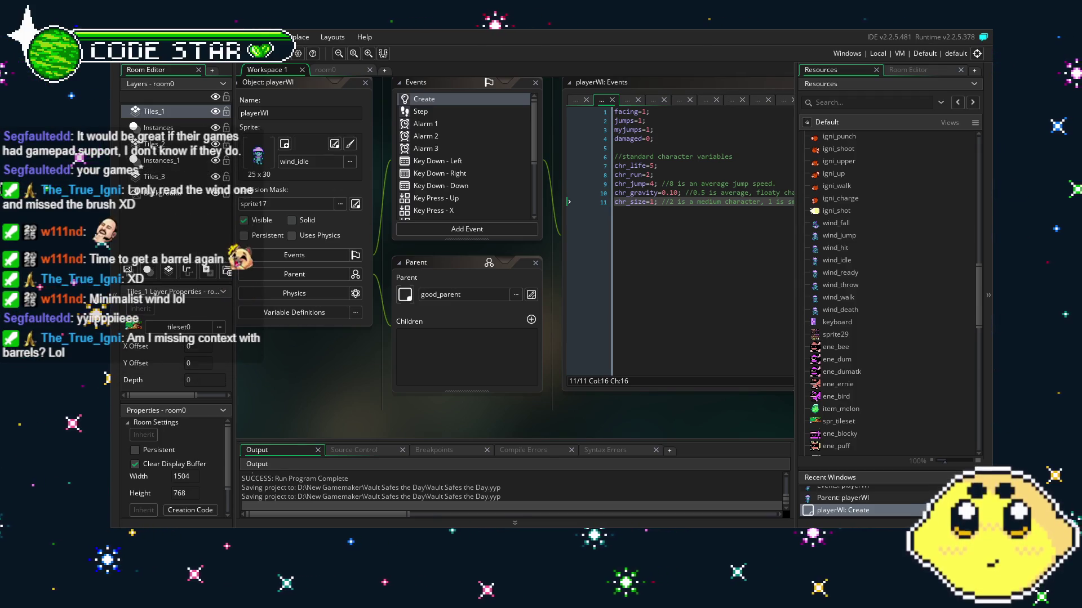
# Open the brush sprite's editor and move wind_duck and brush up under wind_death in Resources.
pyautogui.scroll(-2, 882, 338)
pyautogui.doubleClick(832, 427)
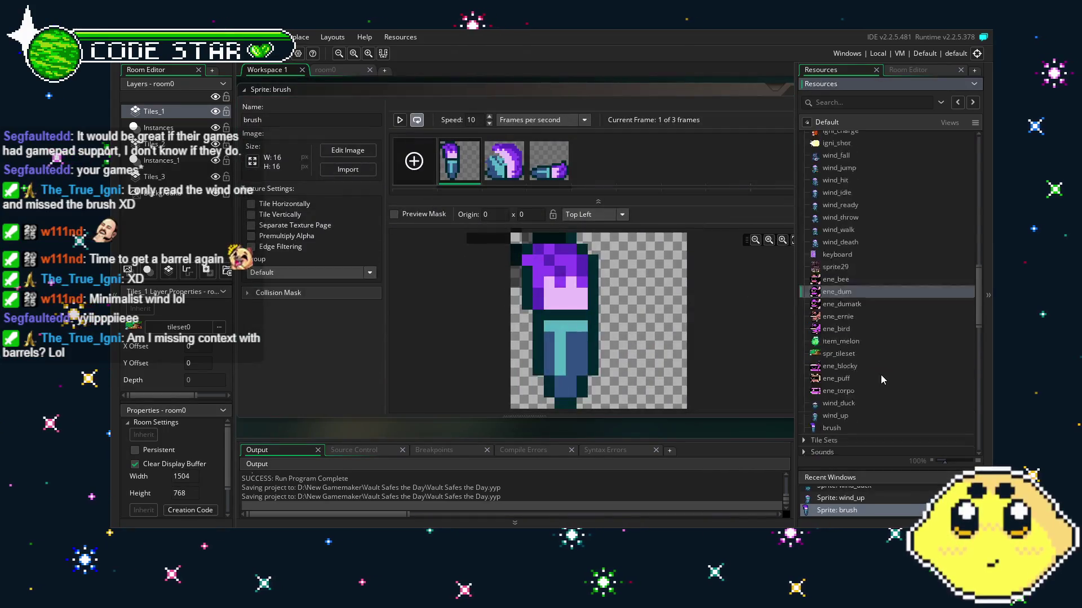
pyautogui.scroll(3, 882, 379)
pyautogui.scroll(-3, 868, 394)
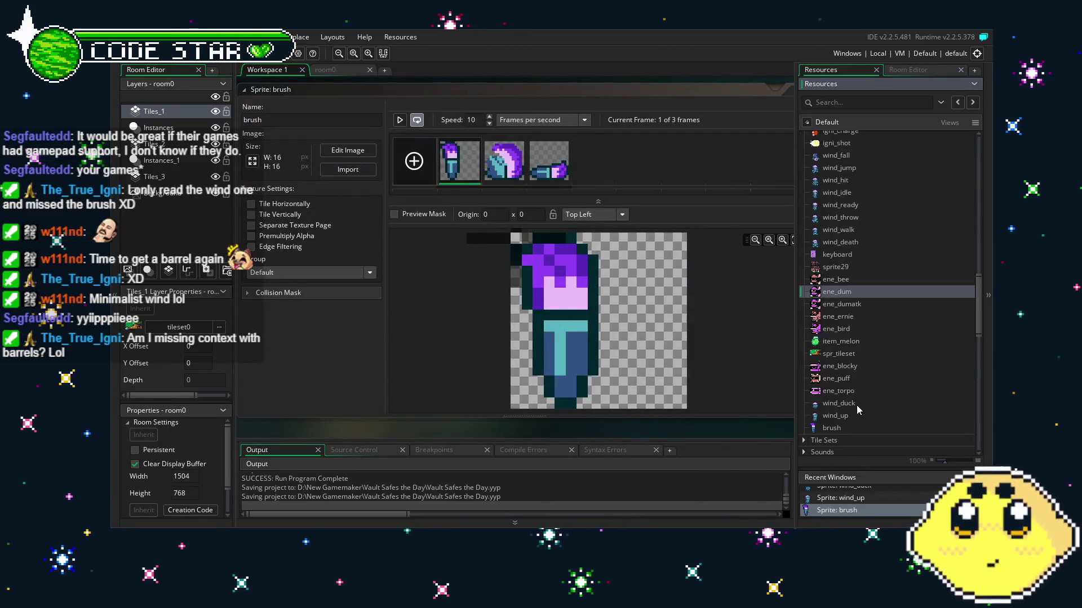
pyautogui.click(856, 405)
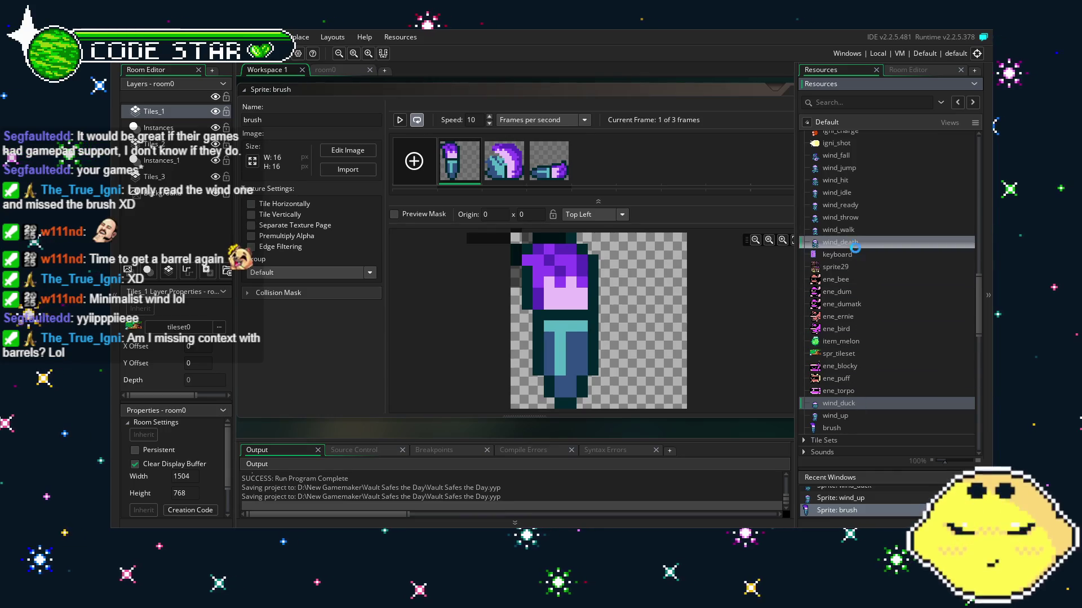
pyautogui.moveTo(855, 248); pyautogui.dragTo(870, 253)
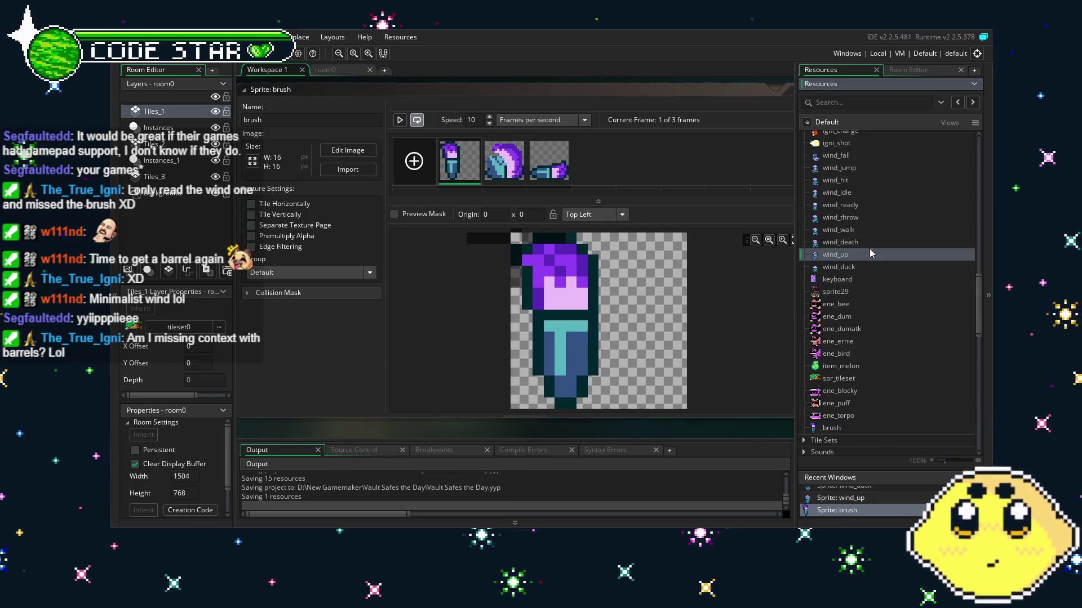
pyautogui.moveTo(840, 427); pyautogui.dragTo(845, 280)
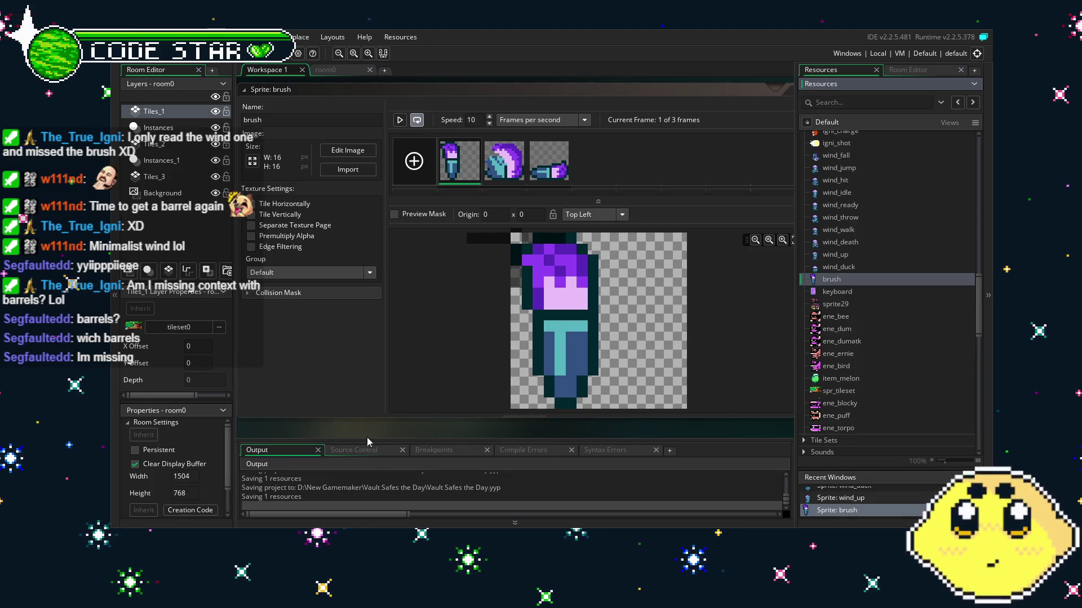
# Centre the brush sprite's origin at 8,8 and preview its animation.
pyautogui.click(604, 219)
pyautogui.click(604, 273)
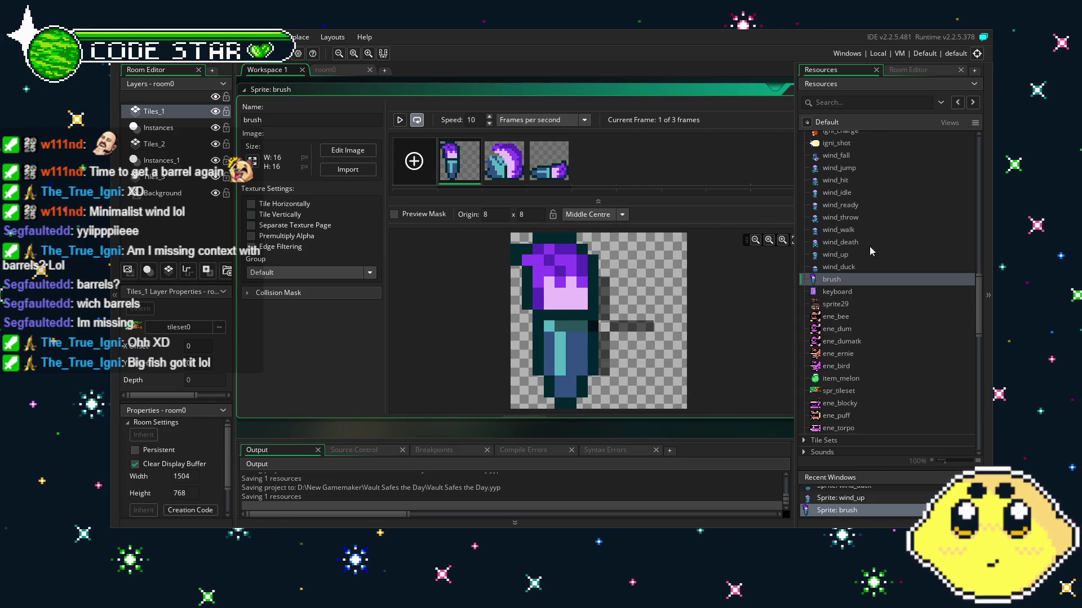
pyautogui.click(400, 121)
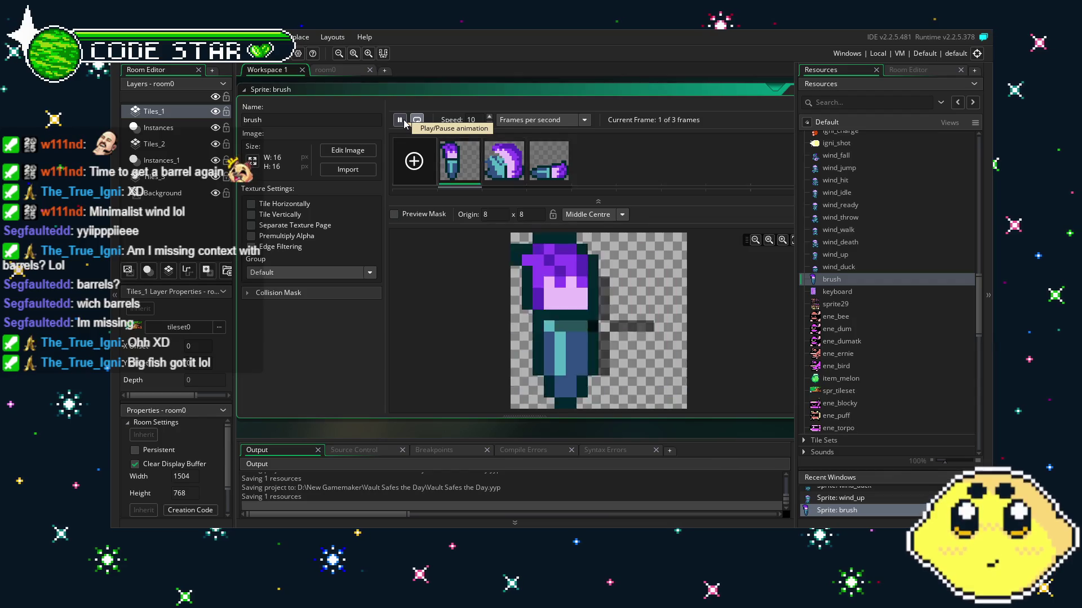
pyautogui.click(399, 121)
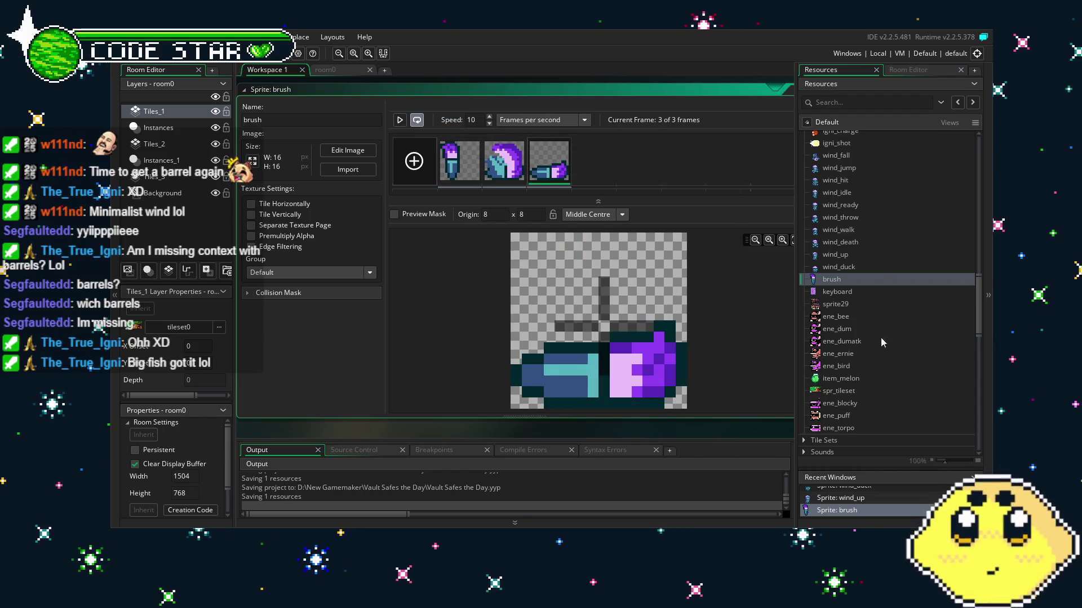
# Rename the sprite to brush_atk.
pyautogui.click(317, 114)
pyautogui.write('_at')
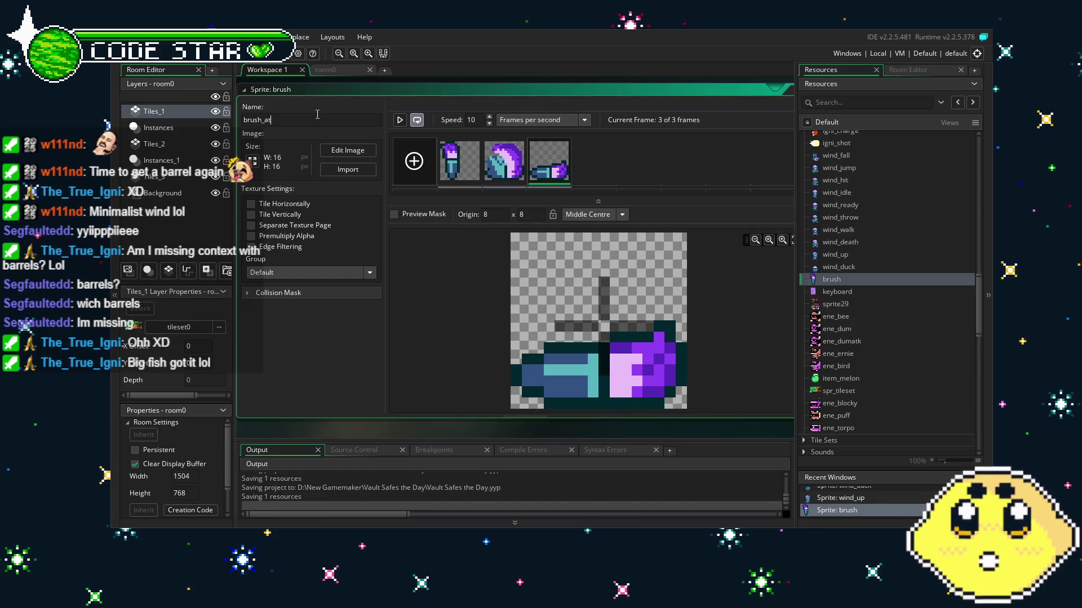
pyautogui.write('k')
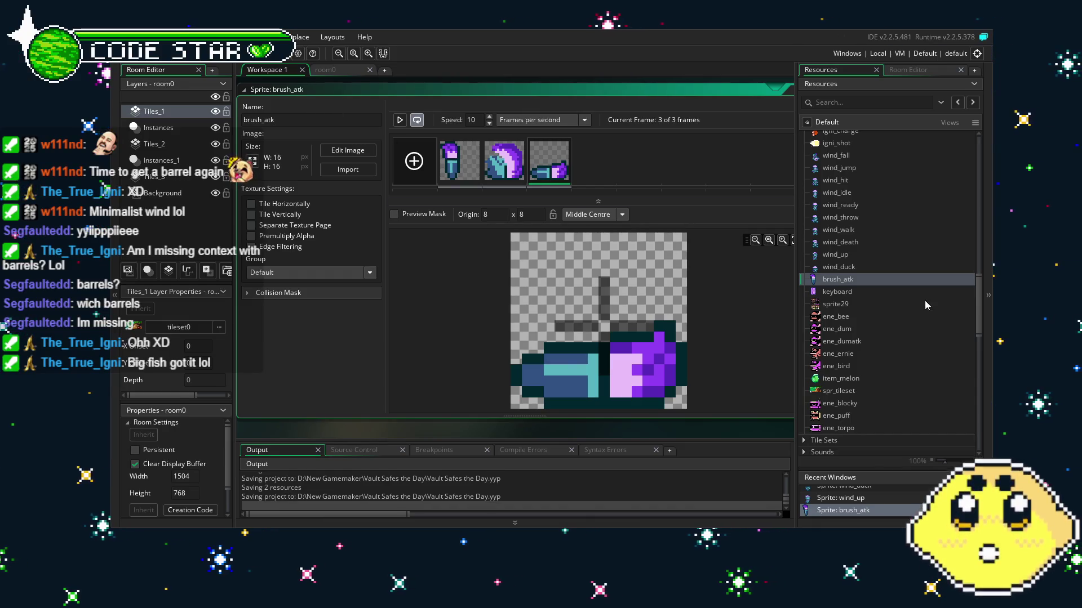
pyautogui.scroll(-10, 896, 365)
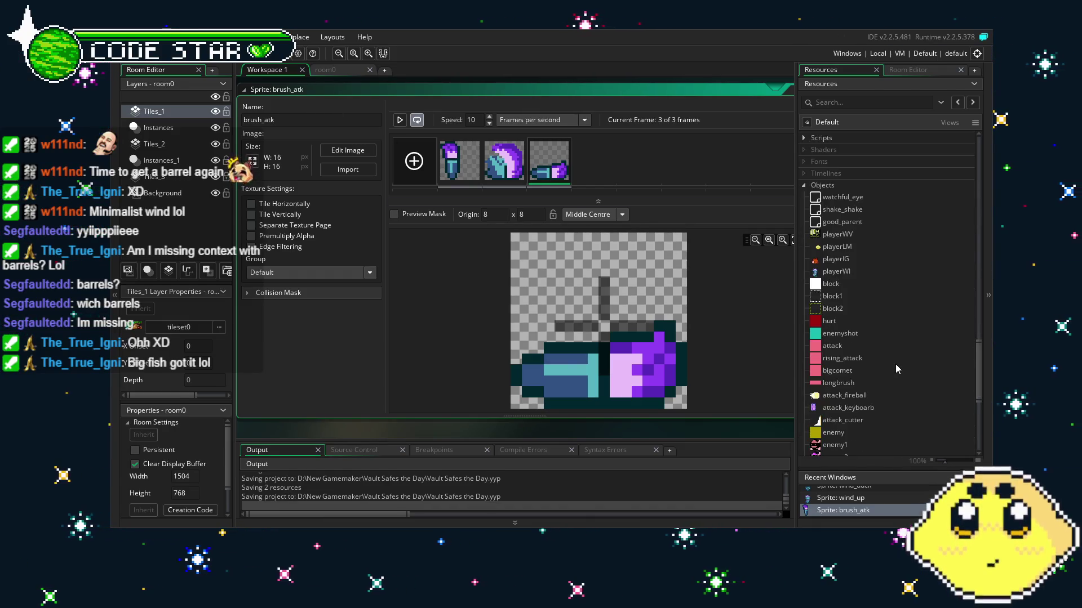
# Open the longbrush object and assign it the brush_atk sprite.
pyautogui.scroll(-3, 895, 364)
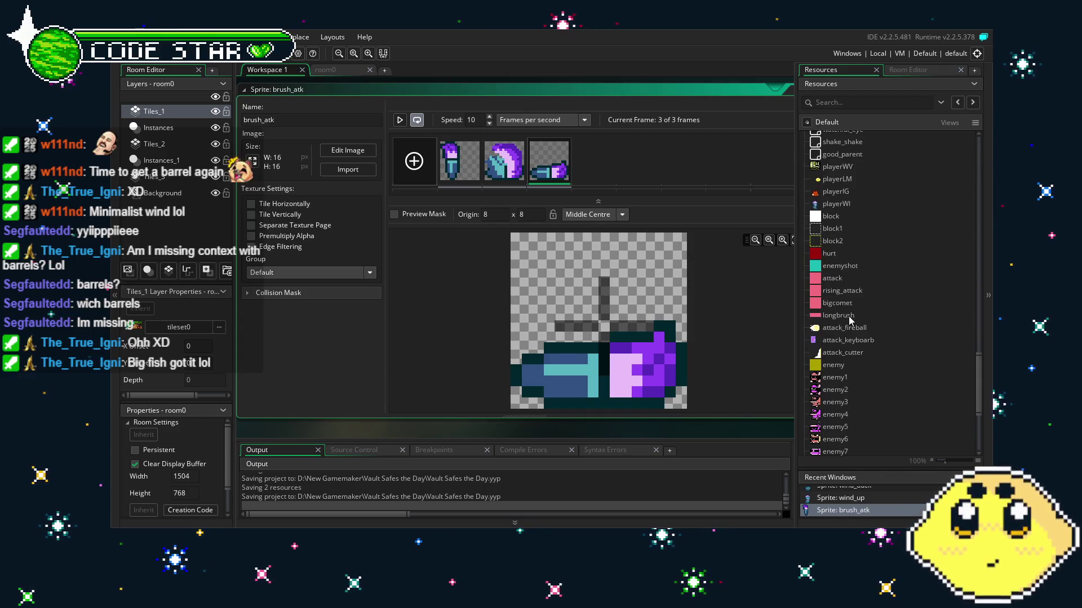
pyautogui.click(851, 317)
pyautogui.doubleClick(851, 317)
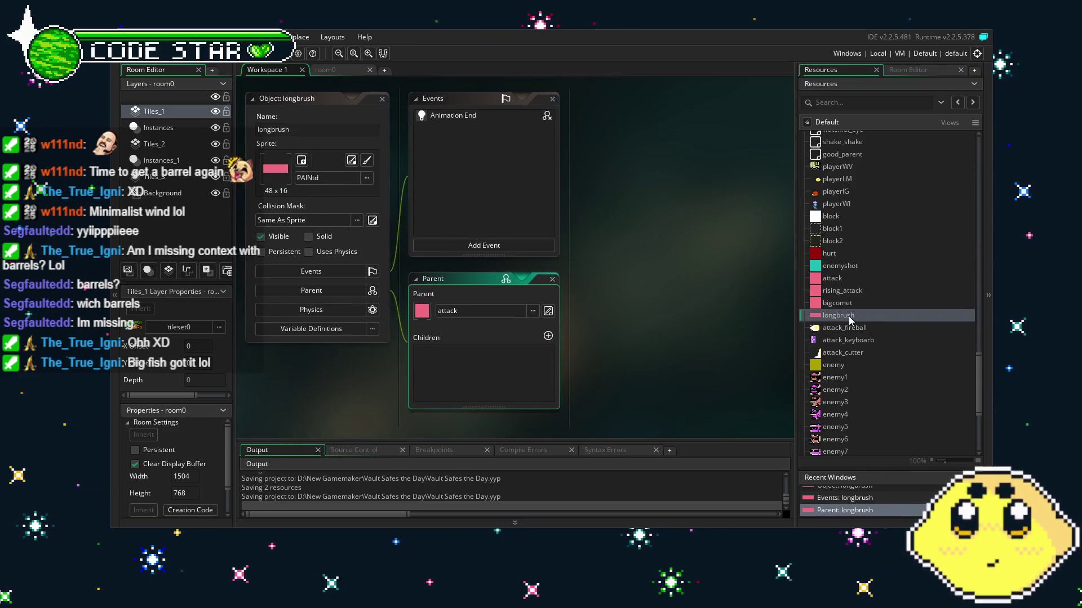
pyautogui.click(324, 179)
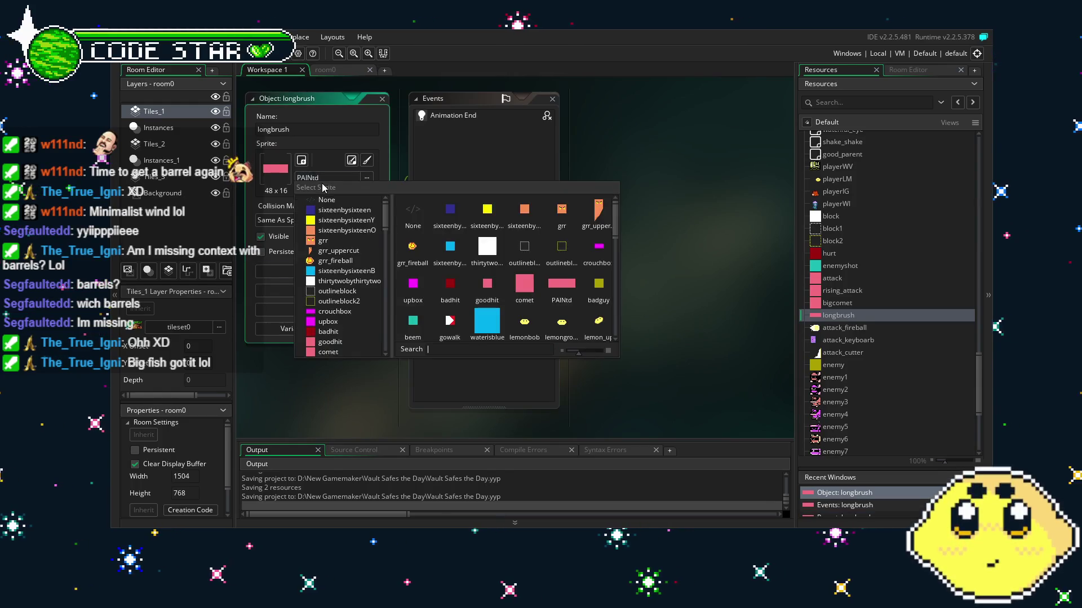
pyautogui.scroll(-10, 445, 248)
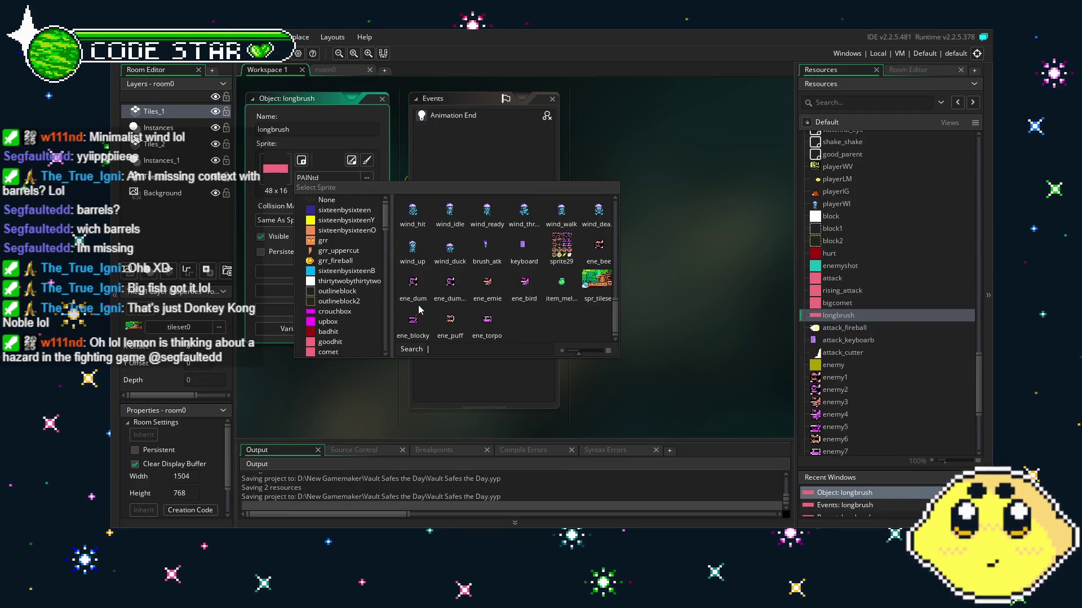
pyautogui.click(486, 253)
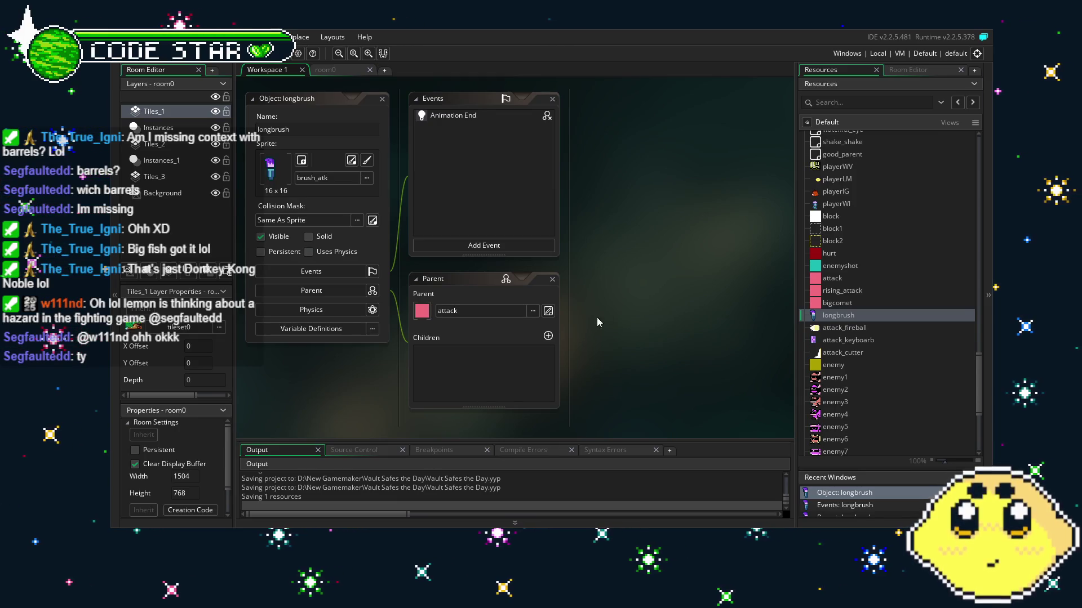
# Rename the longbrush object to attack_brush.
pyautogui.scroll(-2, 887, 356)
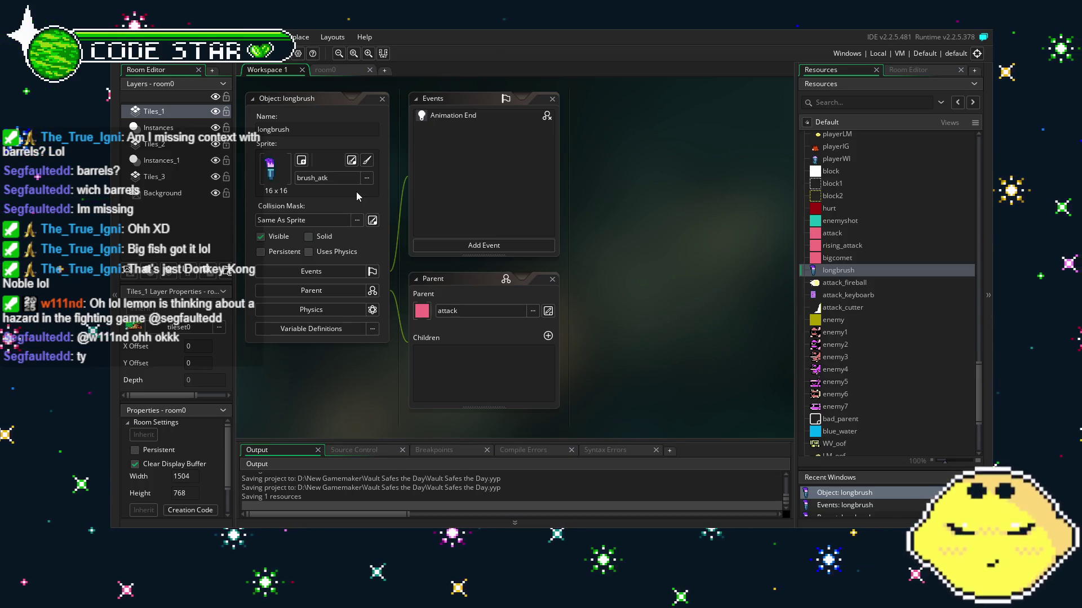
pyautogui.scroll(-5, 870, 388)
pyautogui.scroll(5, 870, 385)
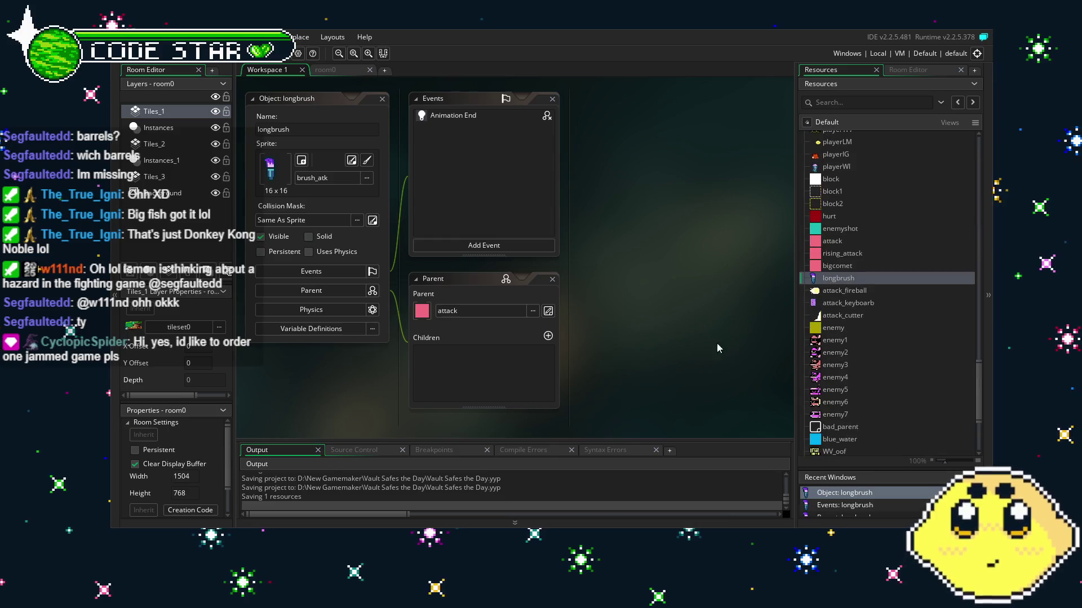
pyautogui.click(326, 128)
pyautogui.hotkey('ctrl', 'a')
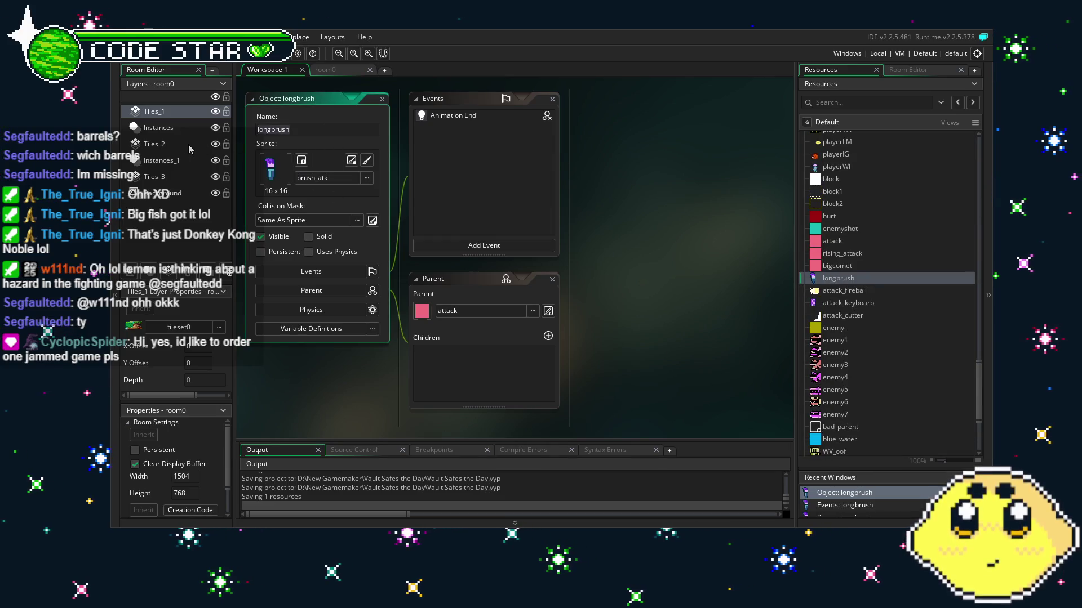
pyautogui.write('attack_brush')
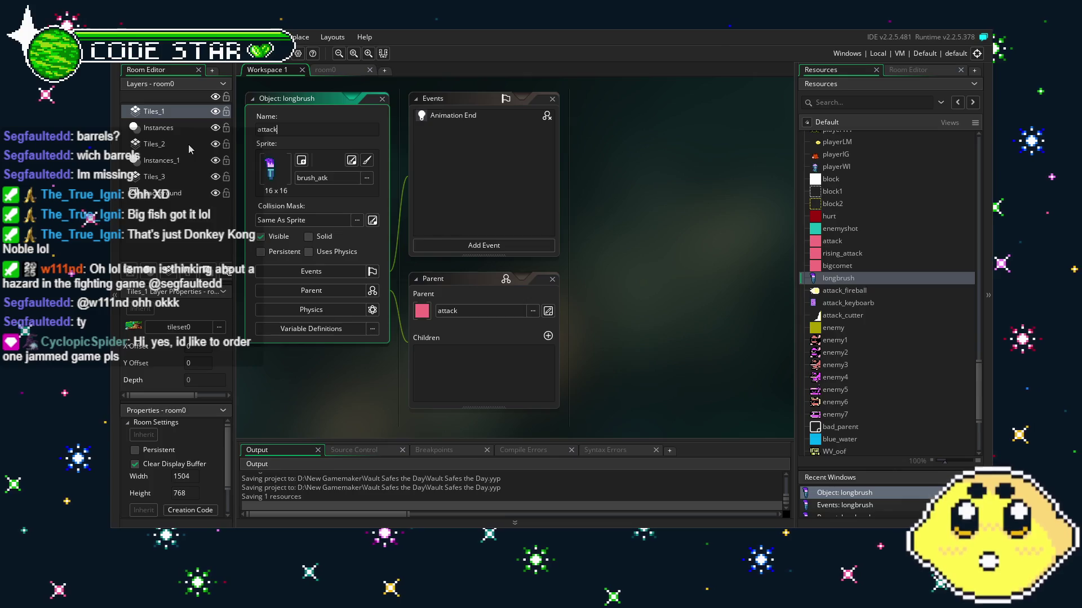
pyautogui.press('Return')
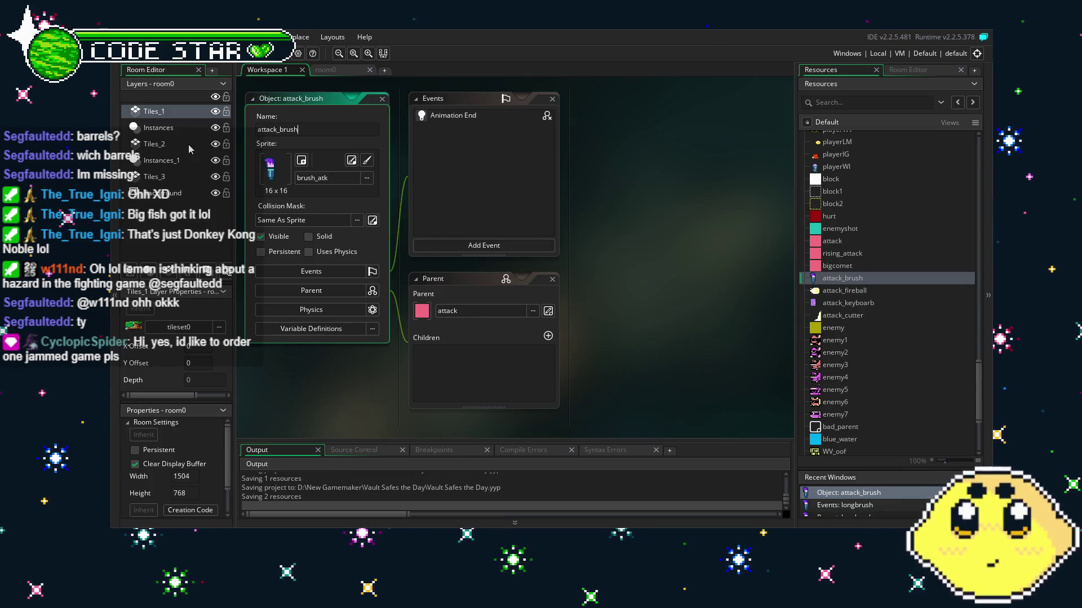
pyautogui.scroll(-5, 836, 341)
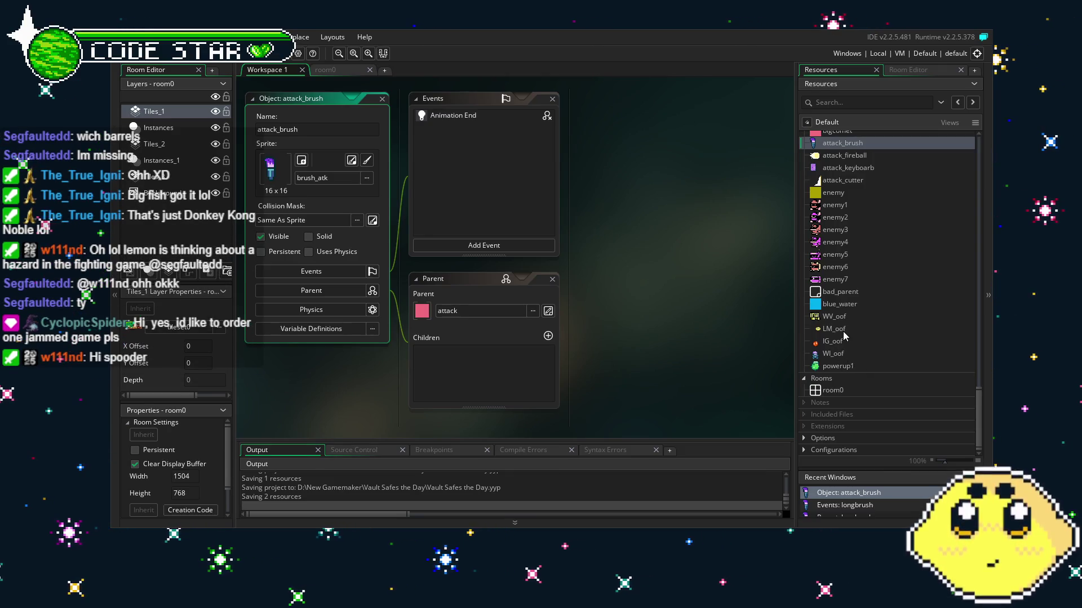
# Open playerWI and show its Key Press - X event code.
pyautogui.scroll(6, 843, 332)
pyautogui.doubleClick(838, 257)
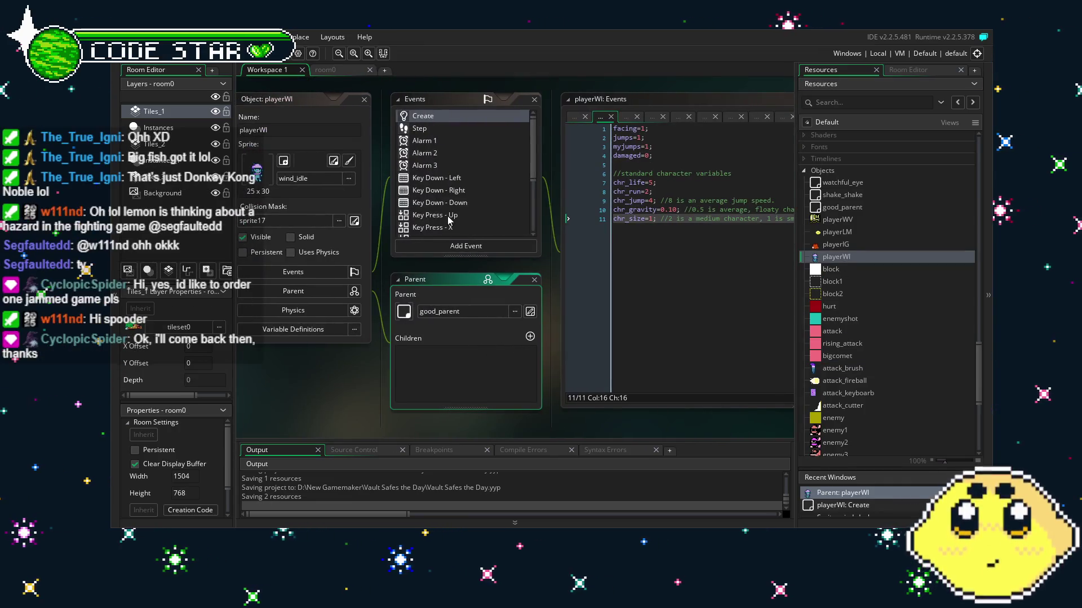
pyautogui.click(452, 227)
pyautogui.moveTo(708, 378); pyautogui.dragTo(504, 374)
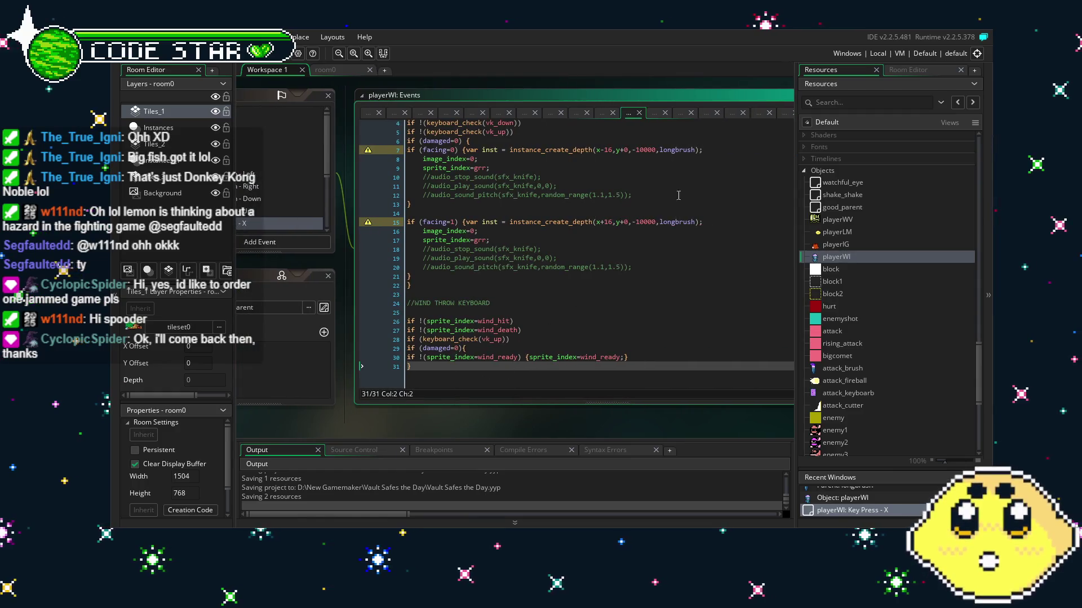
# Replace longbrush with attack_brush in the spawn calls on lines 15 and 7.
pyautogui.doubleClick(677, 223)
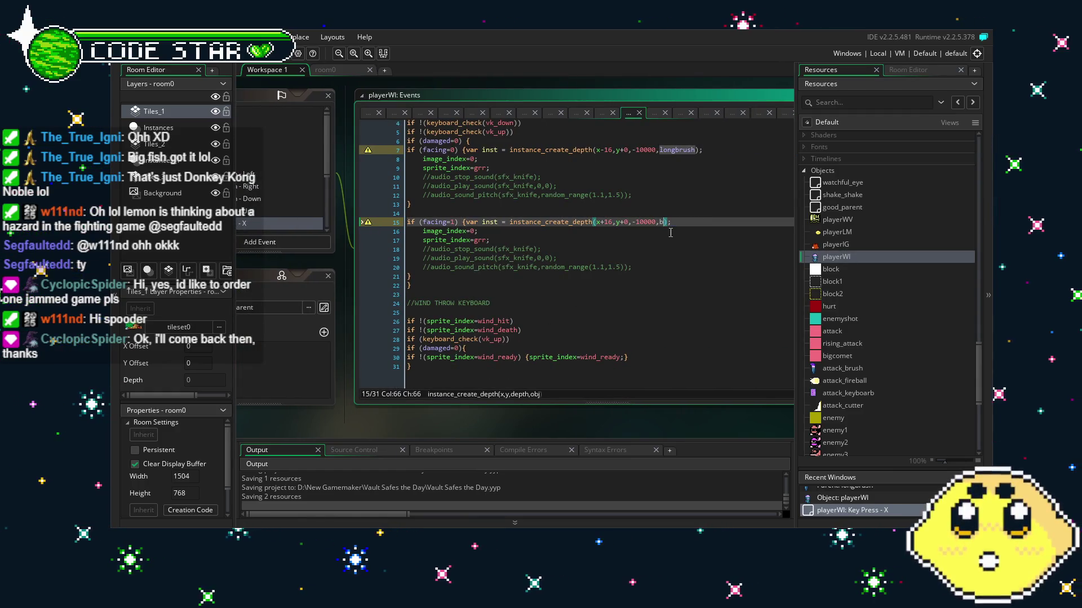
pyautogui.write('rush_attack')
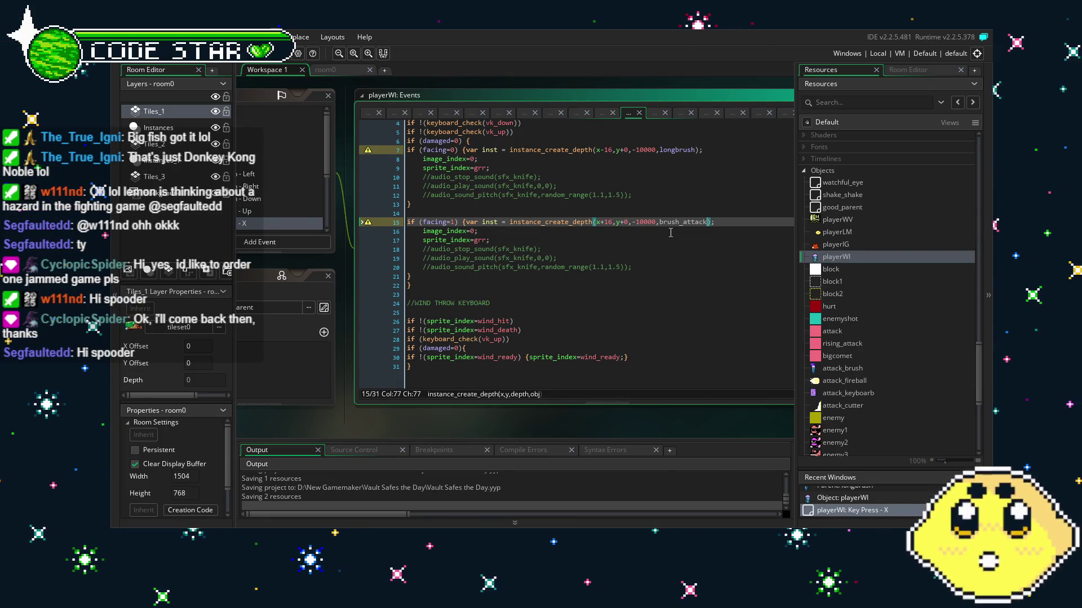
pyautogui.click(688, 228)
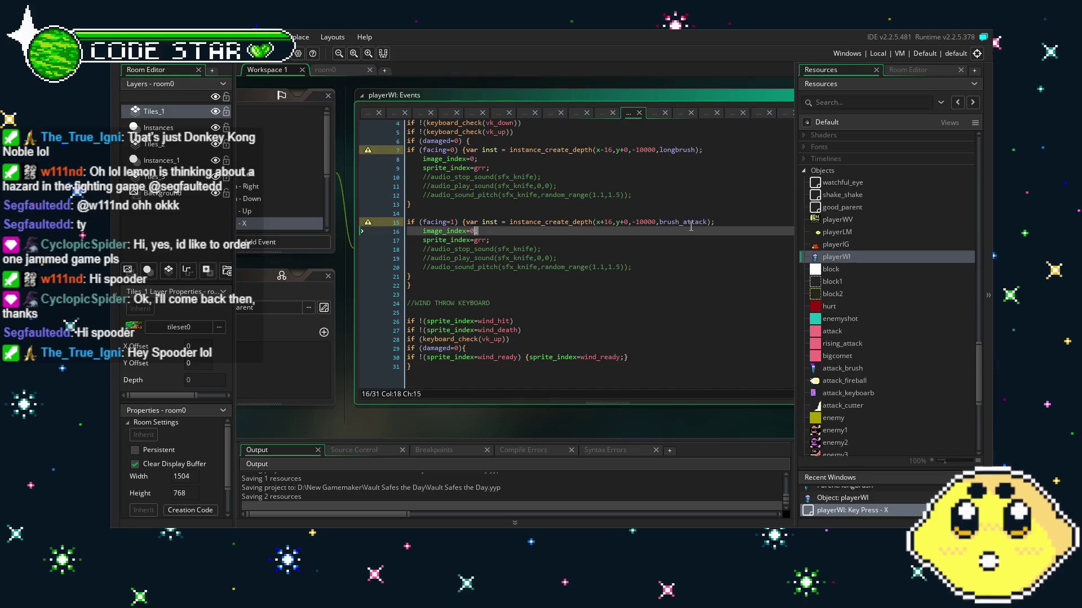
pyautogui.doubleClick(697, 223)
pyautogui.write('a')
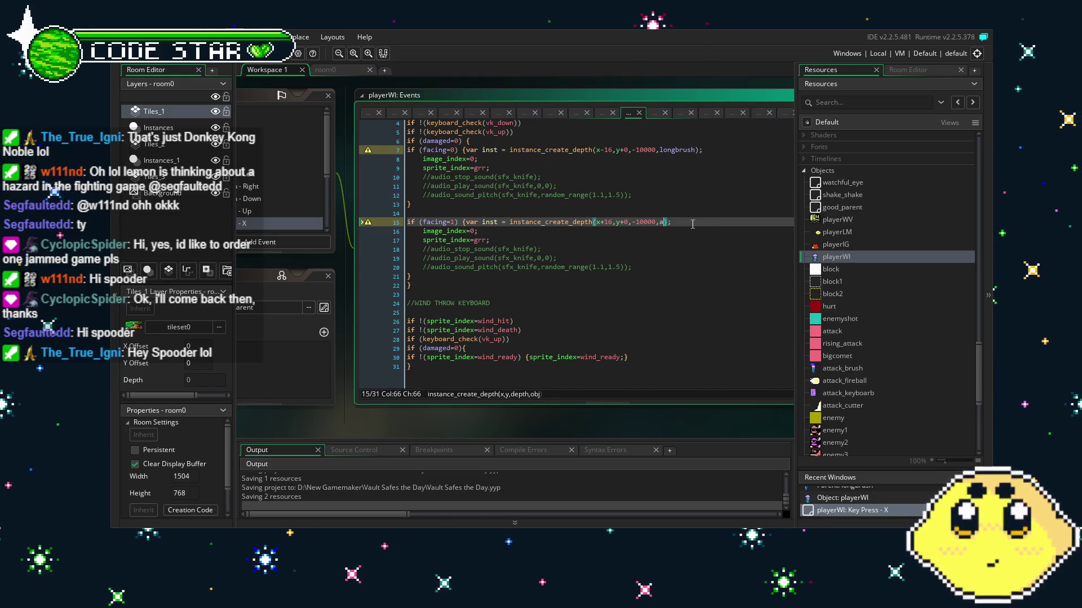
pyautogui.write('ck_brush')
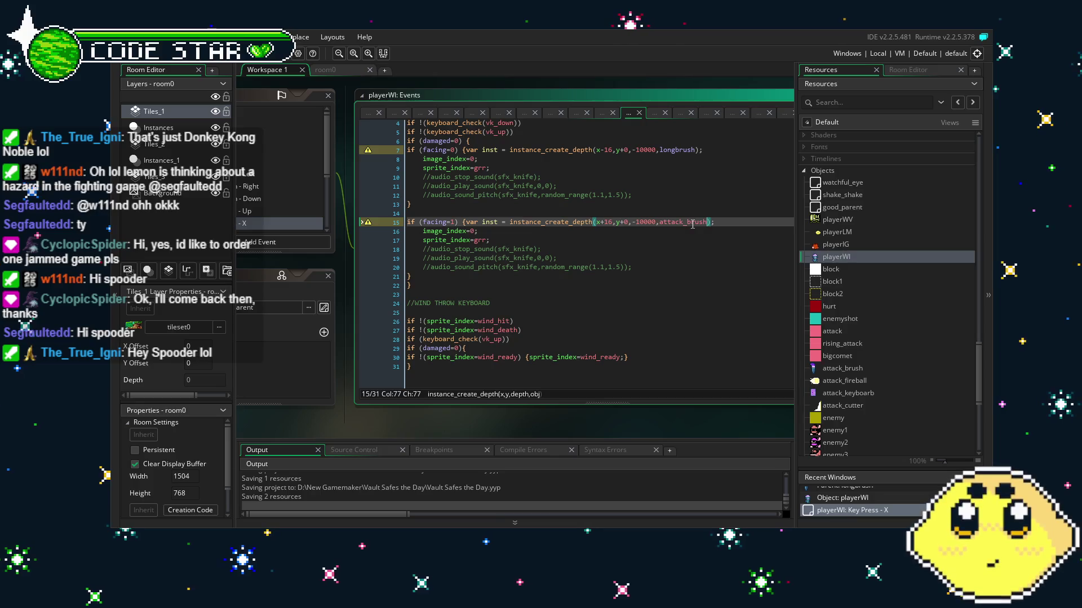
pyautogui.doubleClick(676, 150)
pyautogui.write('attack_b')
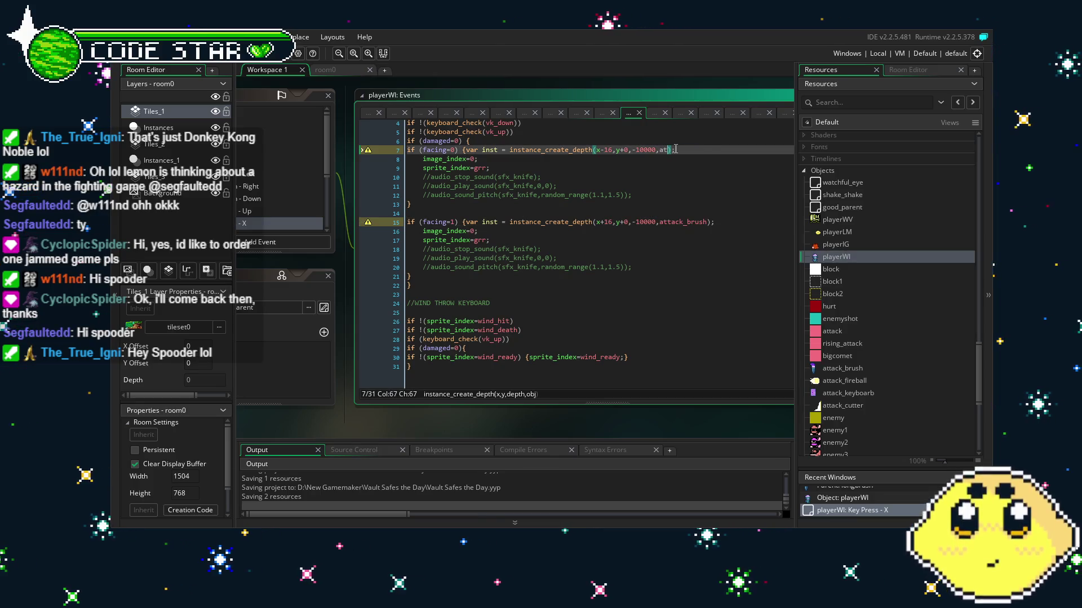
pyautogui.write('rush')
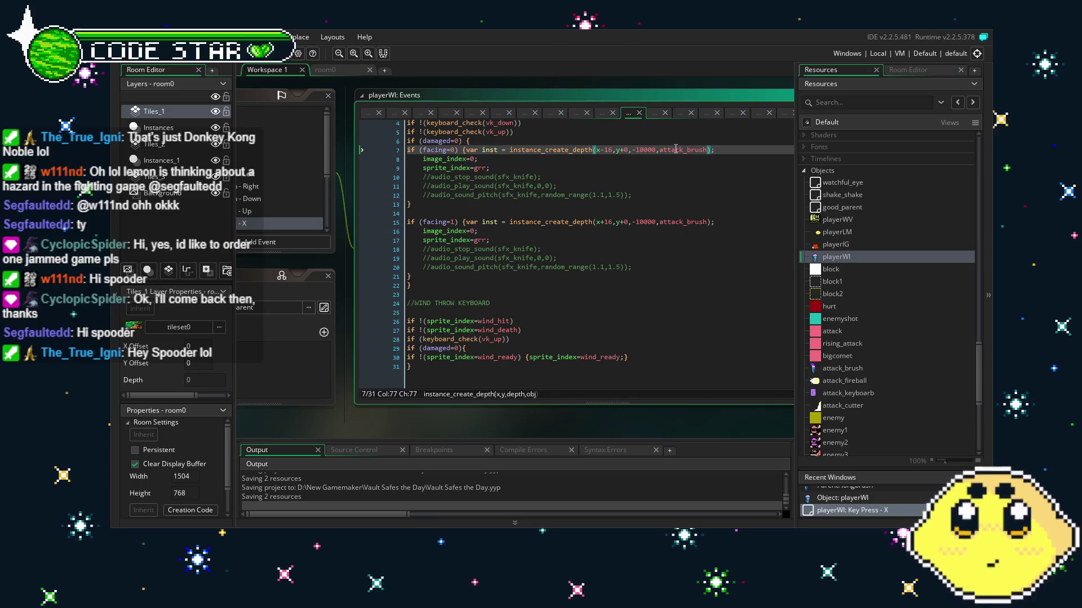
pyautogui.click(643, 294)
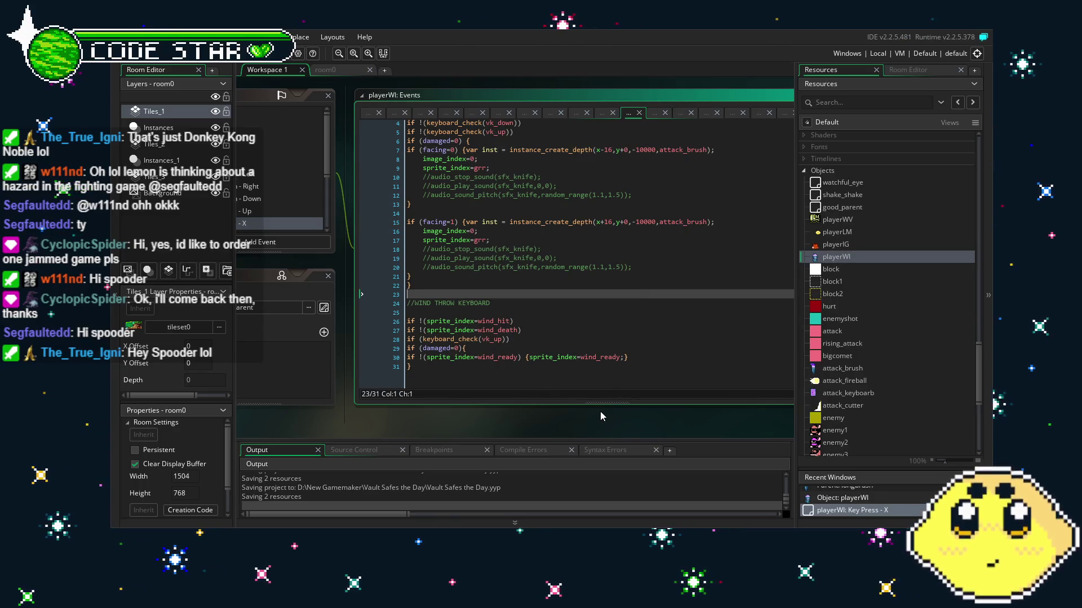
# Check the Step and Create event code, then build and run the game.
pyautogui.moveTo(600, 415)
pyautogui.mouseDown()
pyautogui.moveTo(617, 411)
pyautogui.moveTo(593, 408)
pyautogui.mouseUp()
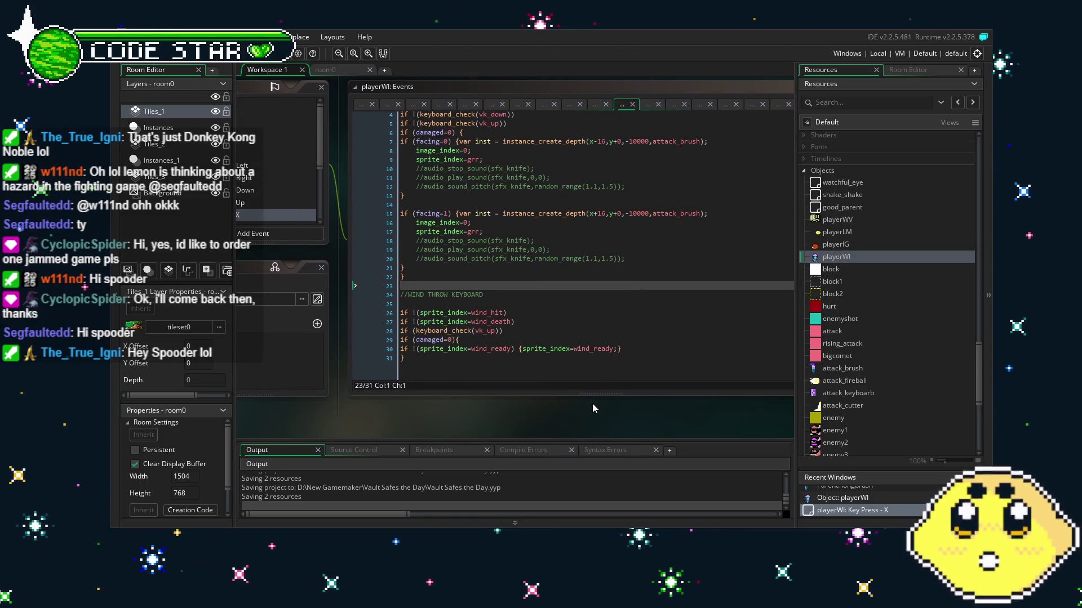
pyautogui.scroll(1, 631, 280)
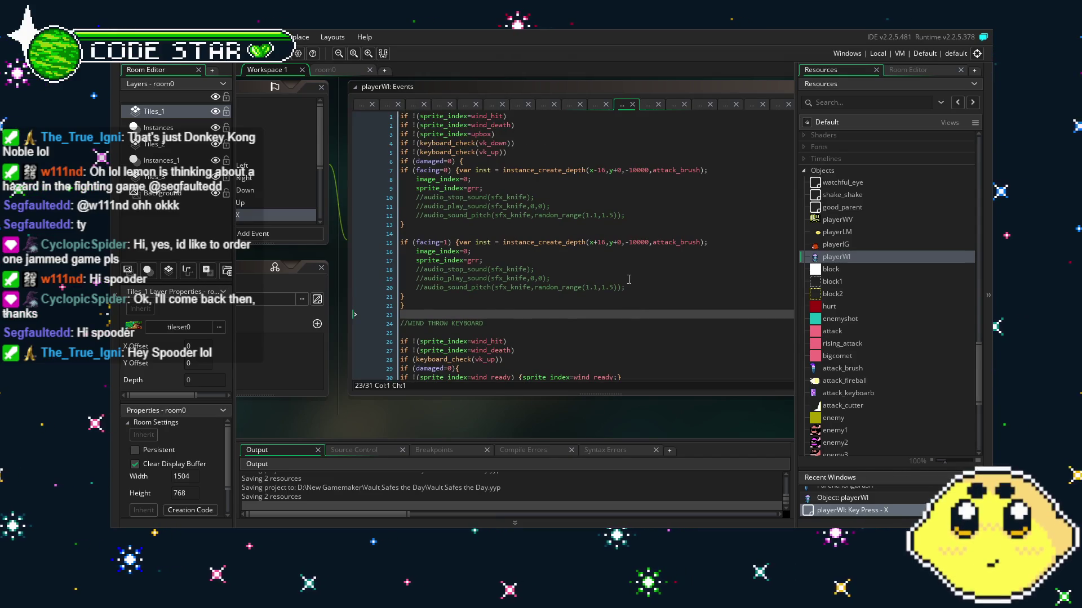
pyautogui.scroll(-1, 629, 280)
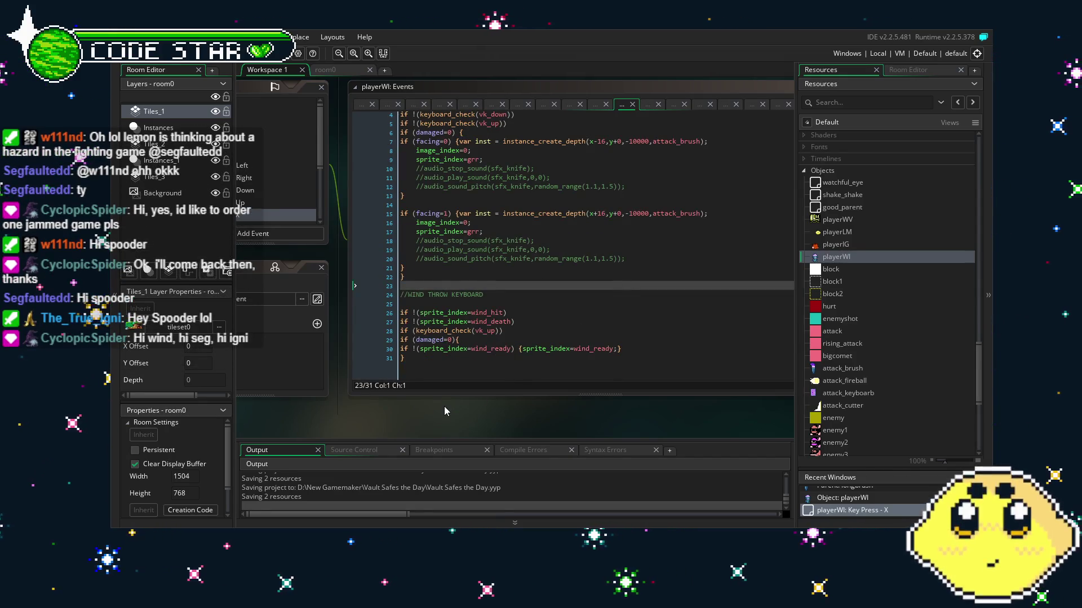
pyautogui.moveTo(459, 407)
pyautogui.mouseDown()
pyautogui.moveTo(532, 394)
pyautogui.moveTo(487, 391)
pyautogui.mouseUp()
pyautogui.scroll(1, 556, 278)
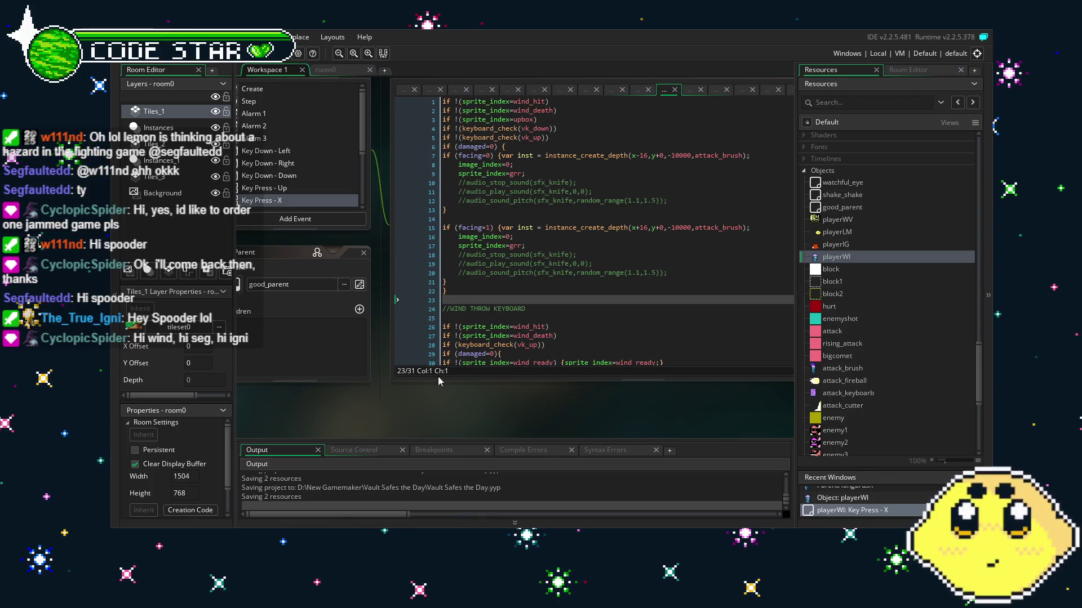
pyautogui.moveTo(438, 377); pyautogui.dragTo(474, 387)
pyautogui.scroll(-3, 364, 191)
pyautogui.scroll(3, 364, 191)
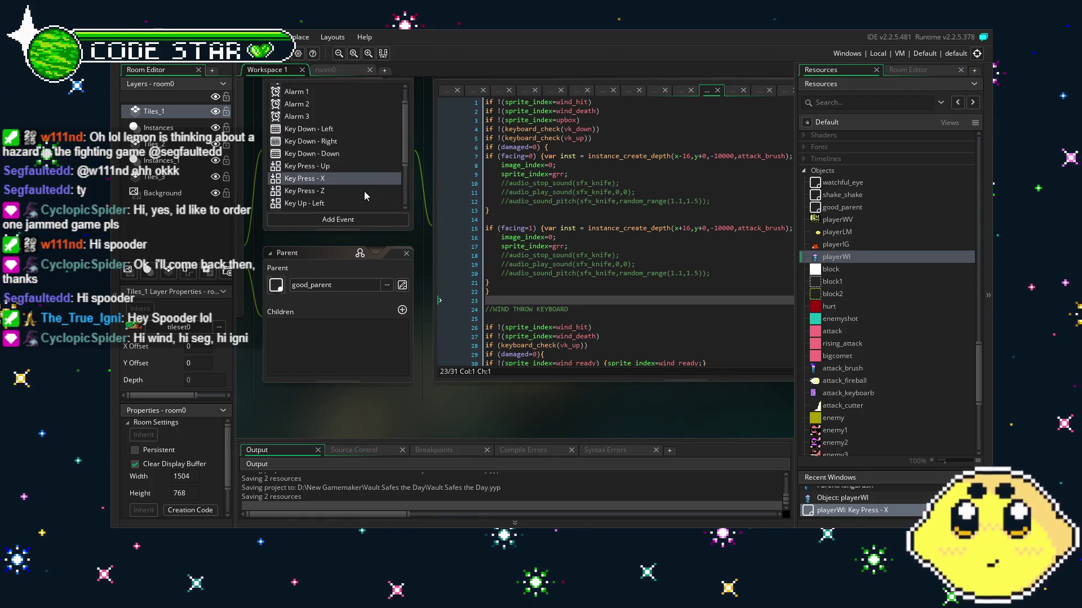
pyautogui.click(316, 98)
pyautogui.click(310, 90)
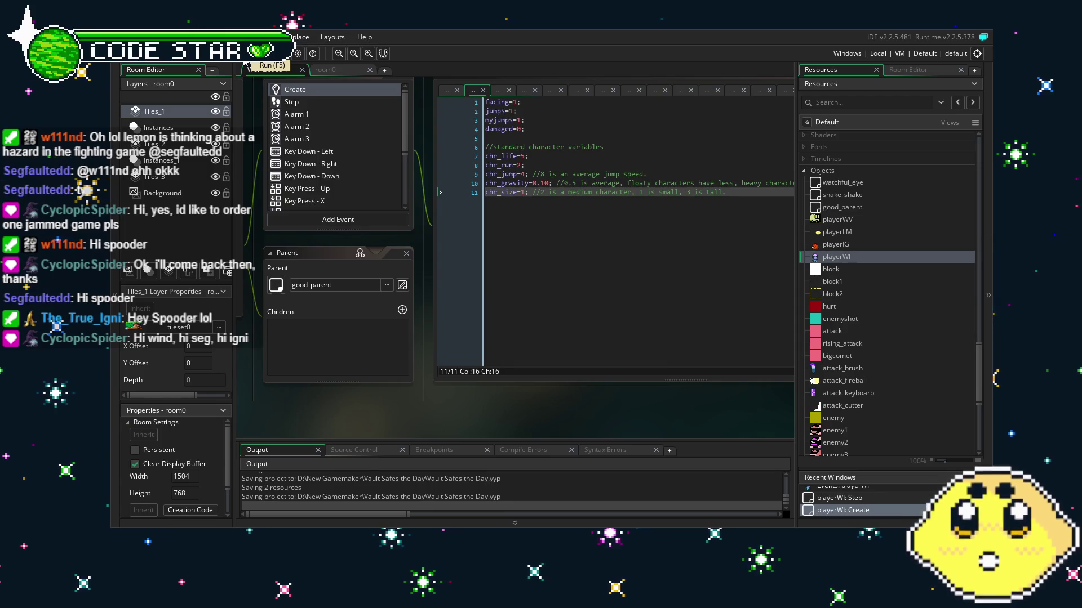
pyautogui.click(252, 57)
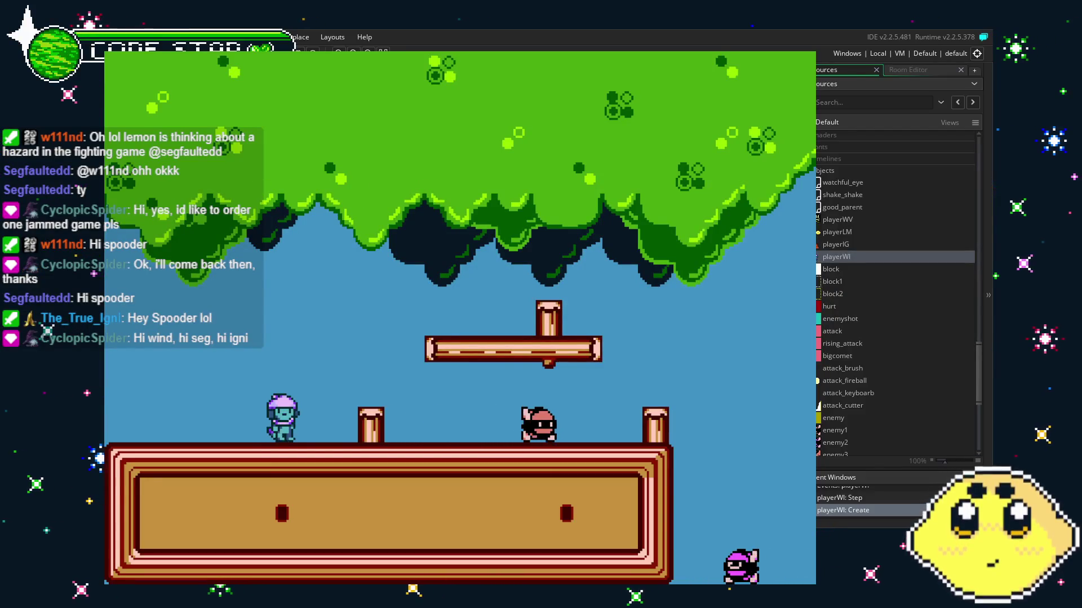
# Test the X attack and Left/Right movement, quit the game, and pan back to playerWI.
pyautogui.press('x')
pyautogui.press('Left')
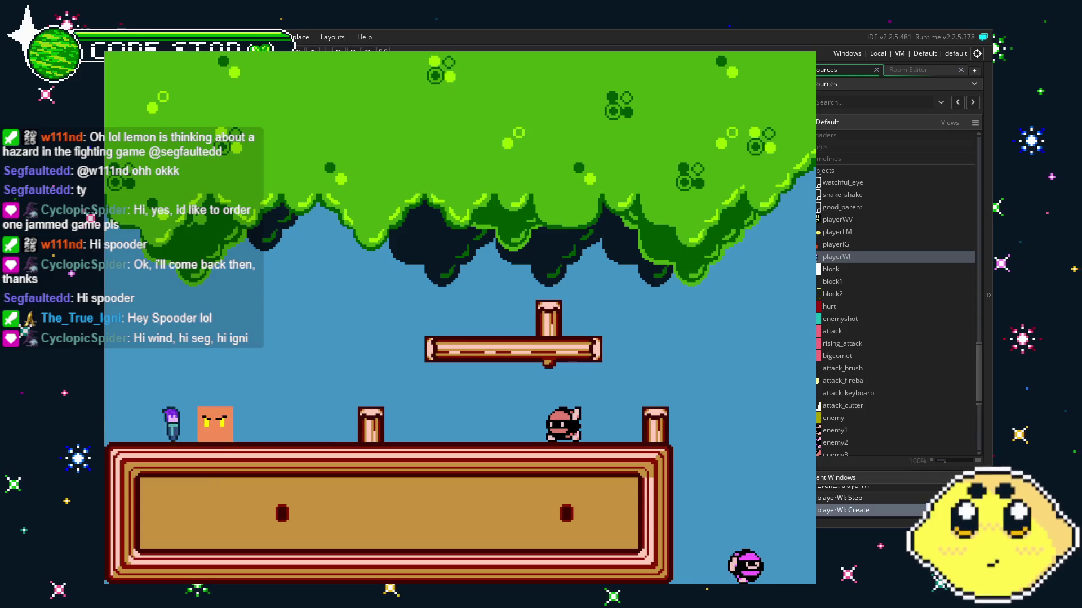
pyautogui.press('Right')
pyautogui.press('Left')
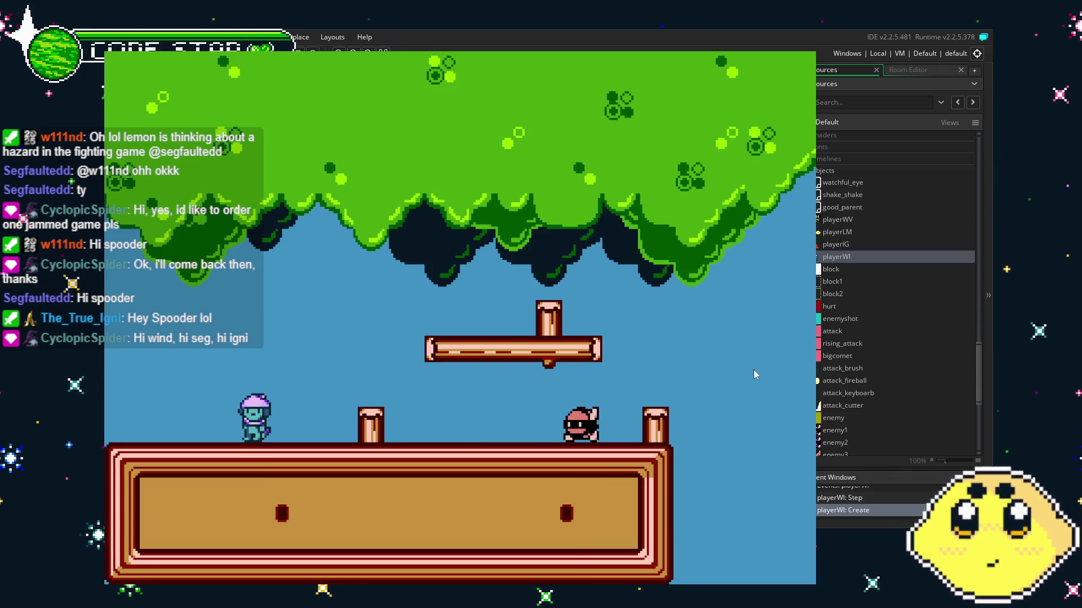
pyautogui.press('Escape')
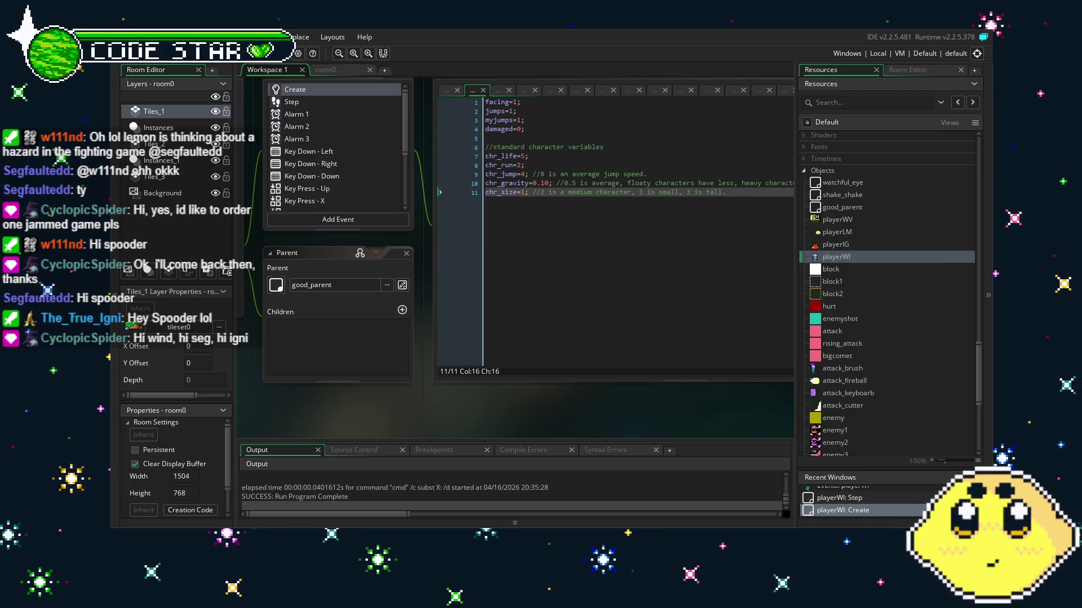
pyautogui.moveTo(397, 430); pyautogui.dragTo(445, 443)
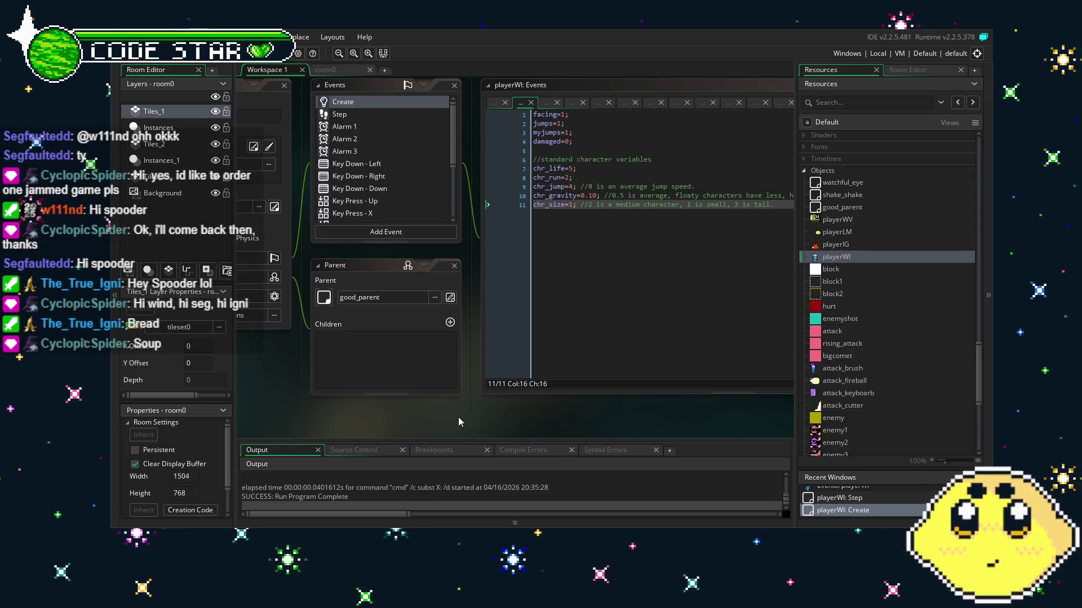
pyautogui.moveTo(382, 420); pyautogui.dragTo(470, 435)
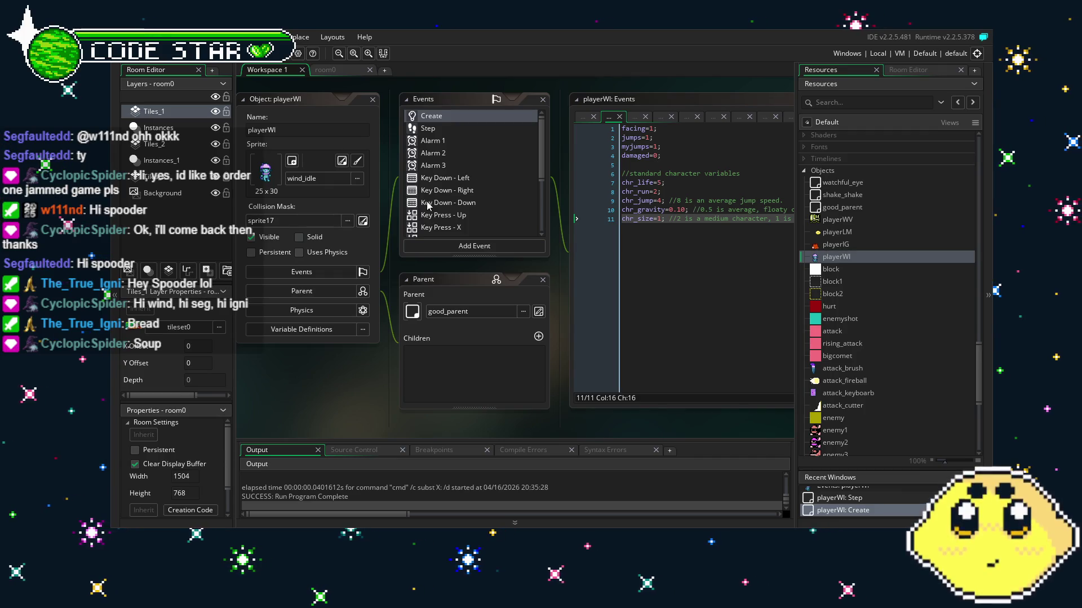
pyautogui.scroll(-2, 474, 178)
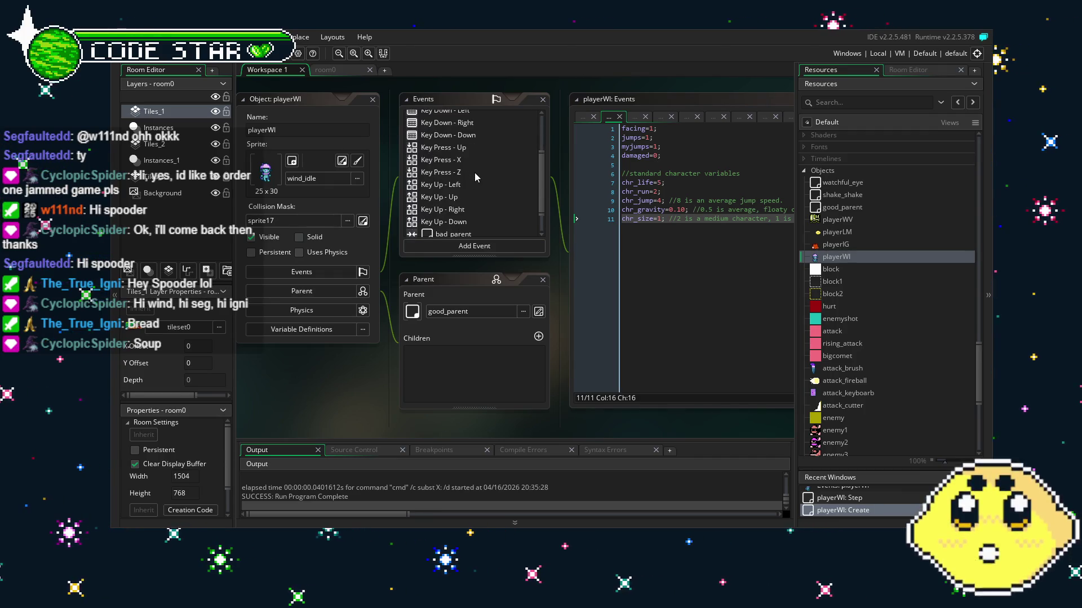
pyautogui.scroll(2, 475, 174)
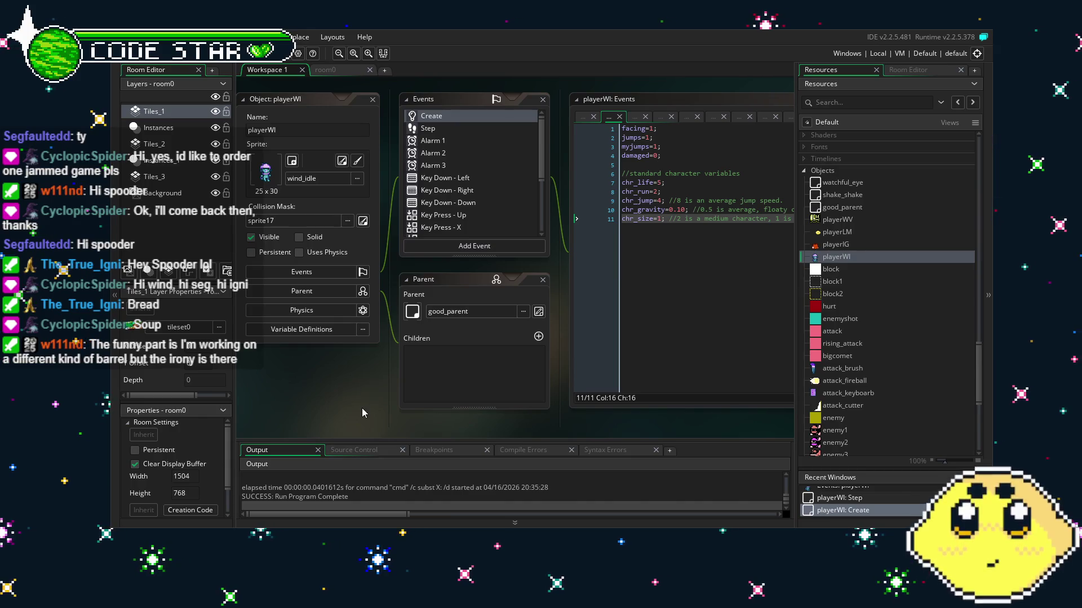
pyautogui.moveTo(361, 407); pyautogui.dragTo(350, 410)
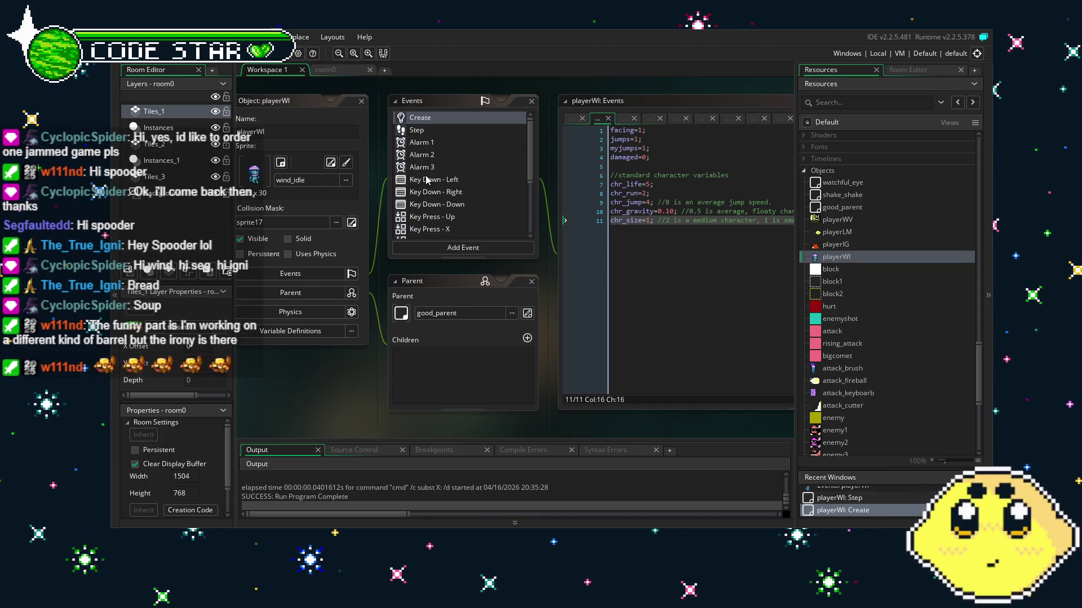
pyautogui.scroll(-3, 424, 183)
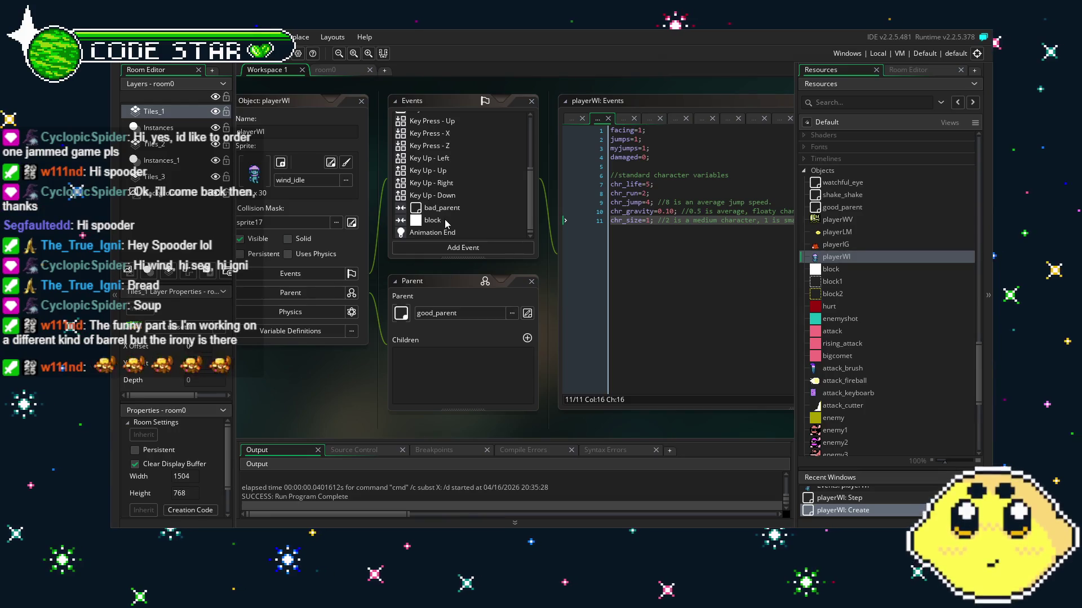
pyautogui.scroll(2, 446, 224)
pyautogui.scroll(2, 446, 225)
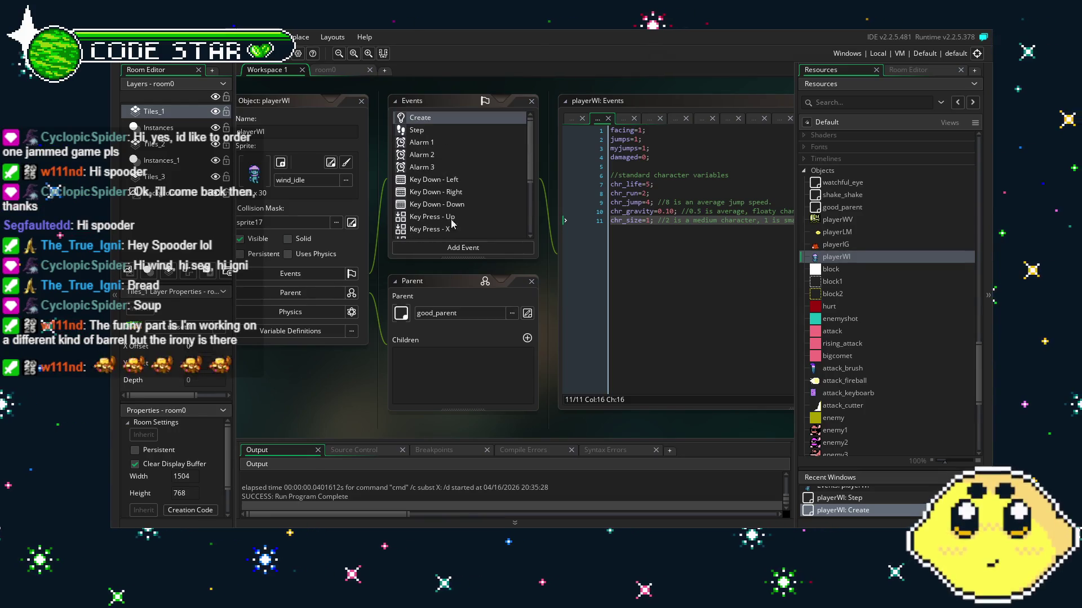
pyautogui.scroll(-15, 853, 272)
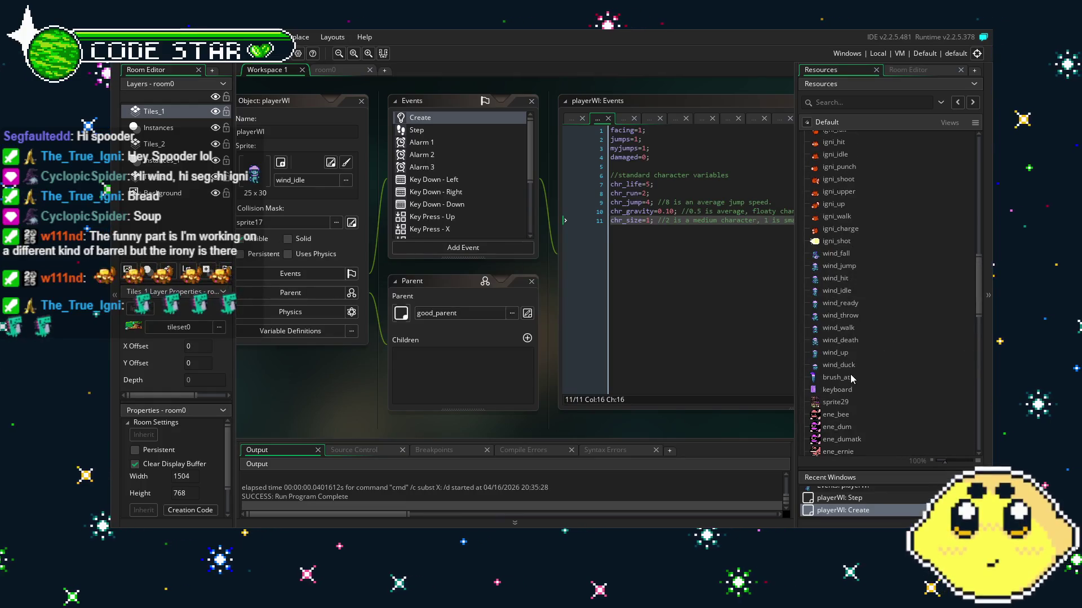
# Duplicate the wind_throw sprite and name the copy wind_attack.
pyautogui.rightClick(860, 319)
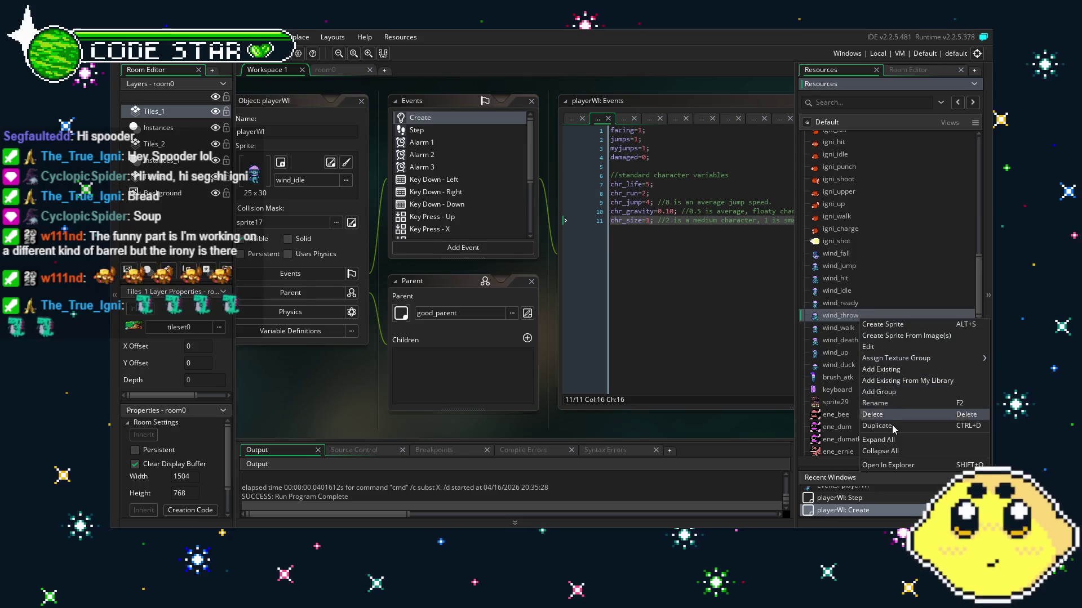
pyautogui.click(877, 415)
pyautogui.write('wind_attac')
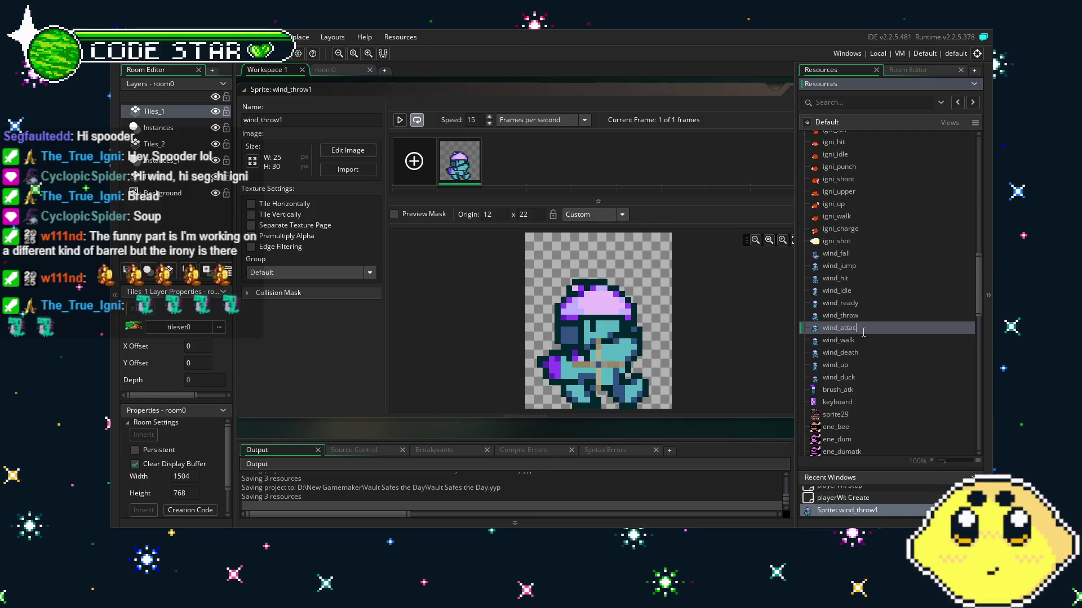
pyautogui.write('k')
pyautogui.press('Return')
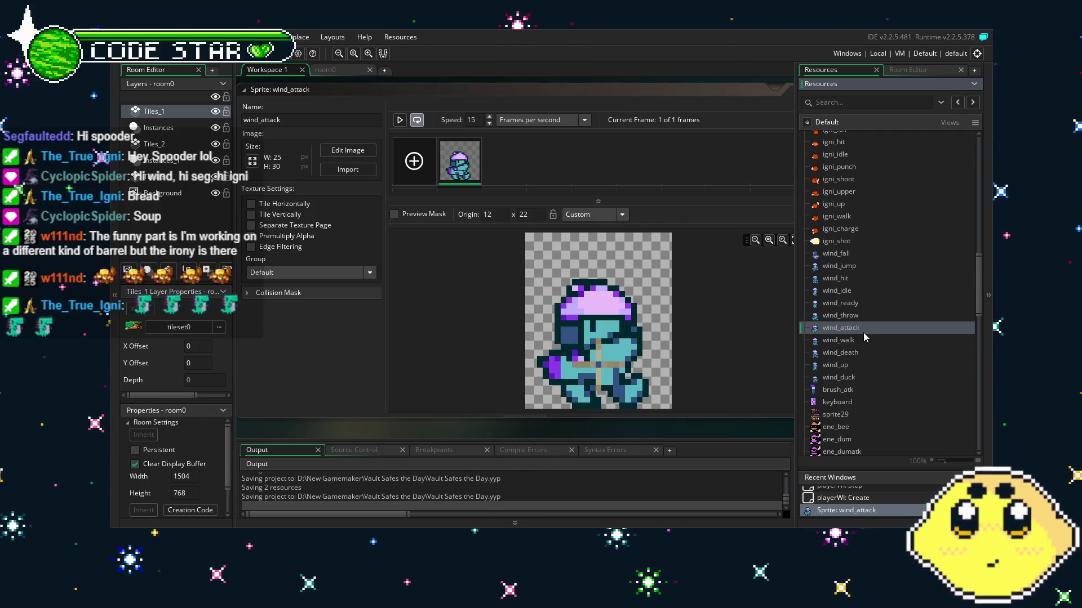
# Reopen the playerWI object editor from the Objects list.
pyautogui.scroll(-10, 867, 333)
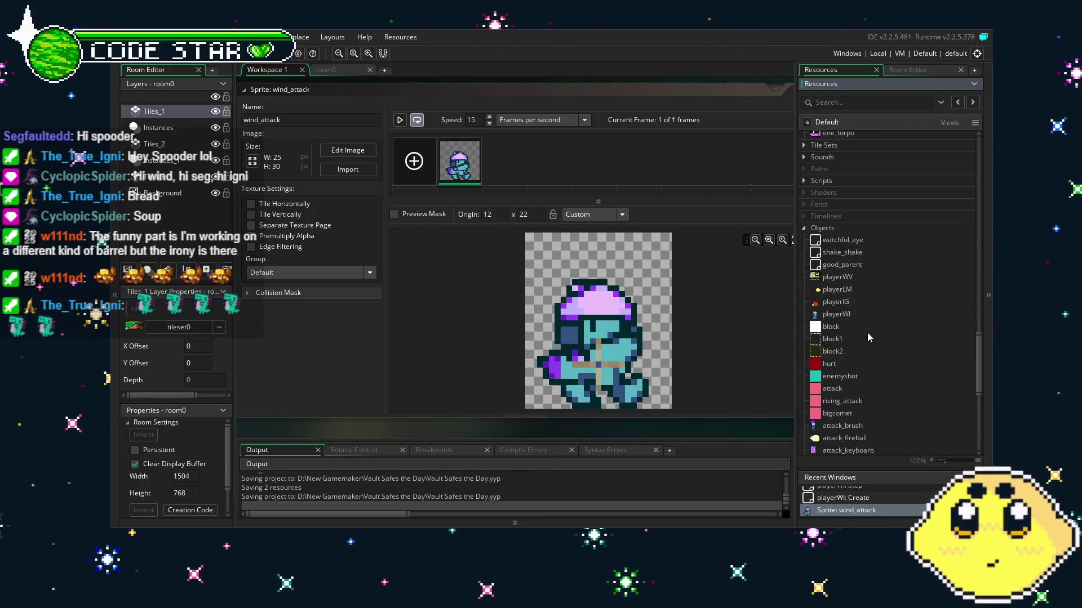
pyautogui.scroll(-3, 867, 332)
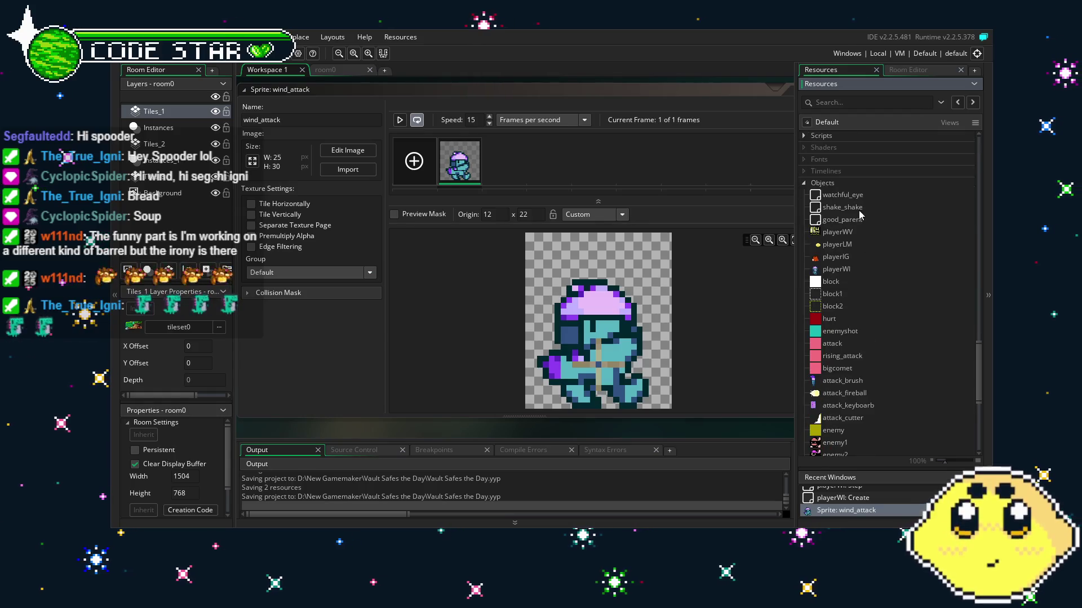
pyautogui.doubleClick(847, 271)
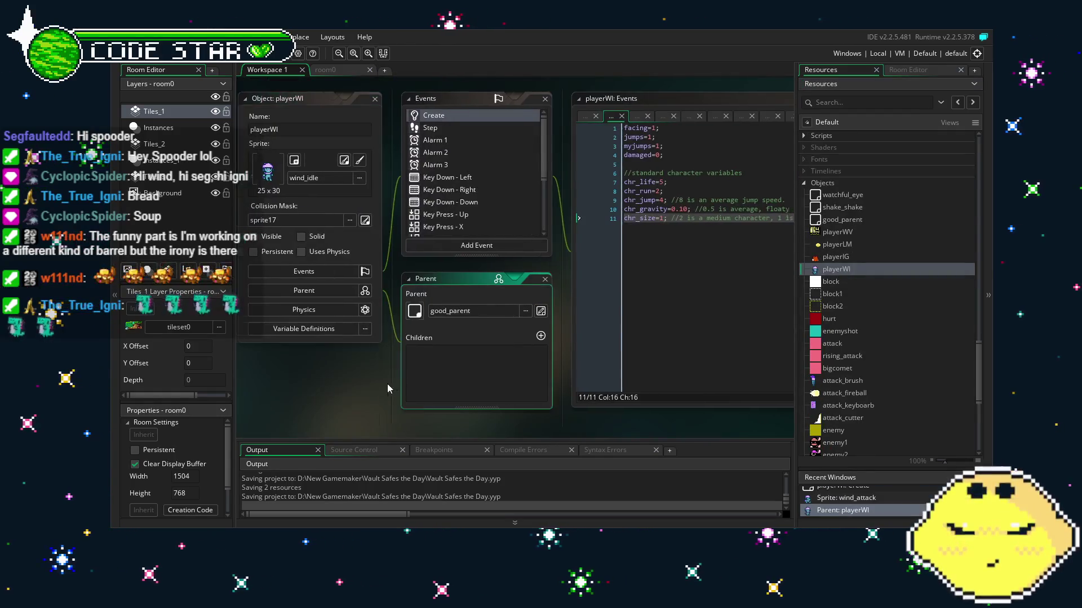
# Show playerWI's Step event code and go to the chr_life check on line 19.
pyautogui.scroll(-2, 416, 206)
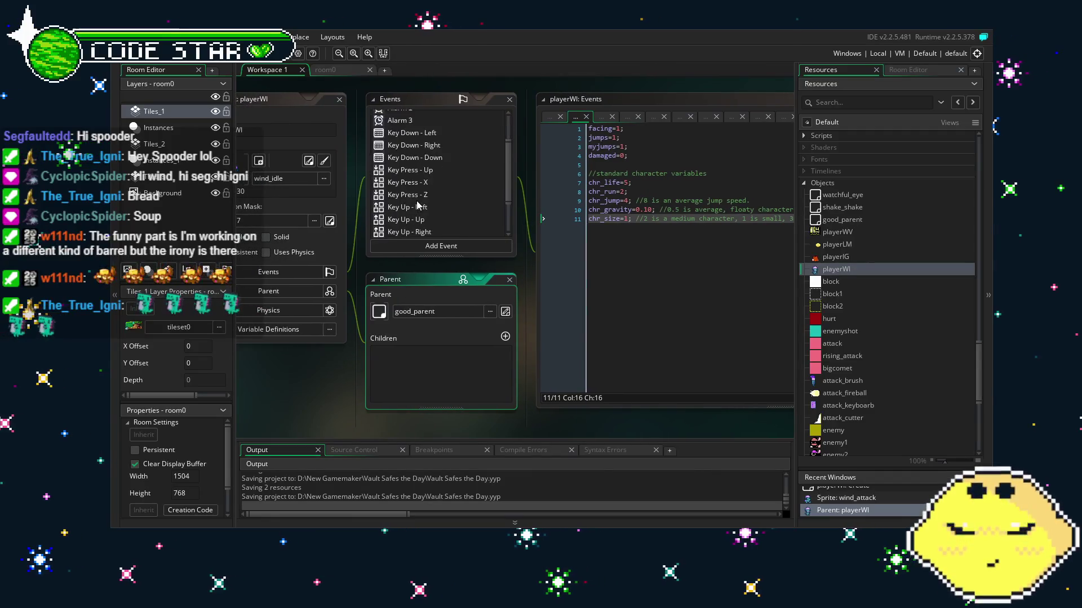
pyautogui.scroll(-3, 417, 206)
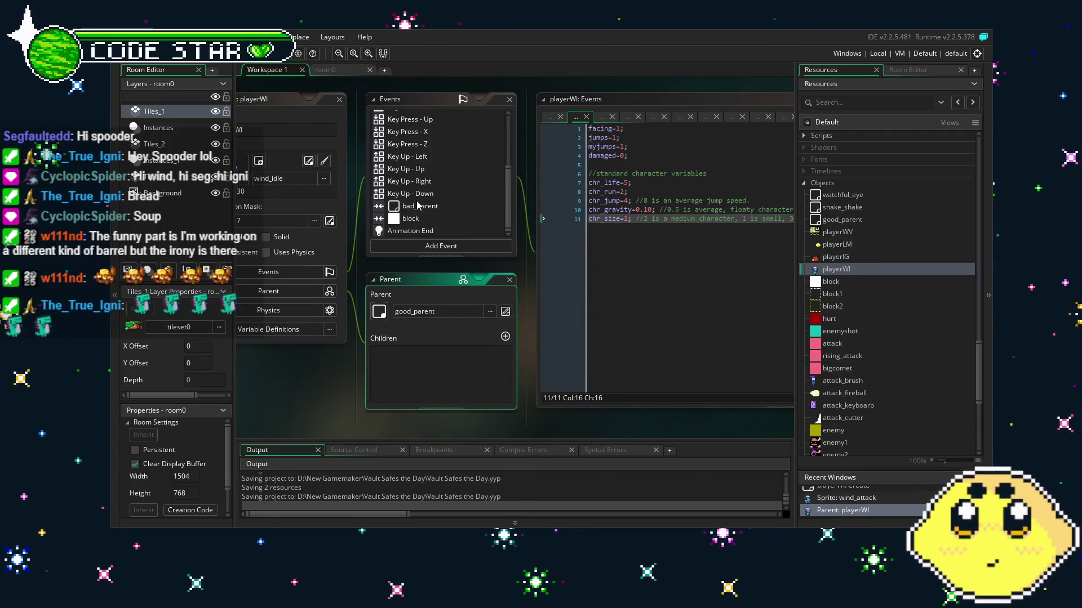
pyautogui.scroll(5, 417, 206)
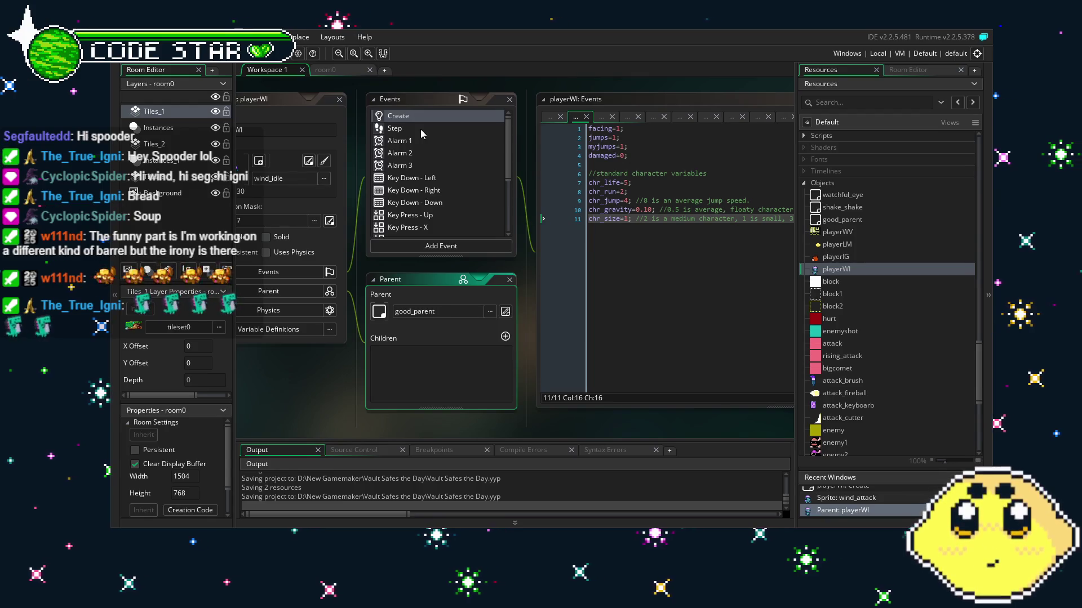
pyautogui.click(420, 128)
pyautogui.click(700, 290)
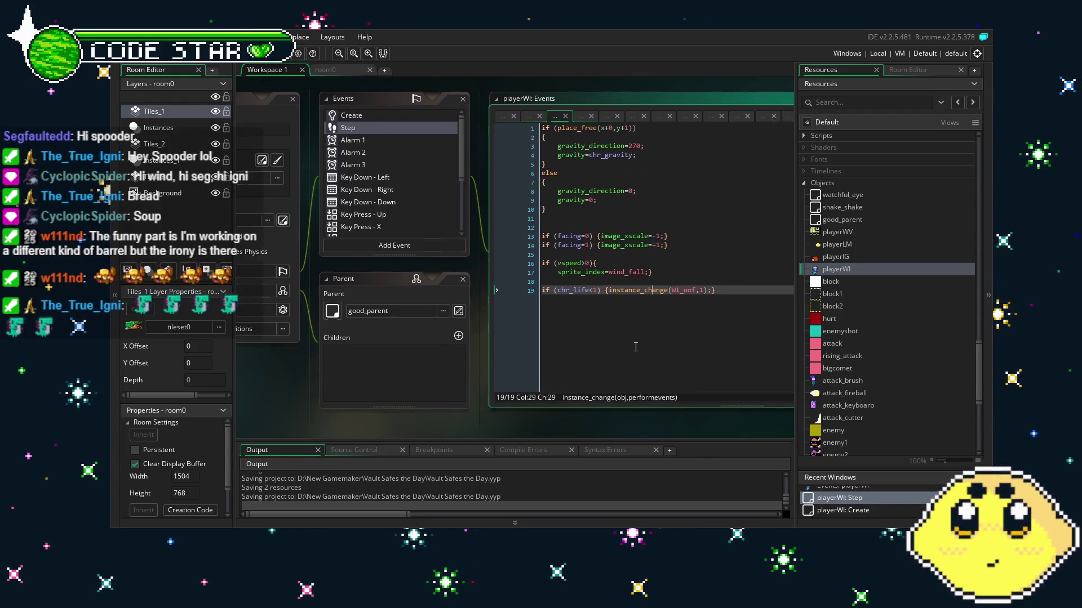
pyautogui.scroll(-1, 699, 290)
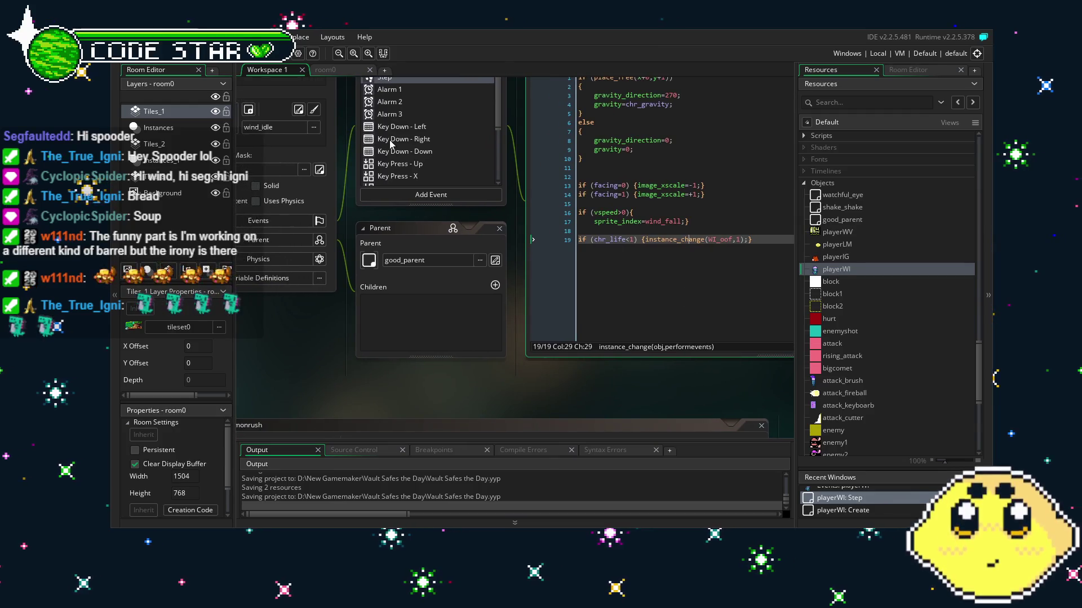
# Pan the workspace to view the event list and good_parent parent settings beside the code.
pyautogui.moveTo(288, 360); pyautogui.dragTo(333, 364)
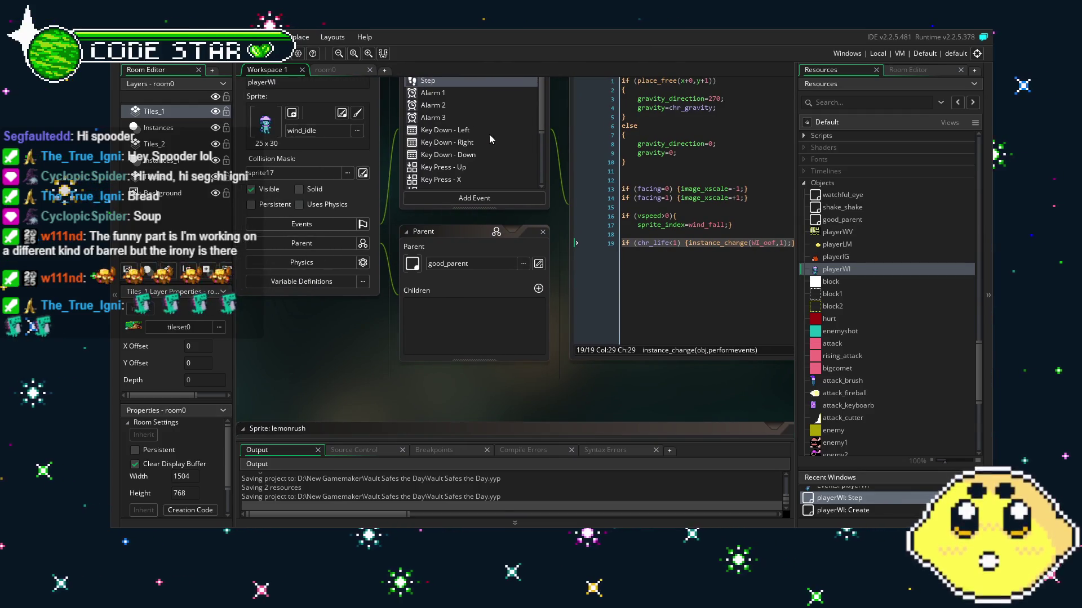
pyautogui.scroll(-3, 489, 135)
pyautogui.scroll(2, 489, 134)
pyautogui.scroll(1, 489, 134)
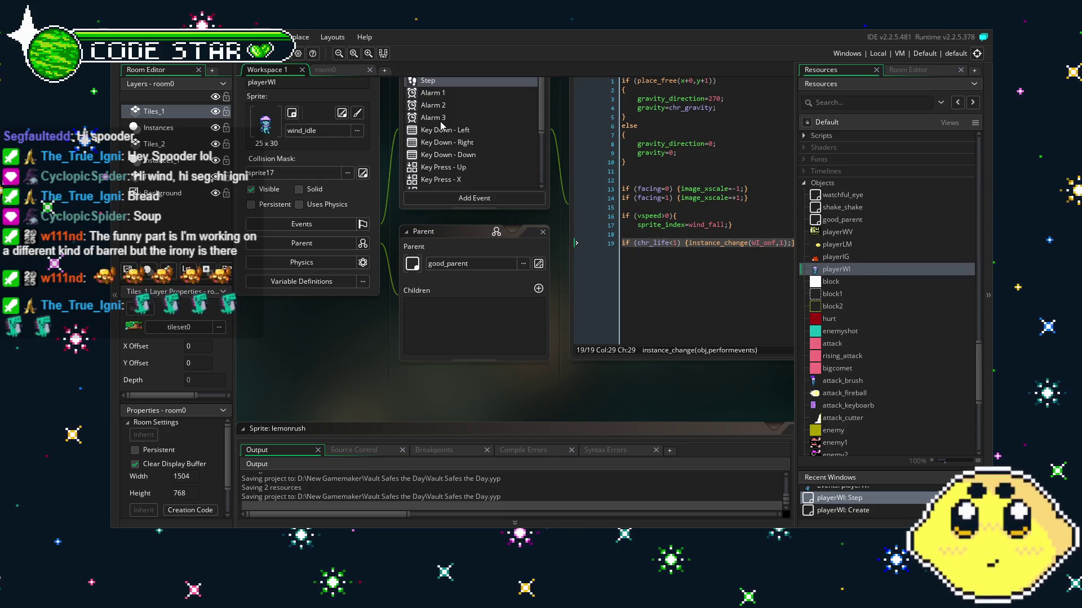
pyautogui.scroll(-5, 441, 120)
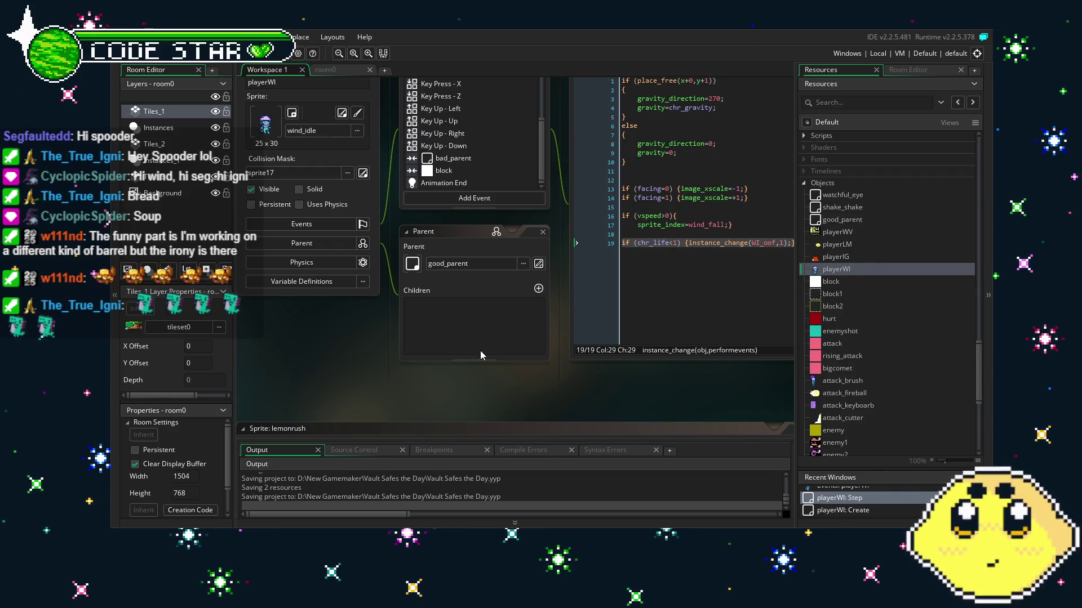
pyautogui.click(398, 292)
pyautogui.moveTo(397, 292)
pyautogui.mouseDown()
pyautogui.moveTo(360, 320)
pyautogui.moveTo(363, 358)
pyautogui.mouseUp()
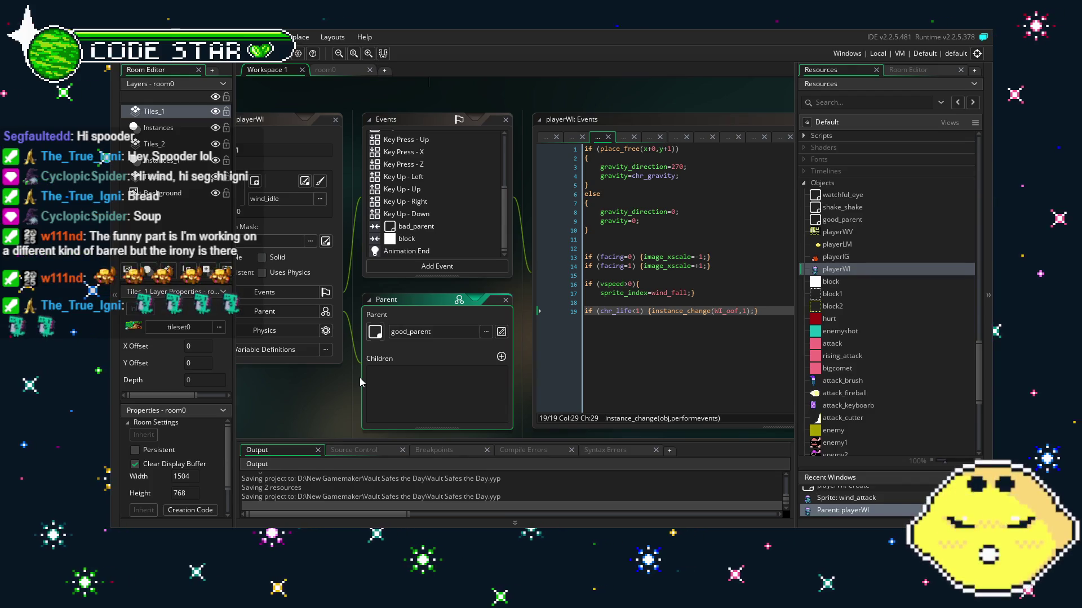
pyautogui.moveTo(521, 338); pyautogui.dragTo(553, 330)
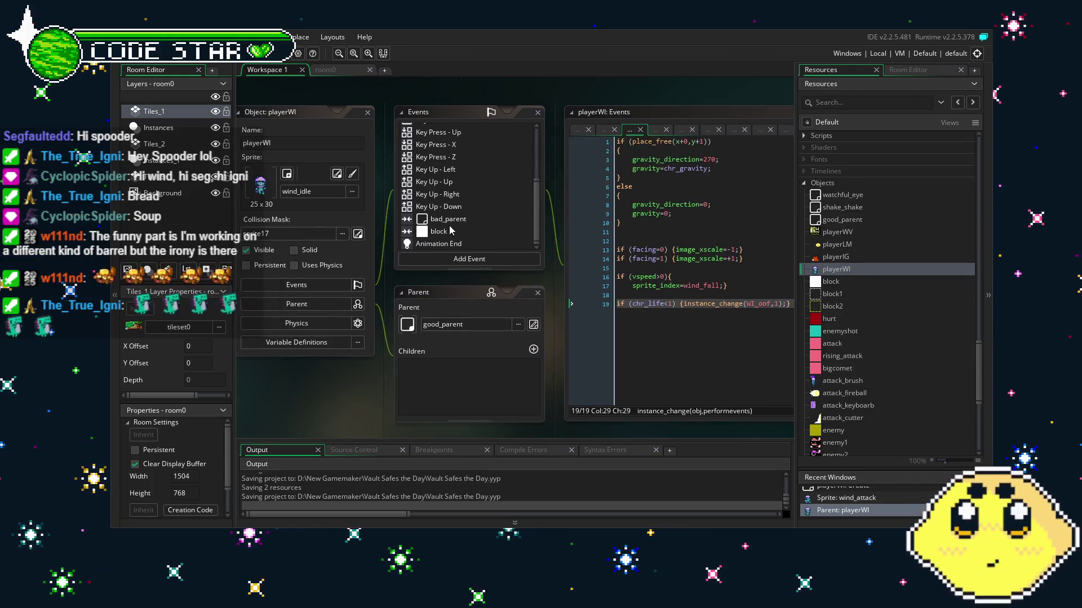
pyautogui.scroll(3, 451, 229)
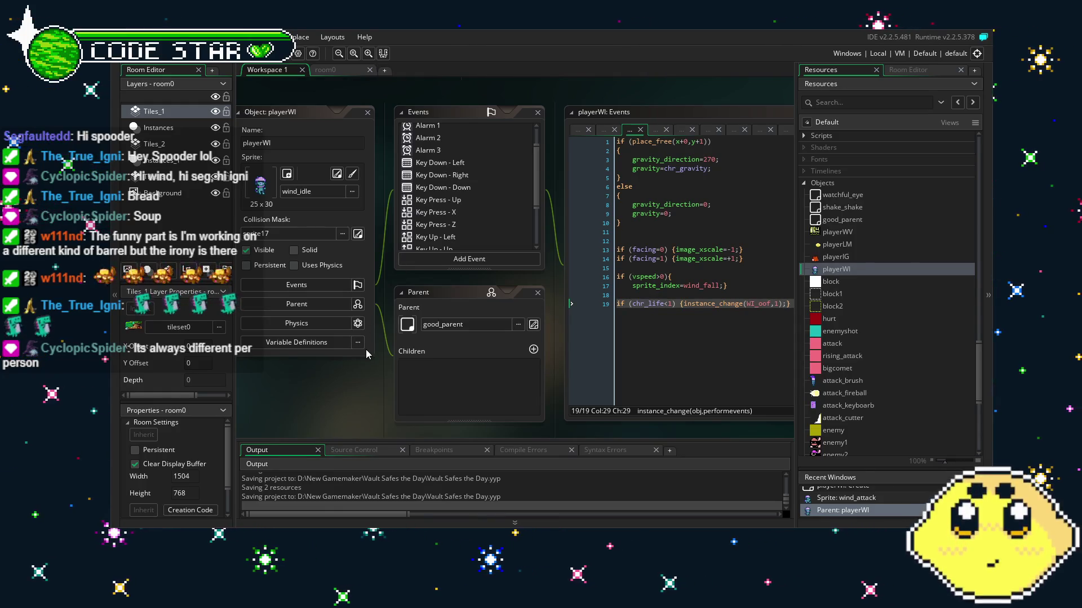
pyautogui.scroll(-3, 433, 212)
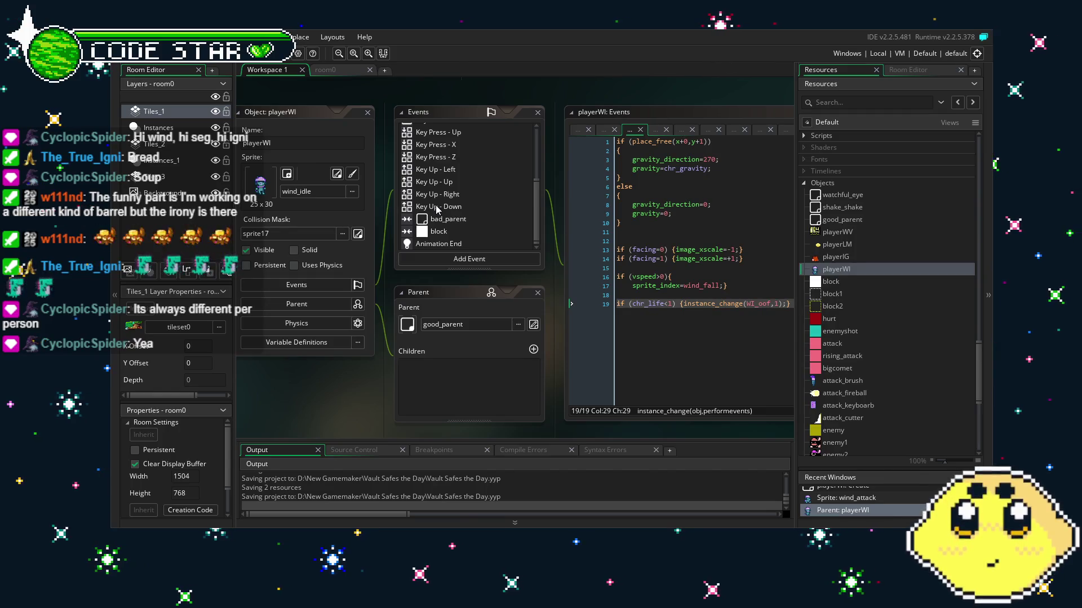
pyautogui.scroll(3, 437, 208)
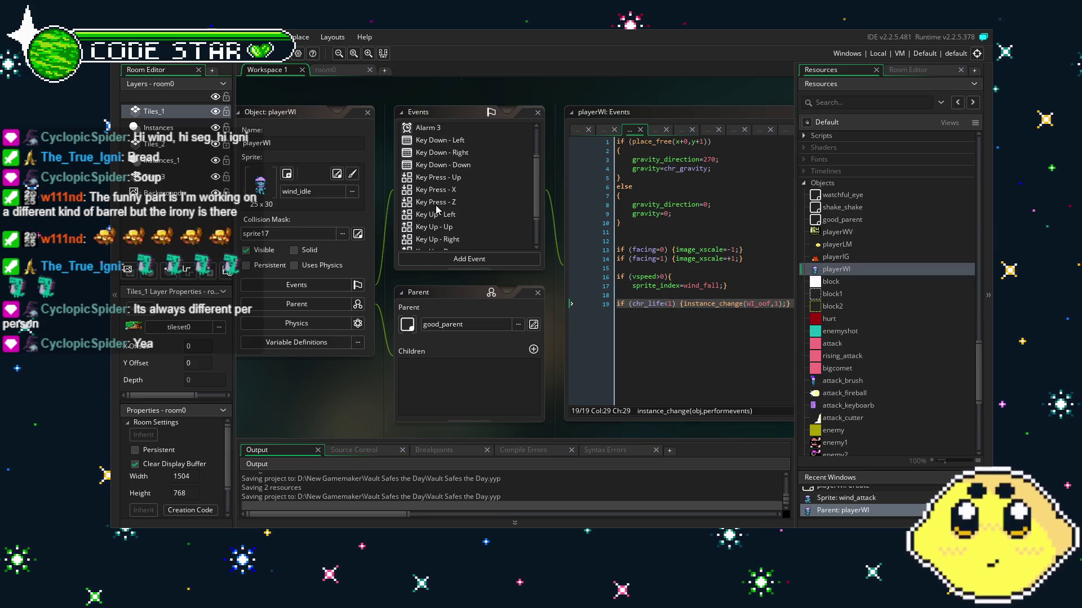
pyautogui.scroll(-3, 436, 209)
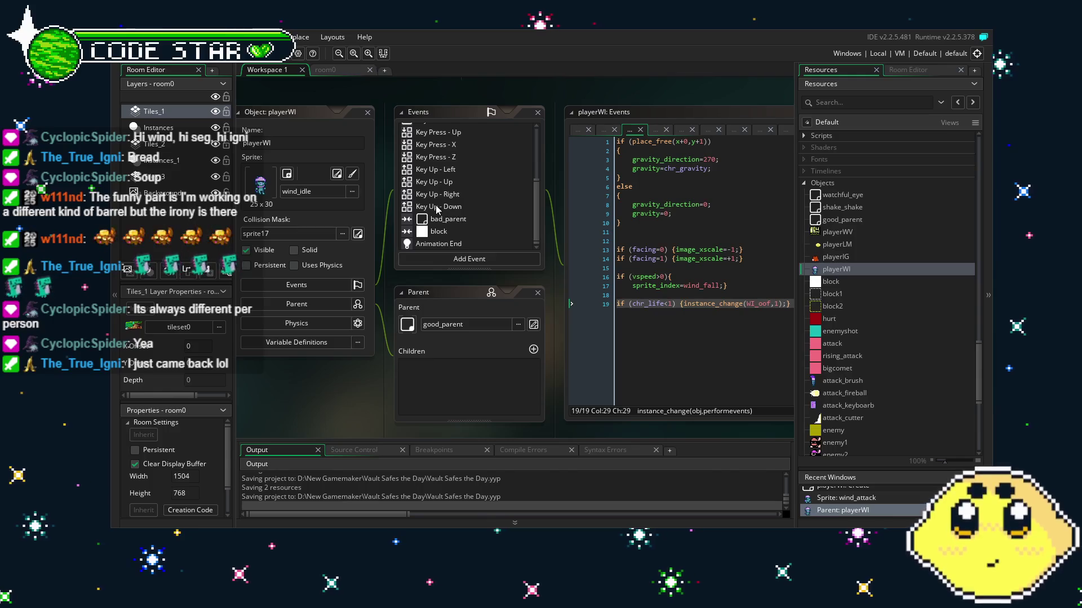
pyautogui.scroll(5, 436, 209)
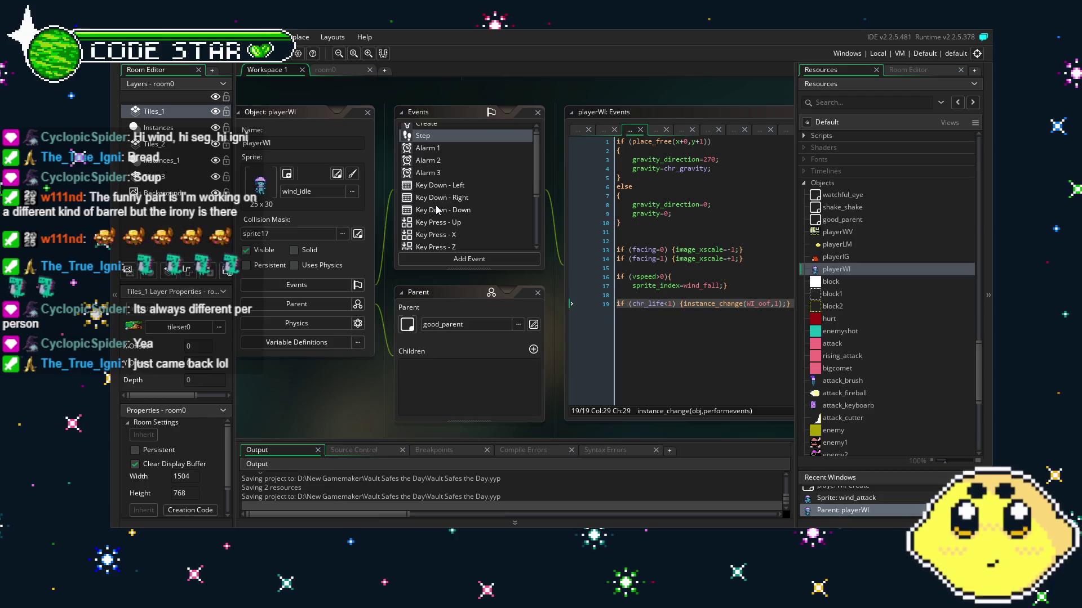
pyautogui.scroll(-5, 437, 208)
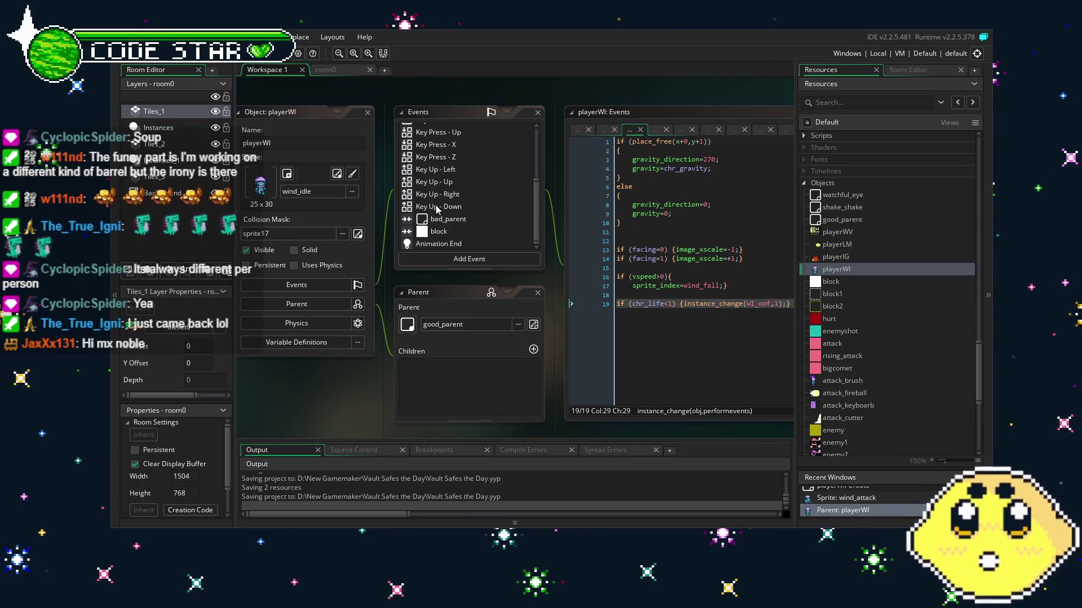
# Change the Animation End sprite check on line 1 from grr to wind_attack.
pyautogui.click(473, 246)
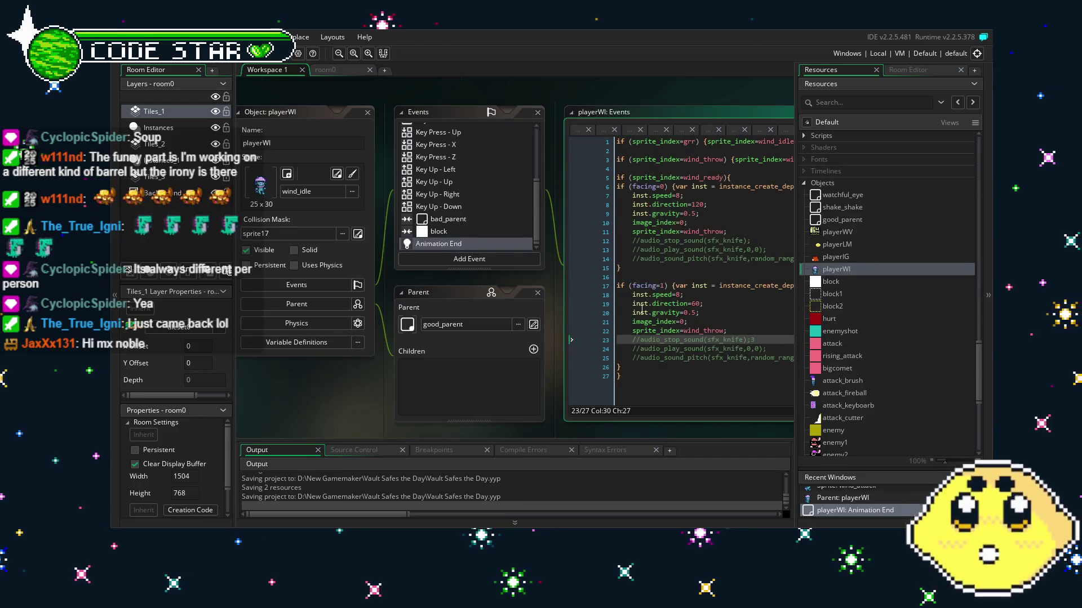
pyautogui.click(464, 156)
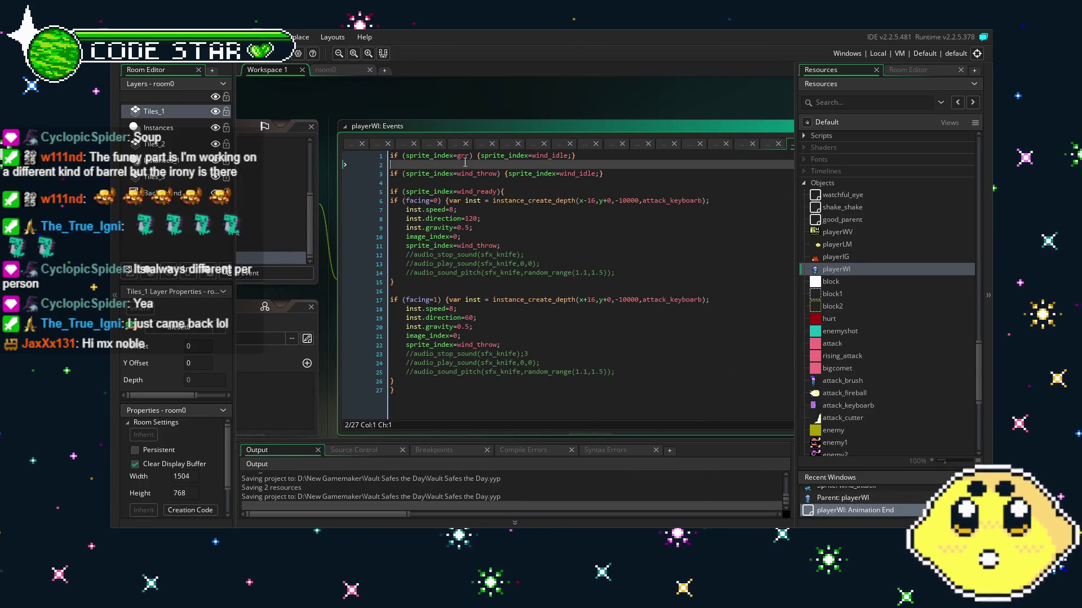
pyautogui.doubleClick(464, 155)
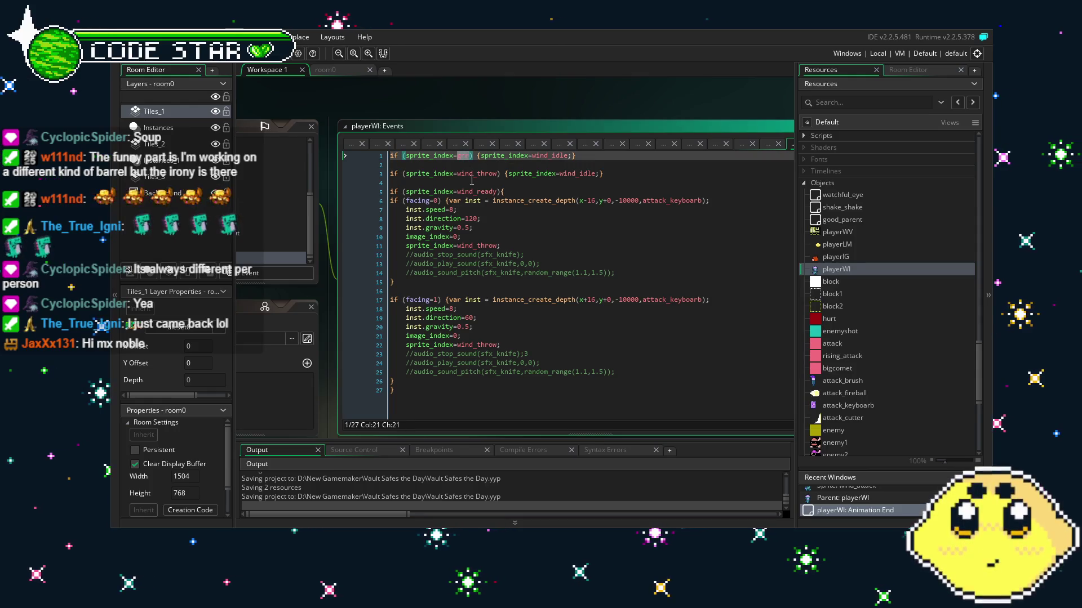
pyautogui.write('wind_')
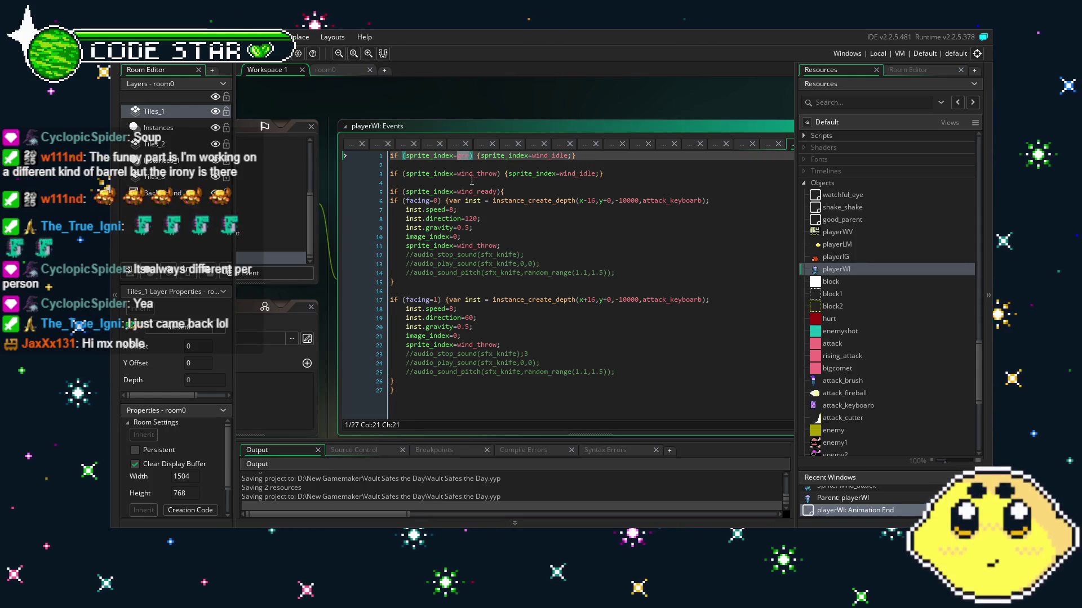
pyautogui.write('attack')
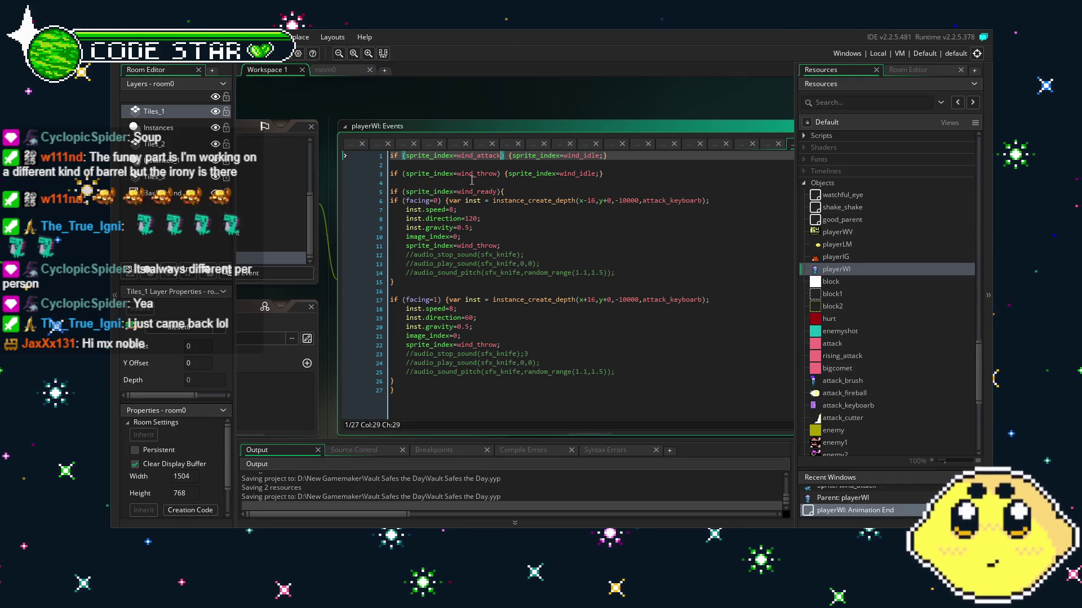
pyautogui.click(400, 292)
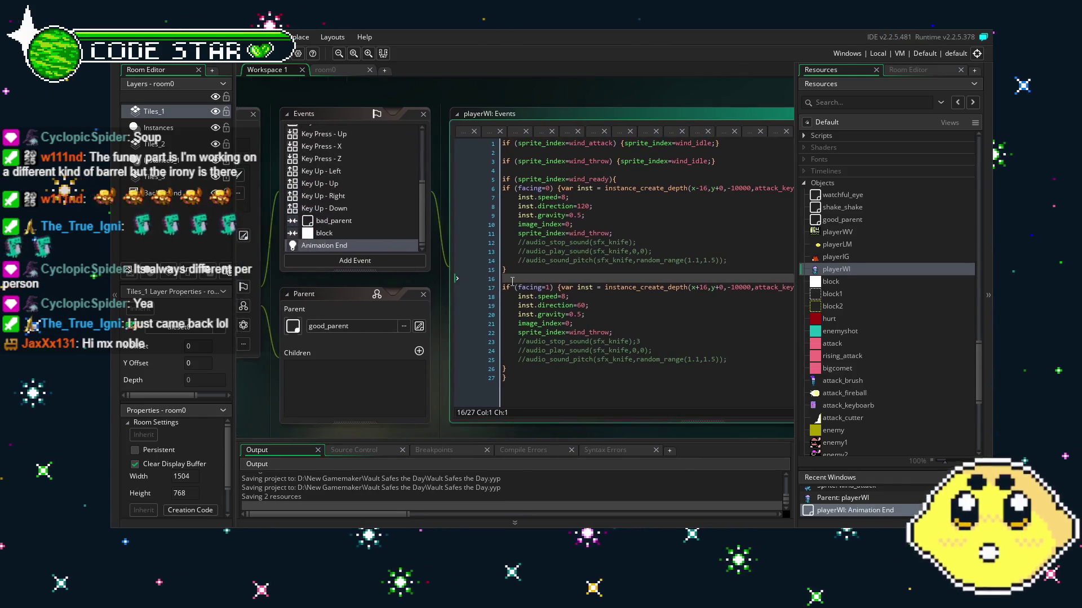
pyautogui.scroll(-1, 334, 218)
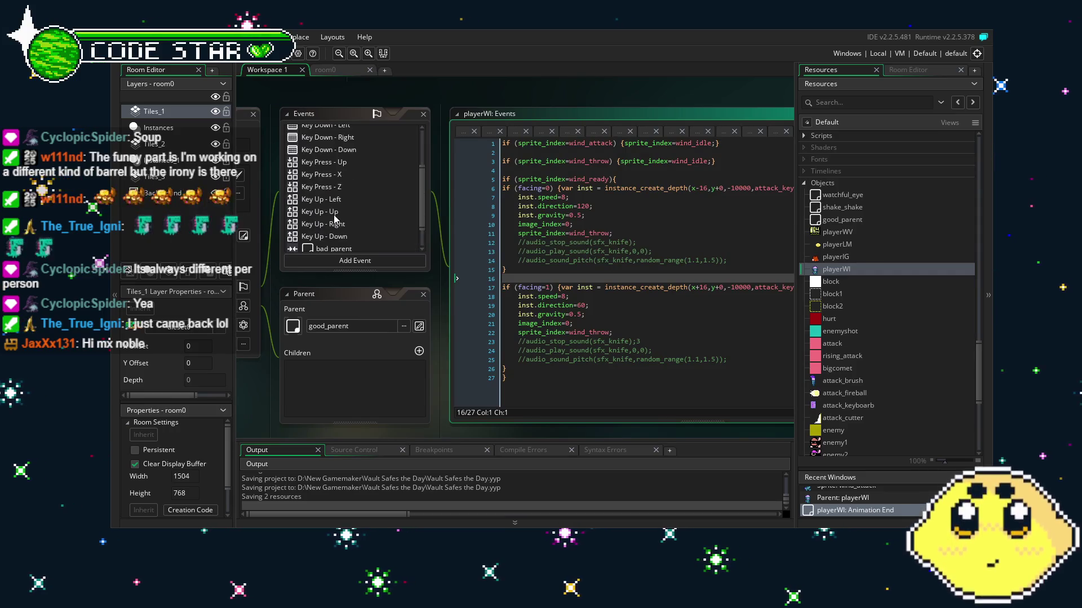
pyautogui.click(332, 175)
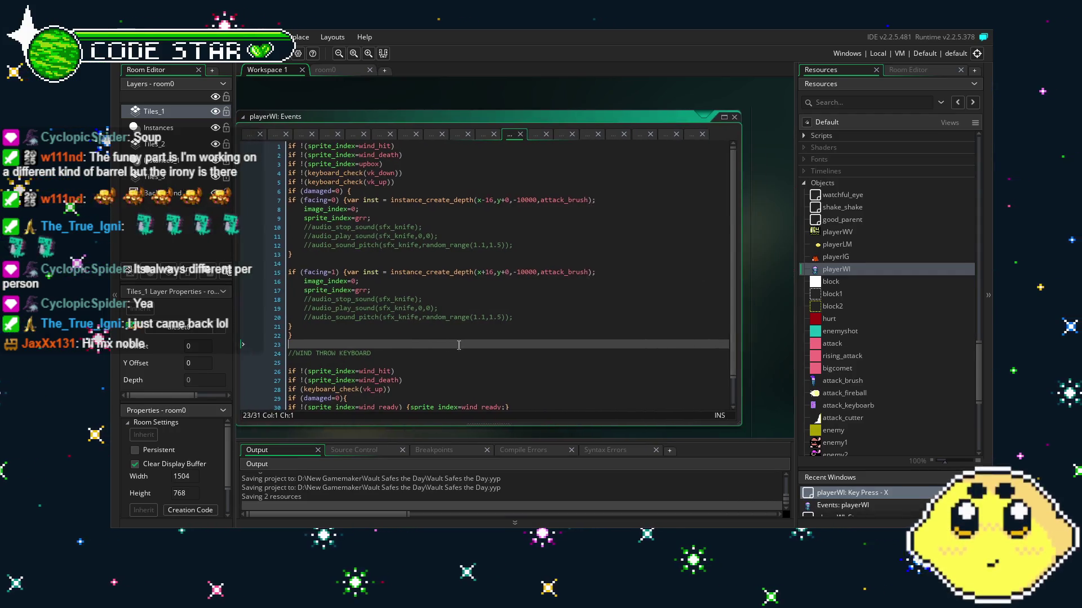
# Replace grr with wind_attack in both facing branches (lines 9 and 17).
pyautogui.doubleClick(406, 206)
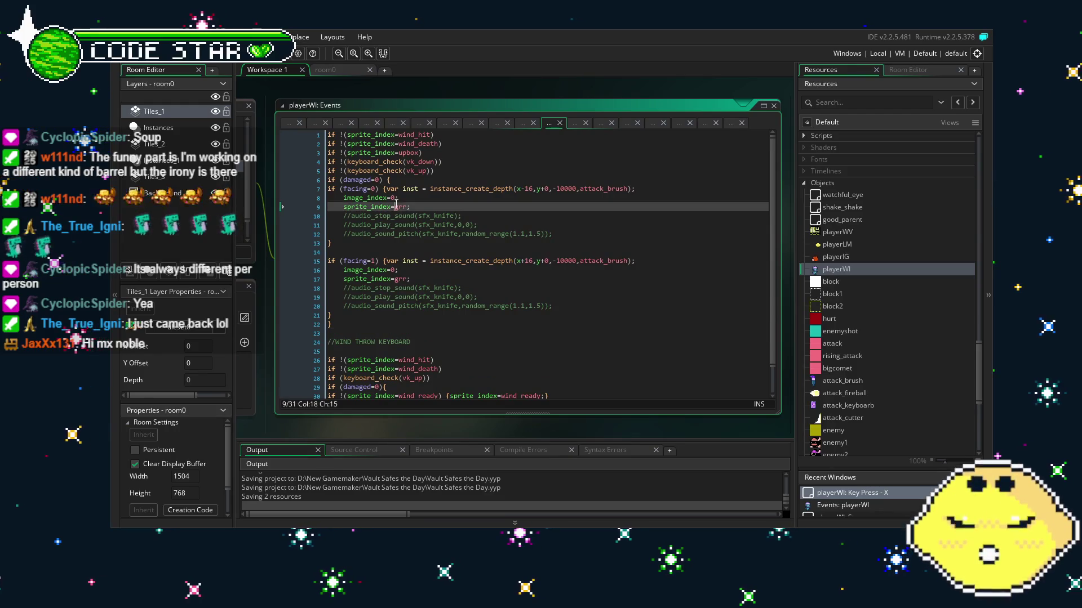
pyautogui.write('wind_')
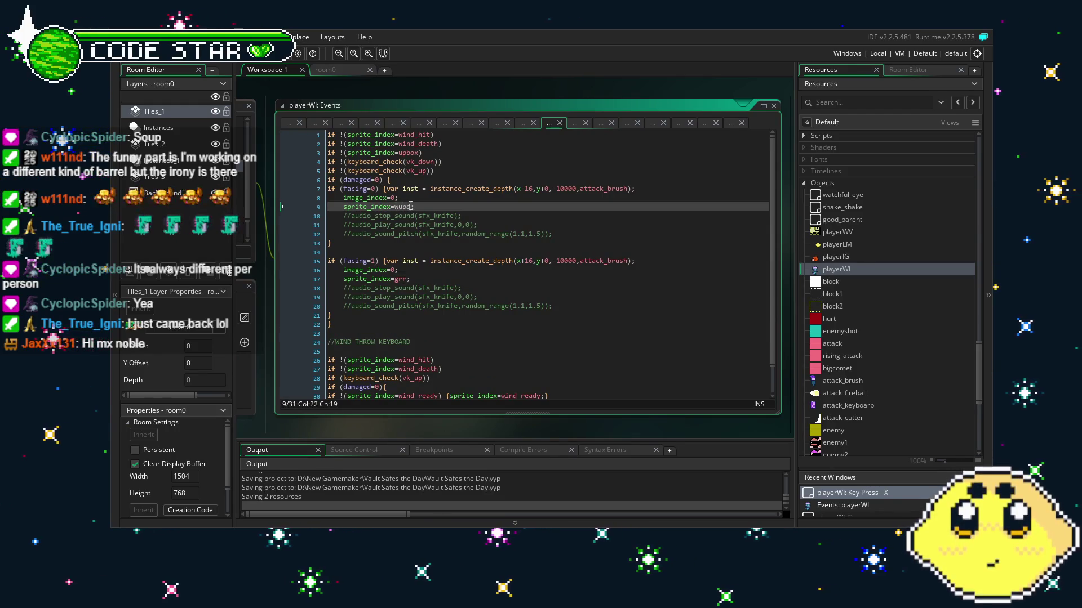
pyautogui.write('att')
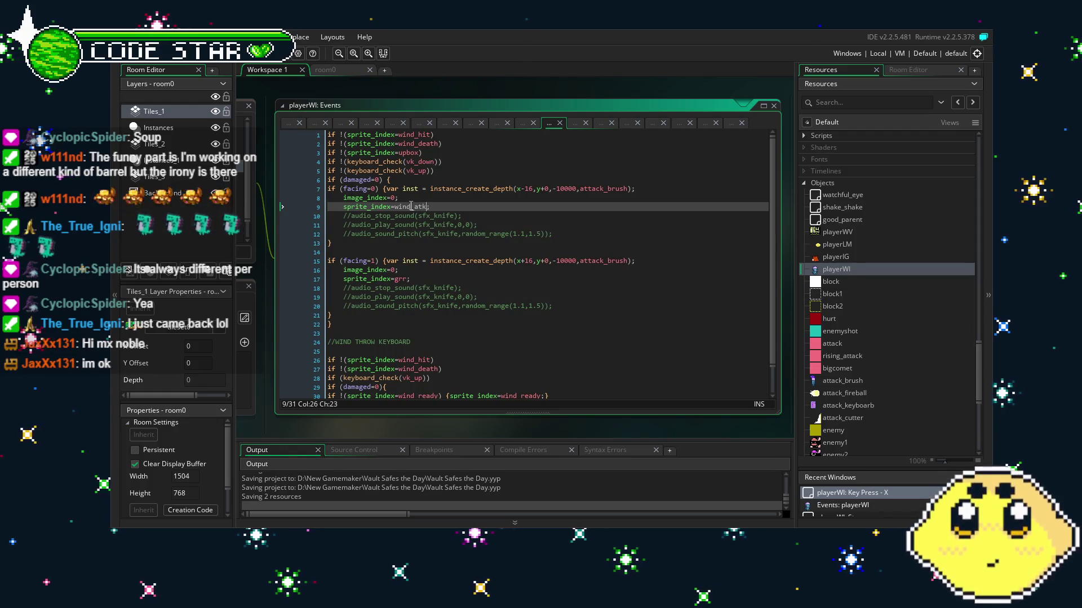
pyautogui.write('ack')
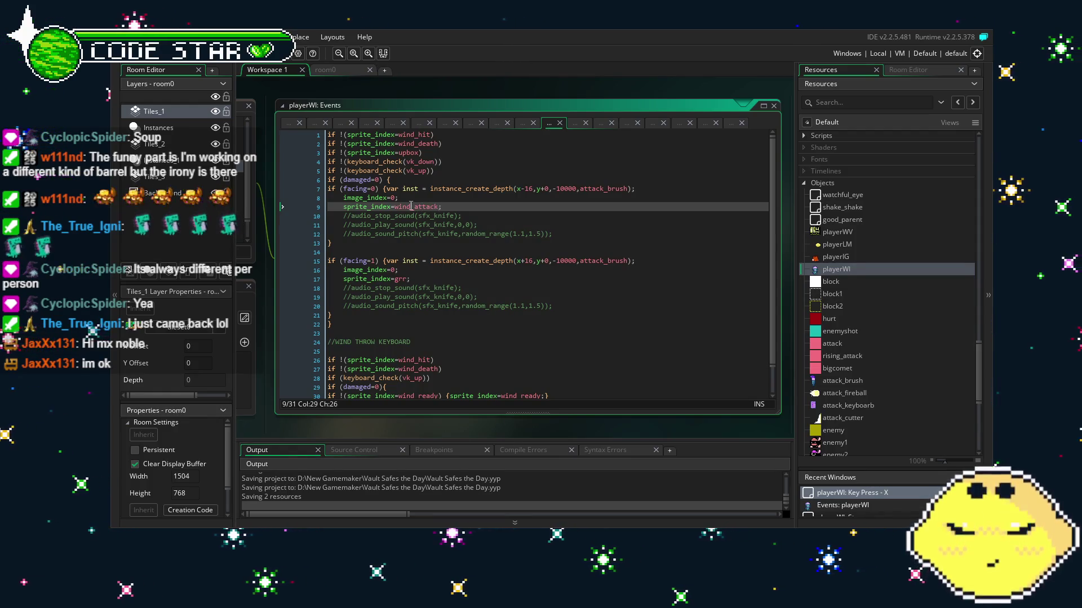
pyautogui.click(474, 233)
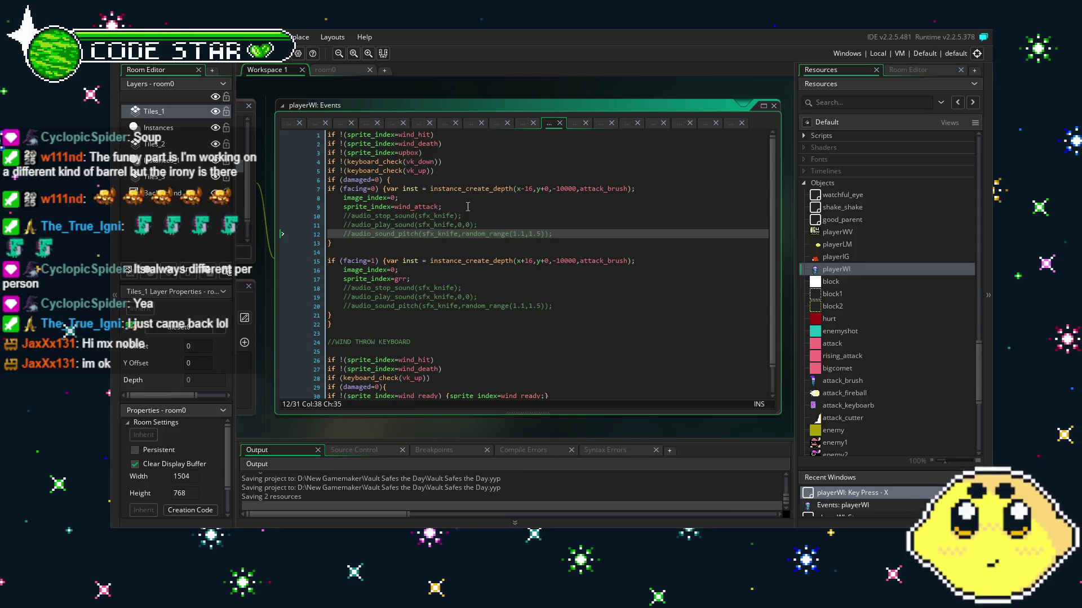
pyautogui.press('Up')
pyautogui.press('Up')
pyautogui.press('Up')
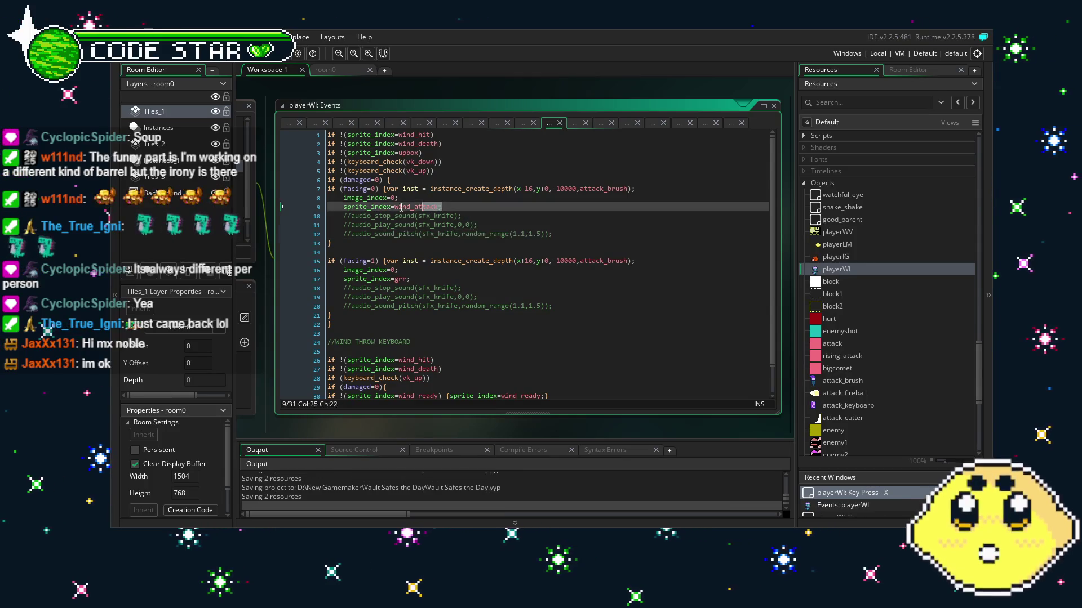
pyautogui.hotkey('shift', 'Home')
pyautogui.hotkey('ctrl', 'c')
pyautogui.moveTo(416, 281); pyautogui.dragTo(361, 281)
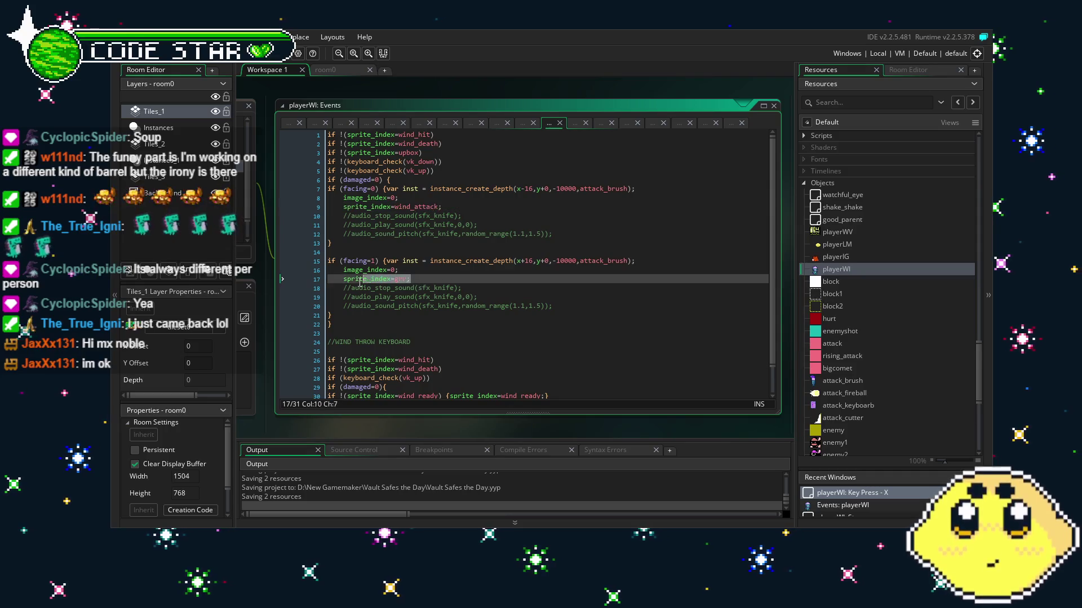
pyautogui.click(451, 305)
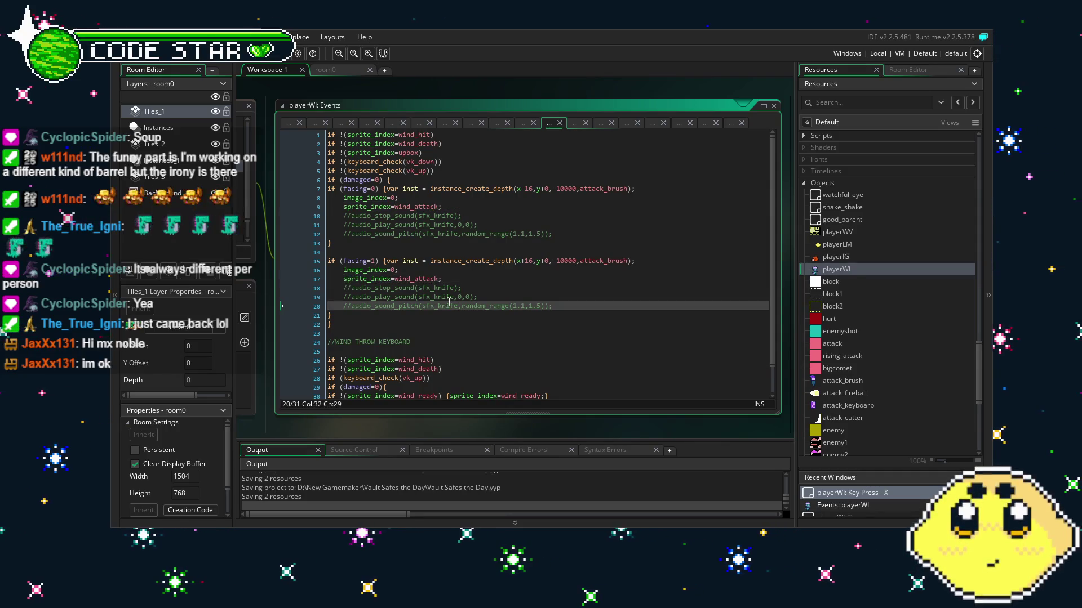
# Change upbox to wind_up and add an if !(sprite_index=wind_attack) guard below it.
pyautogui.click(428, 153)
pyautogui.write('wind_')
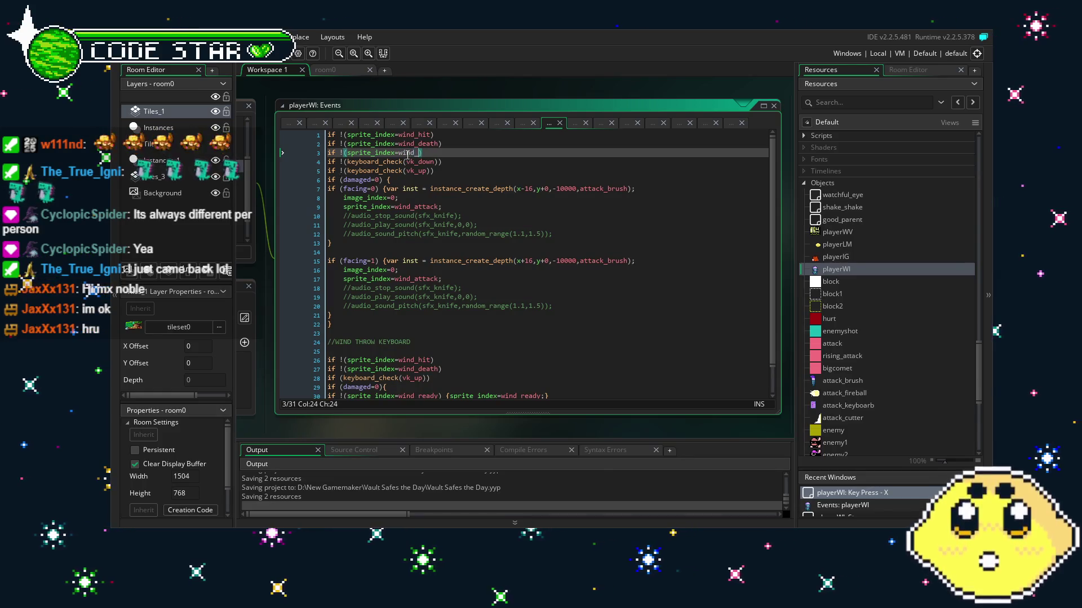
pyautogui.write('up')
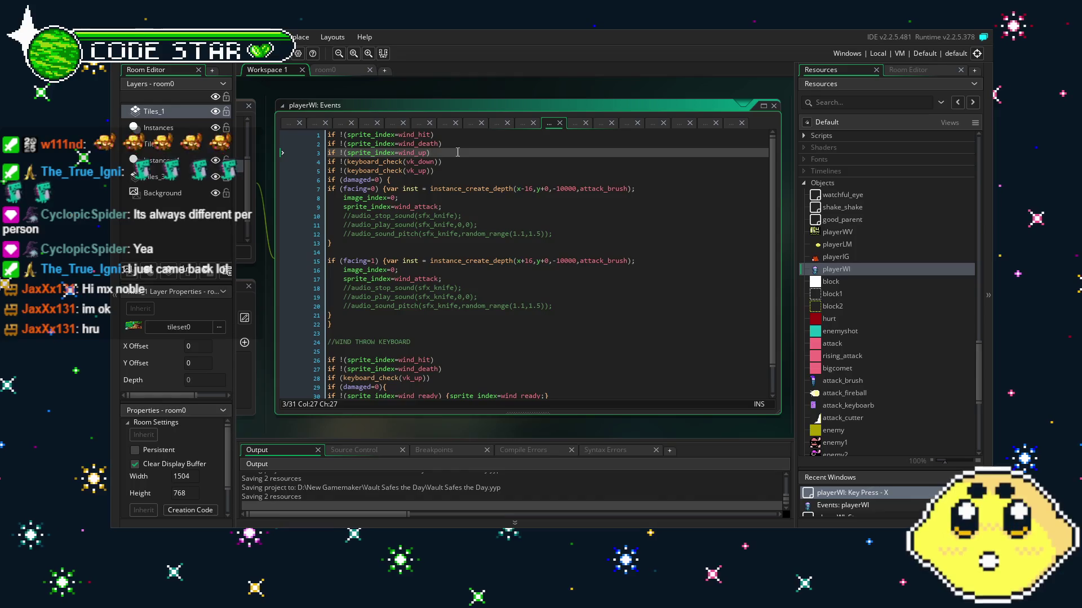
pyautogui.press('Return')
pyautogui.hotkey('ctrl', 'v')
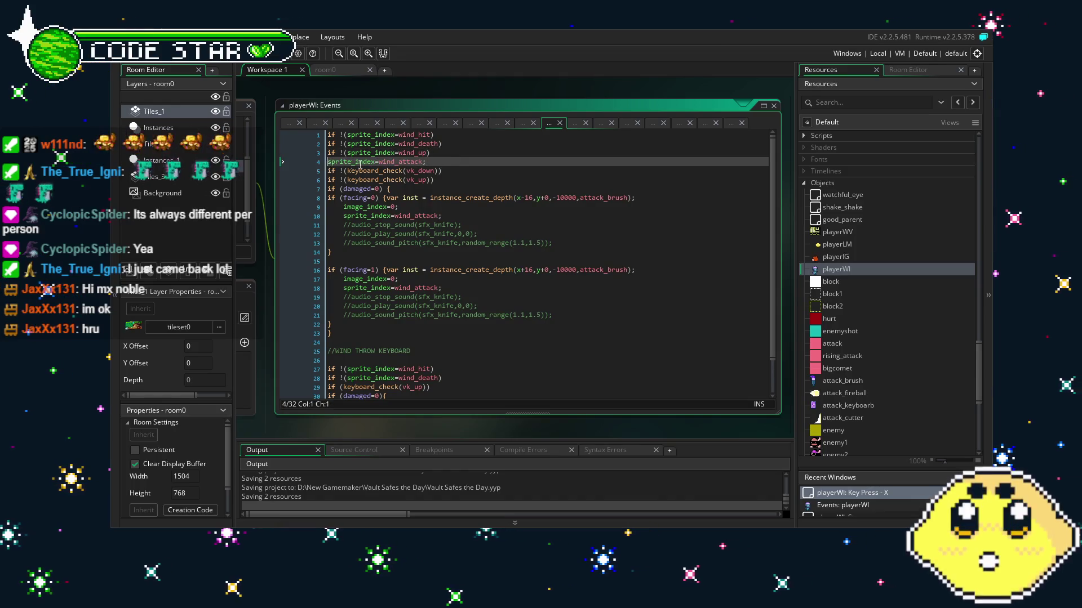
pyautogui.write('if !(')
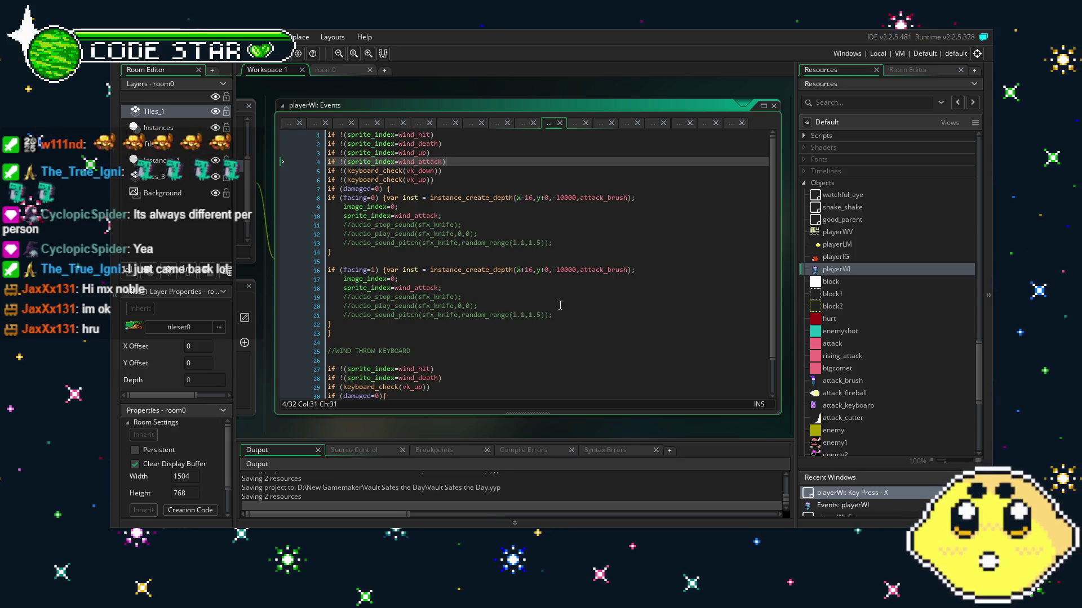
pyautogui.click(566, 321)
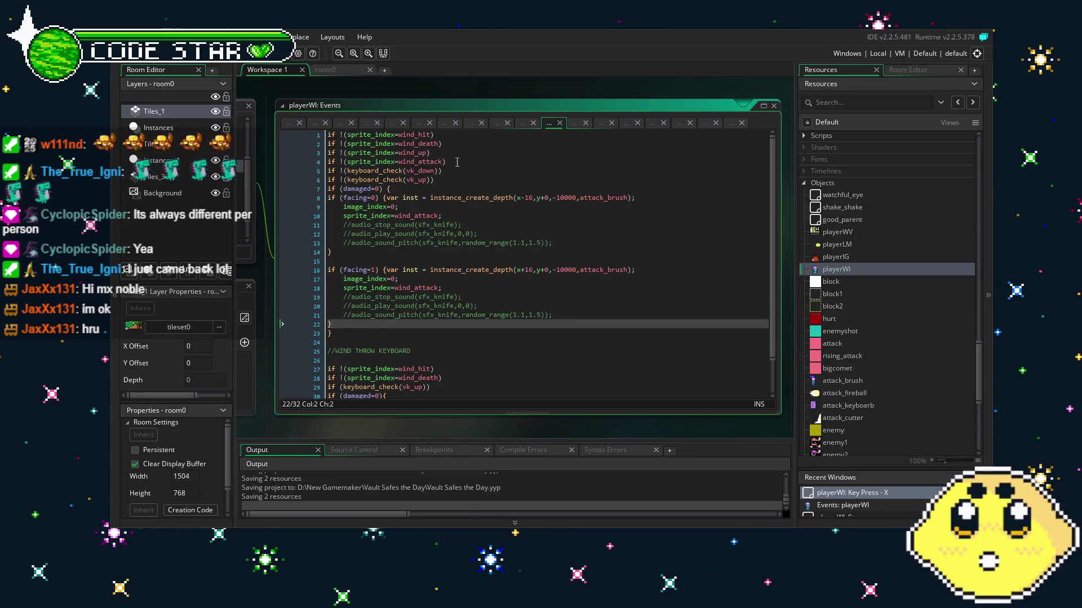
# Paste the wind_attack guard below the wind_death check in the wind-throw block.
pyautogui.moveTo(456, 162); pyautogui.dragTo(303, 161)
pyautogui.scroll(-2, 592, 374)
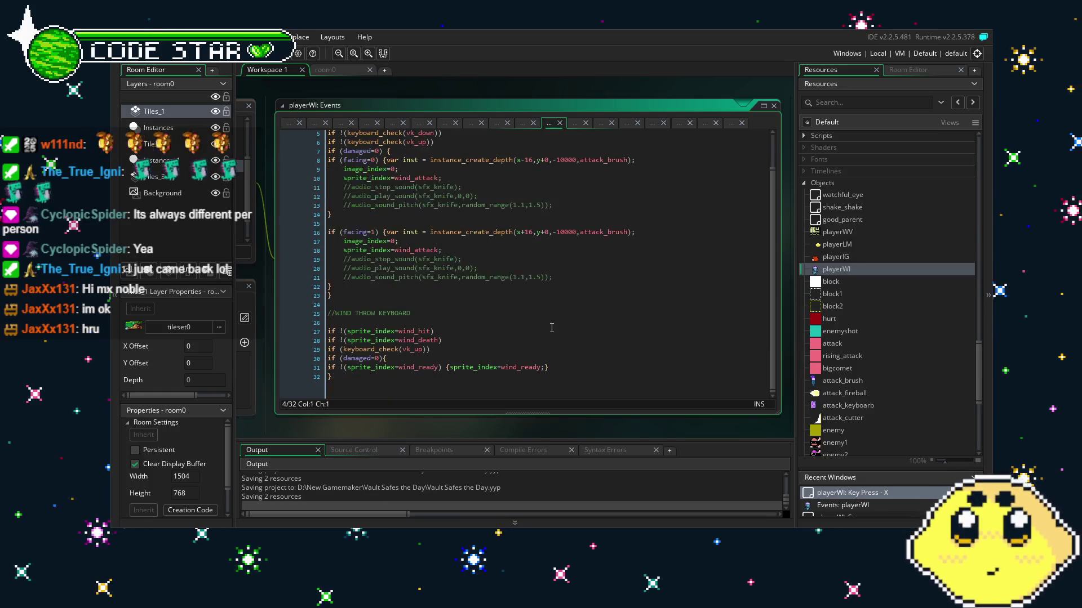
pyautogui.click(450, 341)
pyautogui.press('Return')
pyautogui.write('if !(sprite_index=wind_attack)')
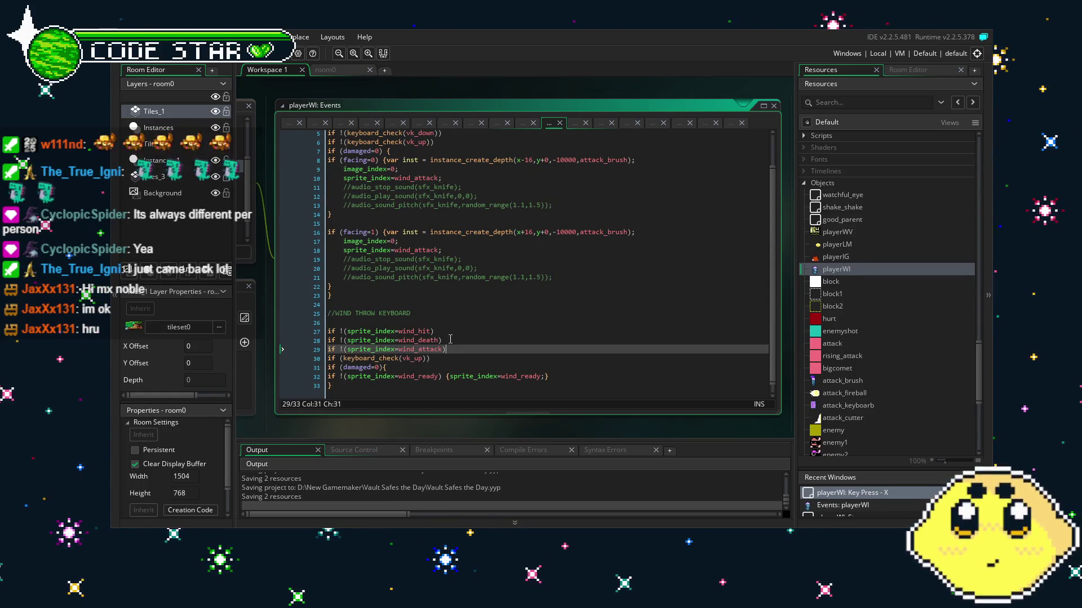
pyautogui.hotkey('ctrl', 'v')
pyautogui.scroll(2, 450, 339)
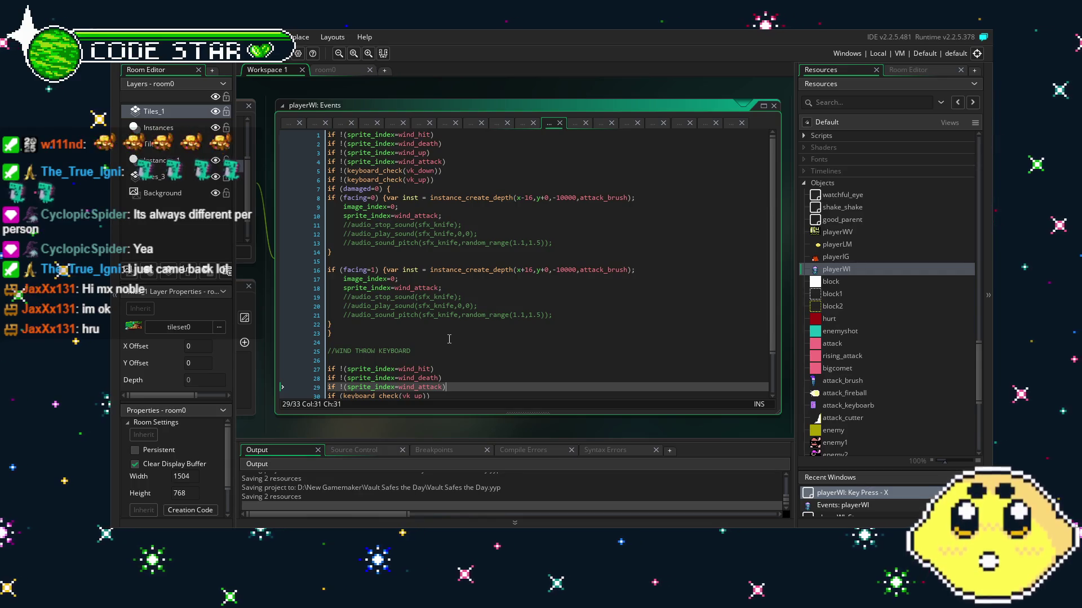
pyautogui.click(449, 340)
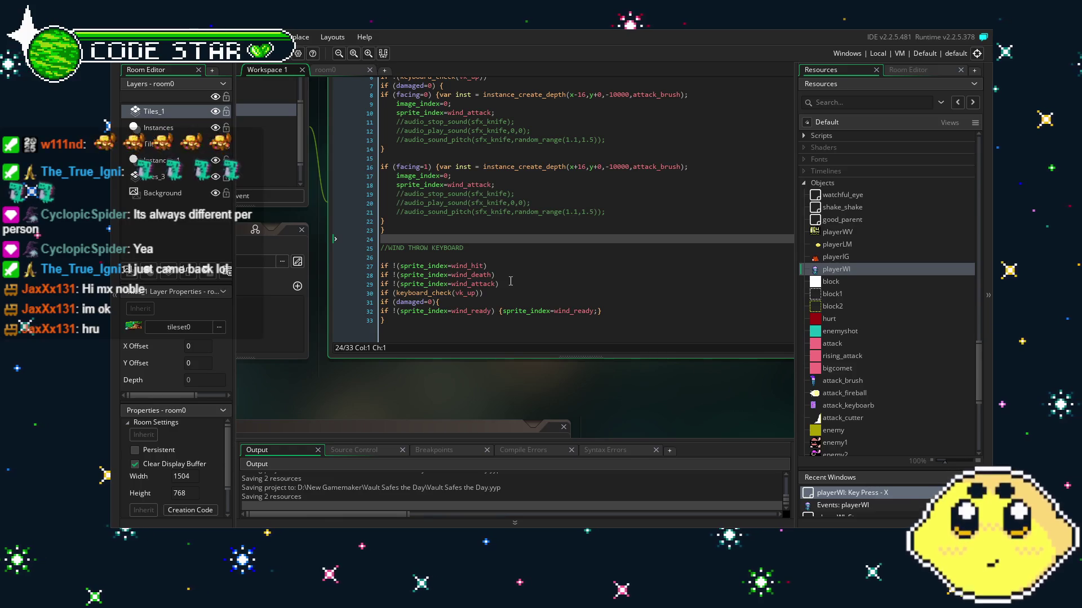
pyautogui.moveTo(323, 352); pyautogui.dragTo(361, 353)
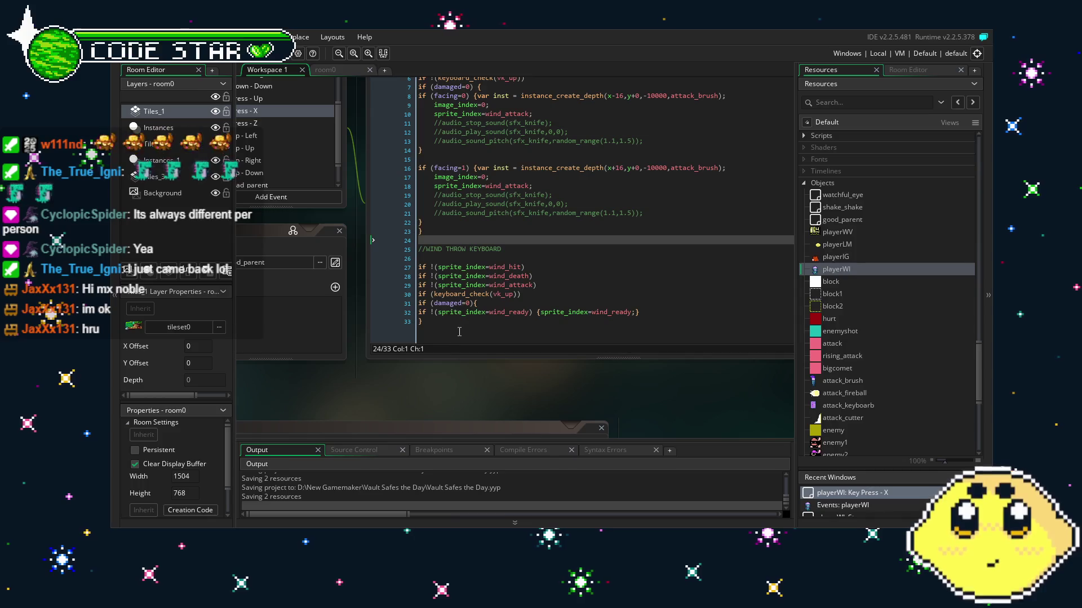
# Review the Key Press - X guards, then save with Ctrl+S and launch the game.
pyautogui.scroll(2, 463, 329)
pyautogui.scroll(-2, 463, 329)
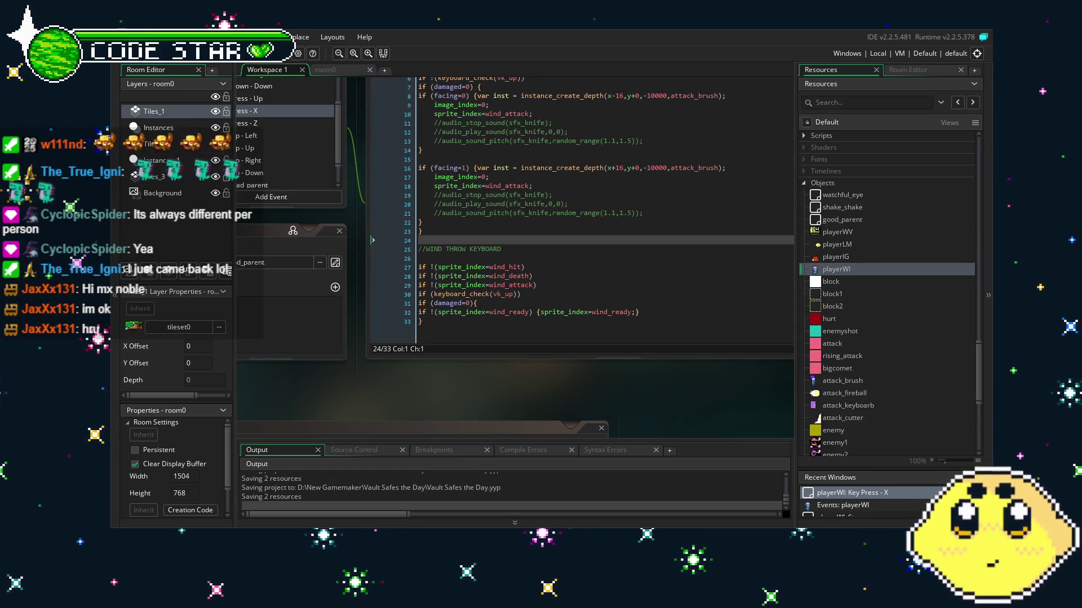
pyautogui.click(563, 283)
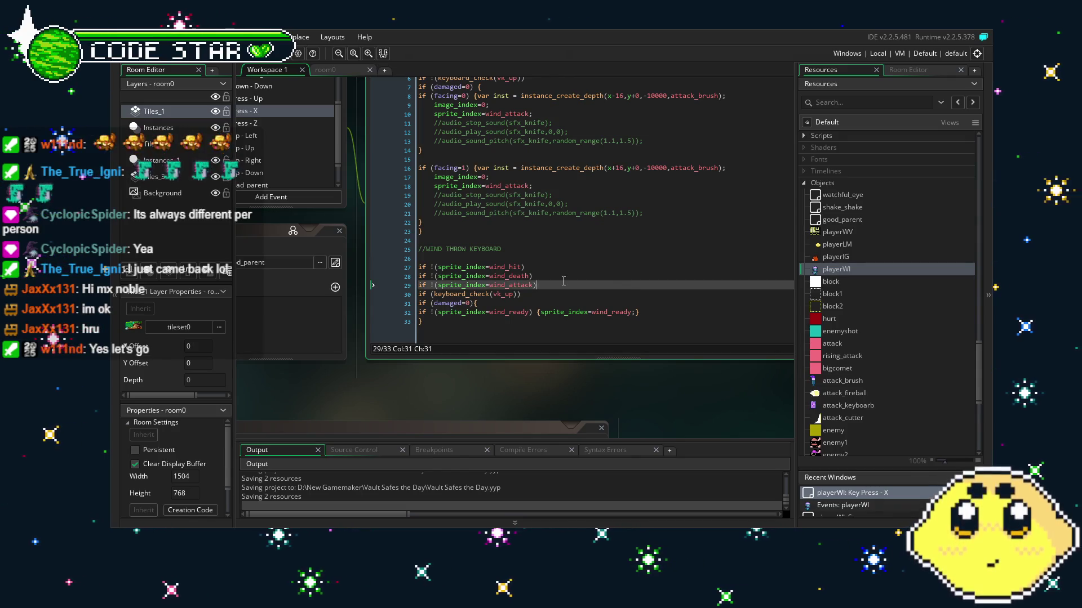
pyautogui.scroll(2, 563, 281)
pyautogui.scroll(-2, 564, 281)
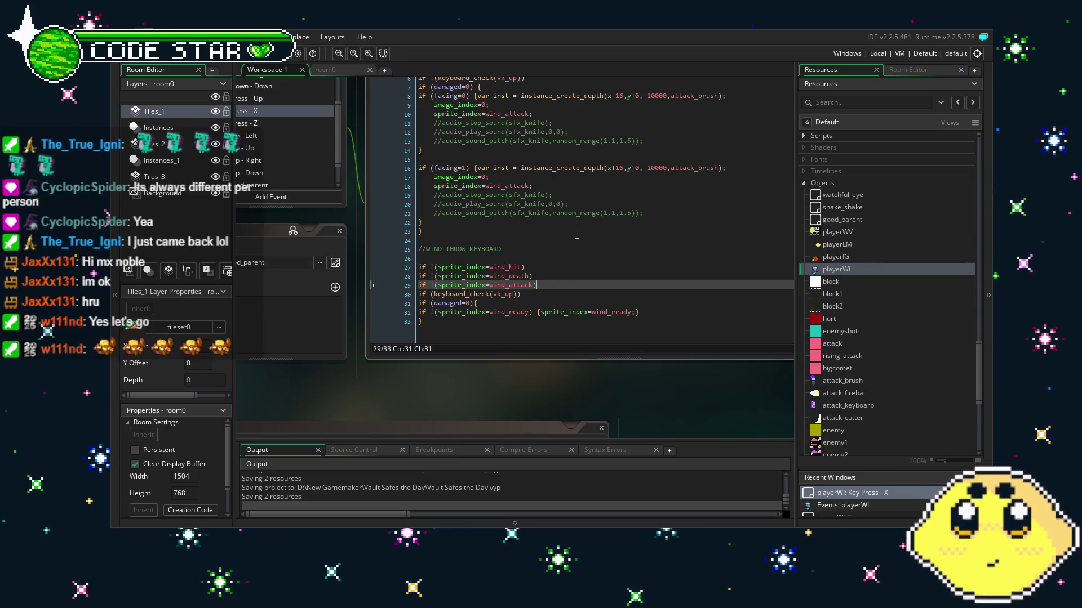
pyautogui.scroll(2, 576, 234)
pyautogui.scroll(-2, 576, 234)
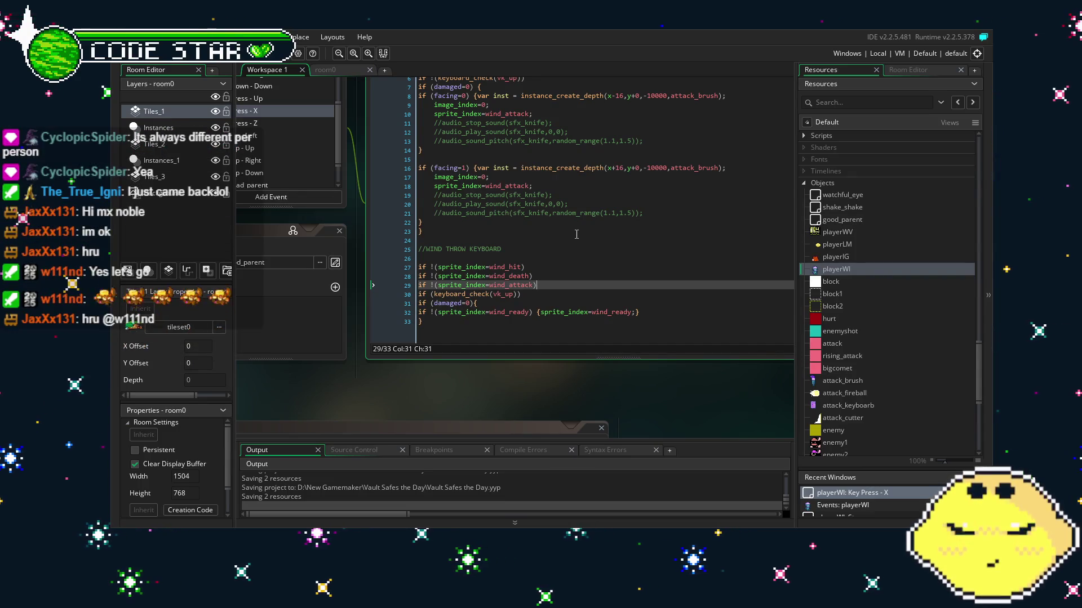
pyautogui.scroll(2, 576, 234)
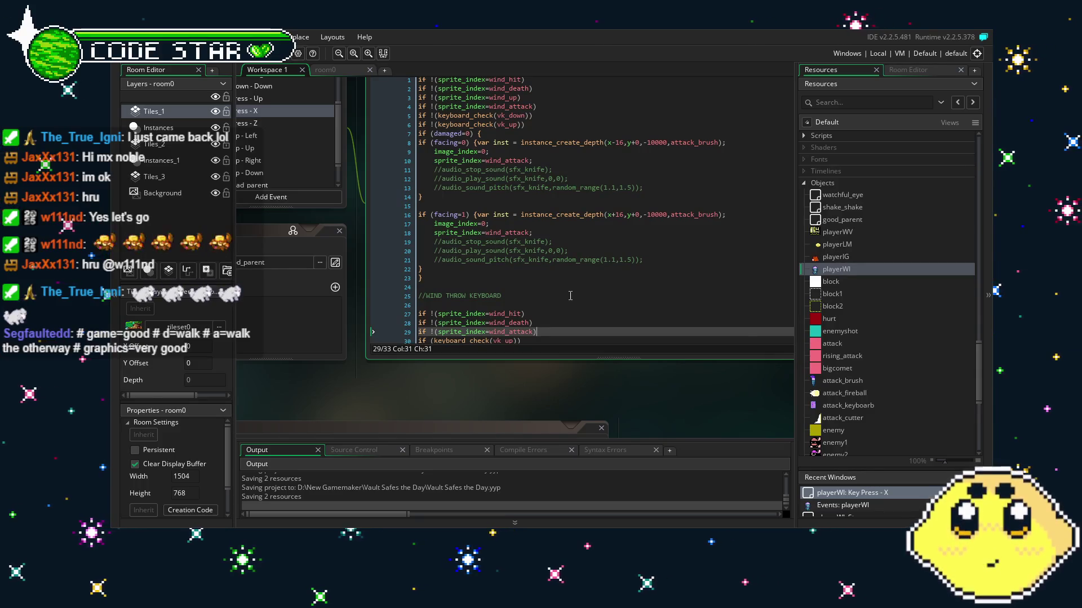
pyautogui.scroll(-2, 571, 282)
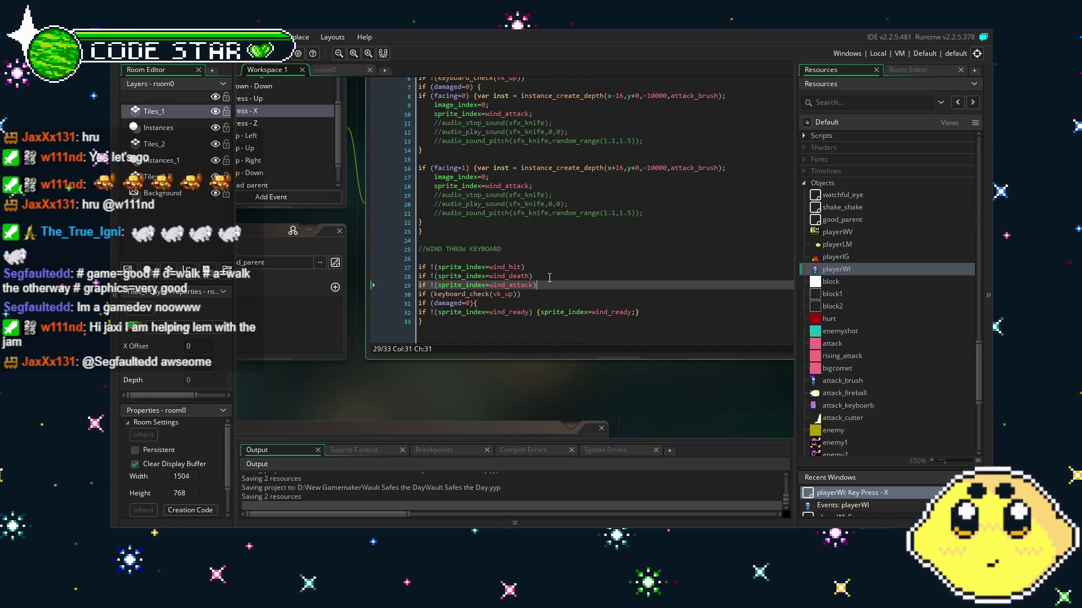
pyautogui.hotkey('ctrl', 's')
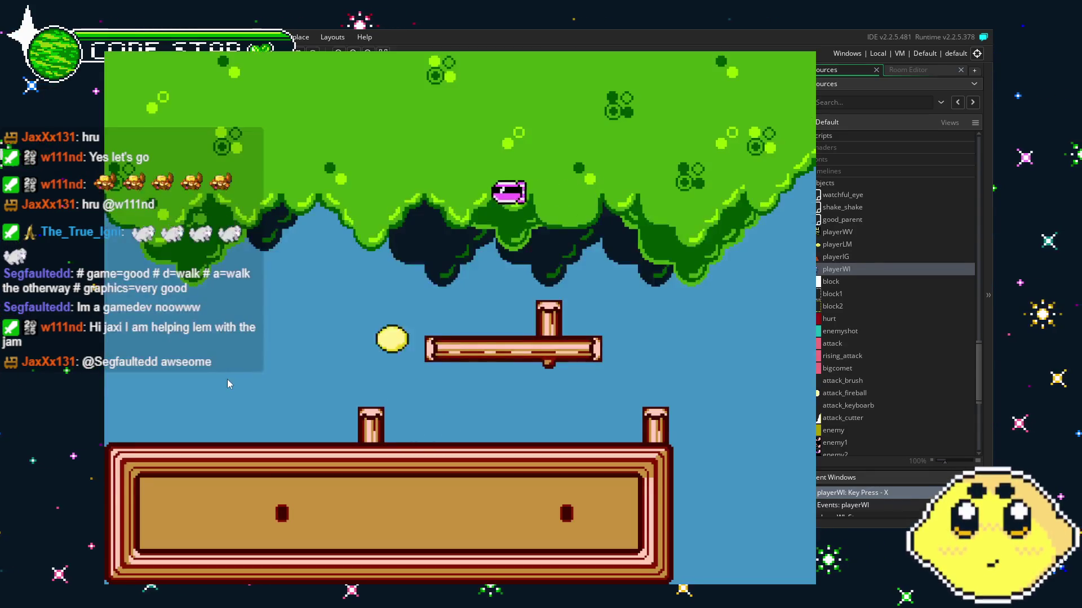
# Play through to the green building's roof, attacking enemies along the way.
pyautogui.press('d')
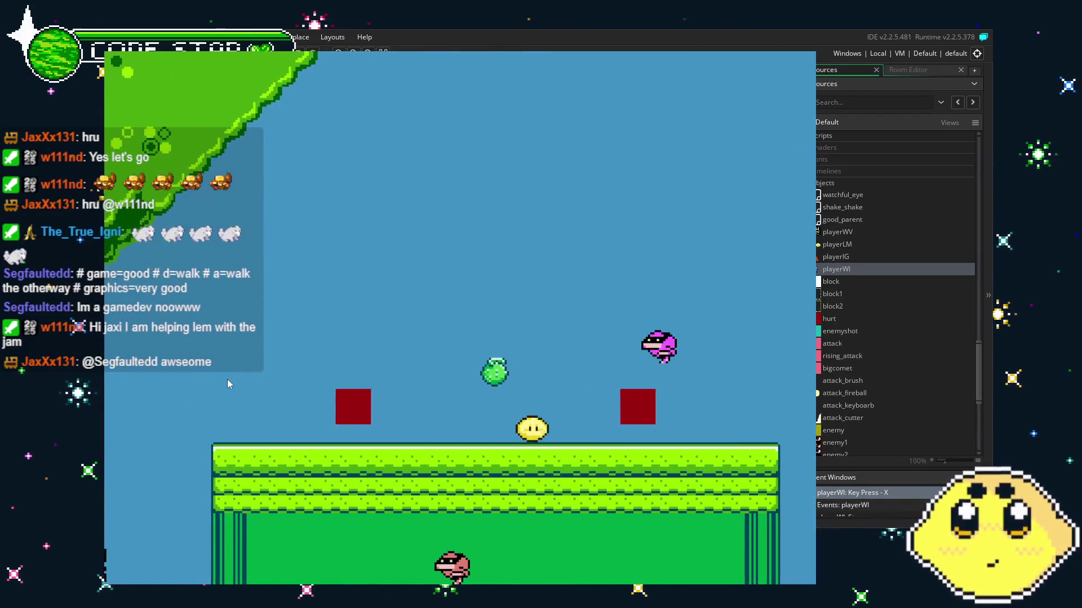
pyautogui.press('x')
pyautogui.press('d')
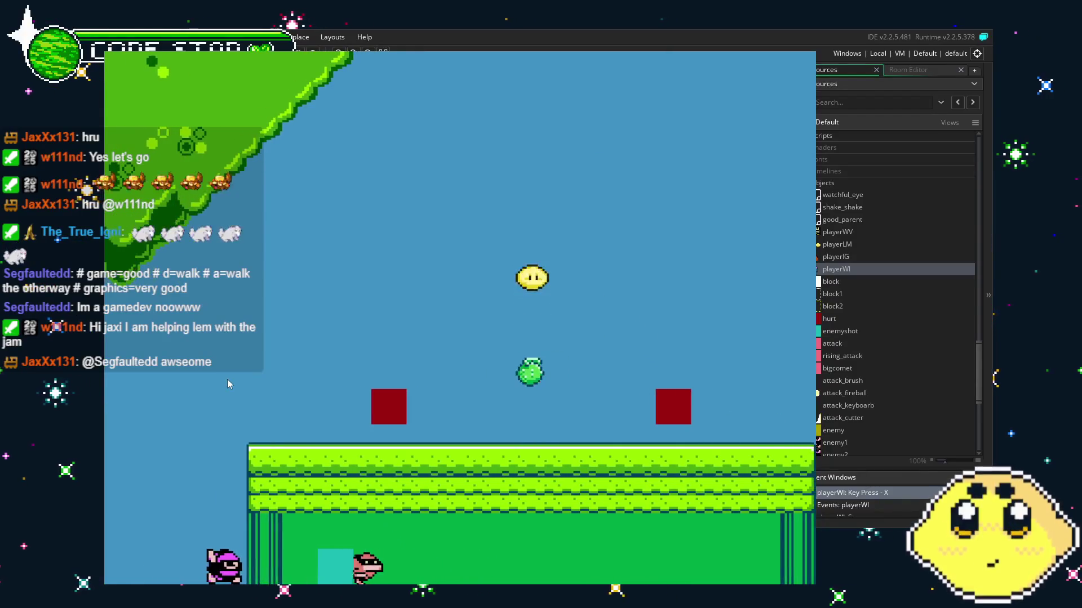
pyautogui.press('d')
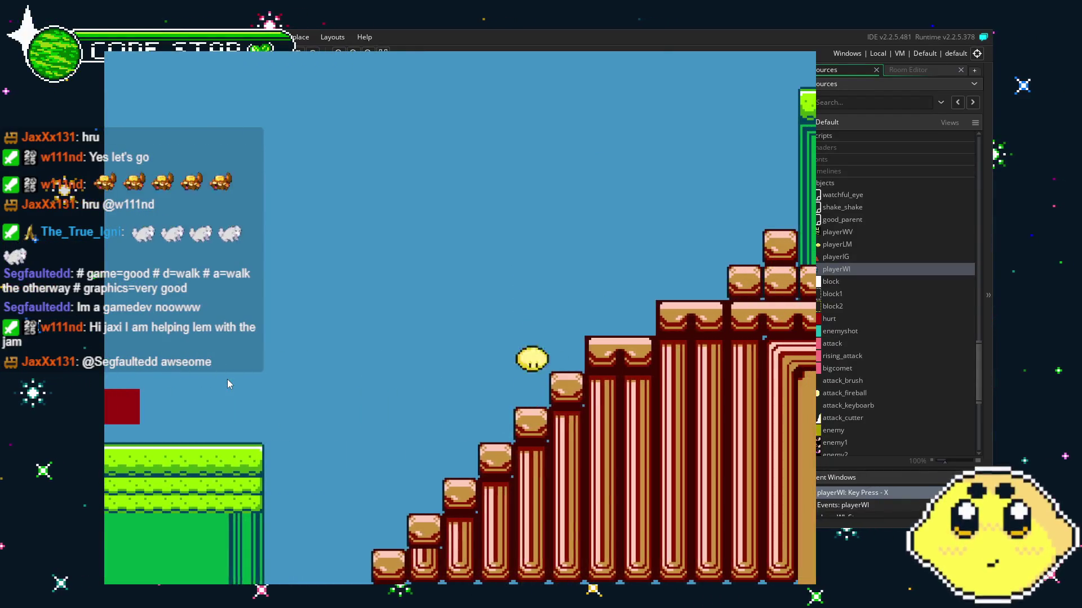
pyautogui.press('x')
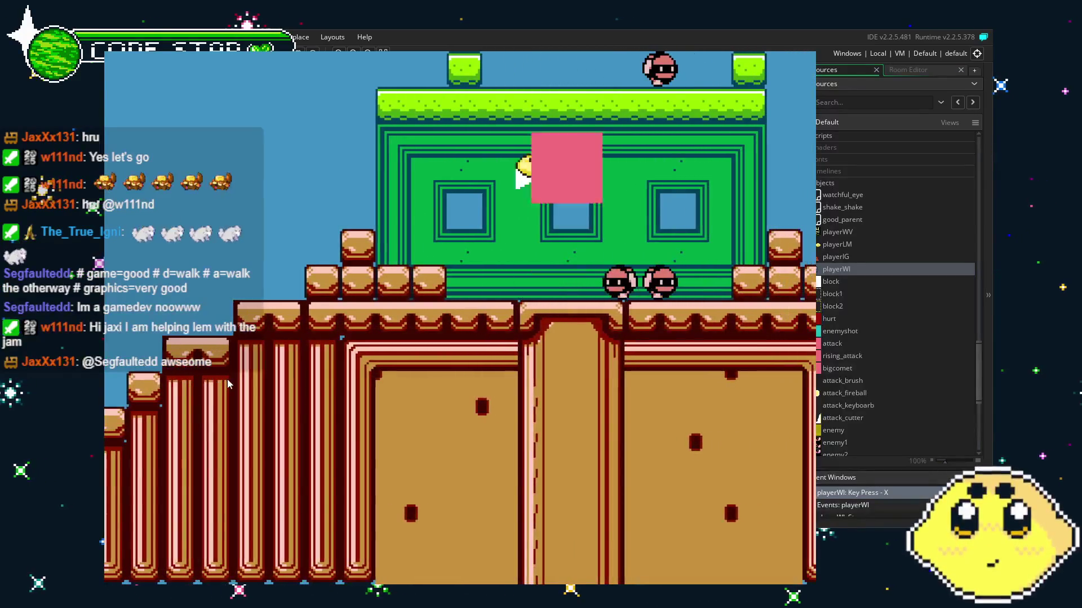
pyautogui.press('d')
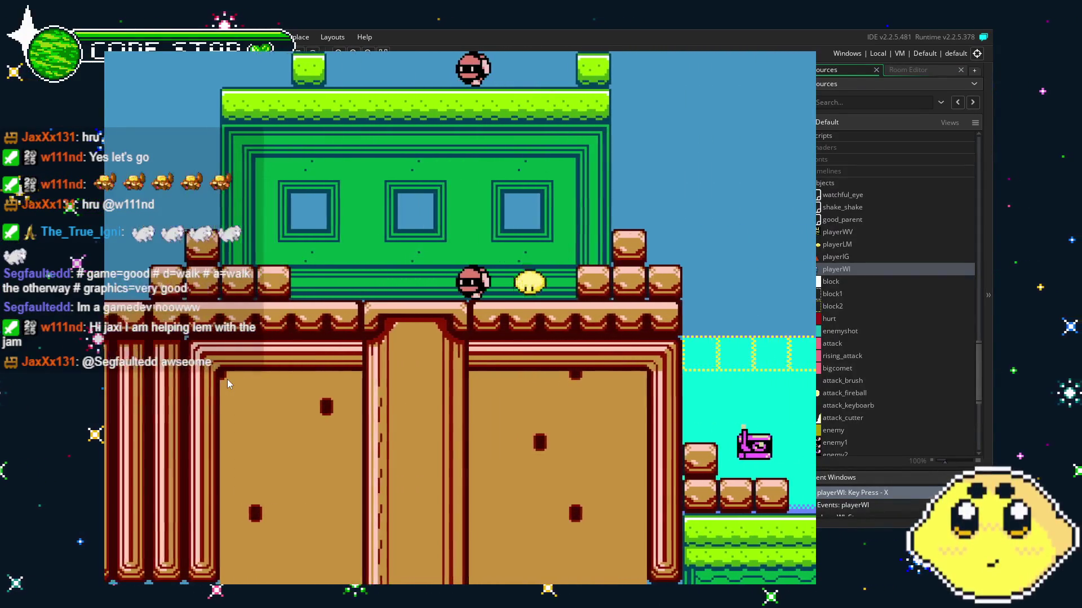
pyautogui.press('a')
pyautogui.press('d')
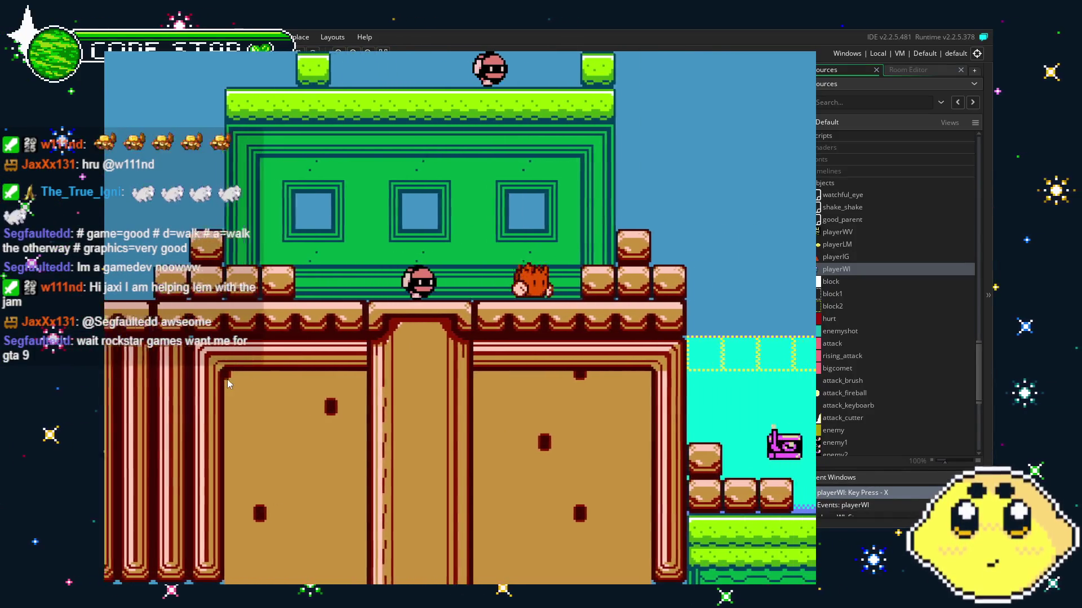
pyautogui.press('d')
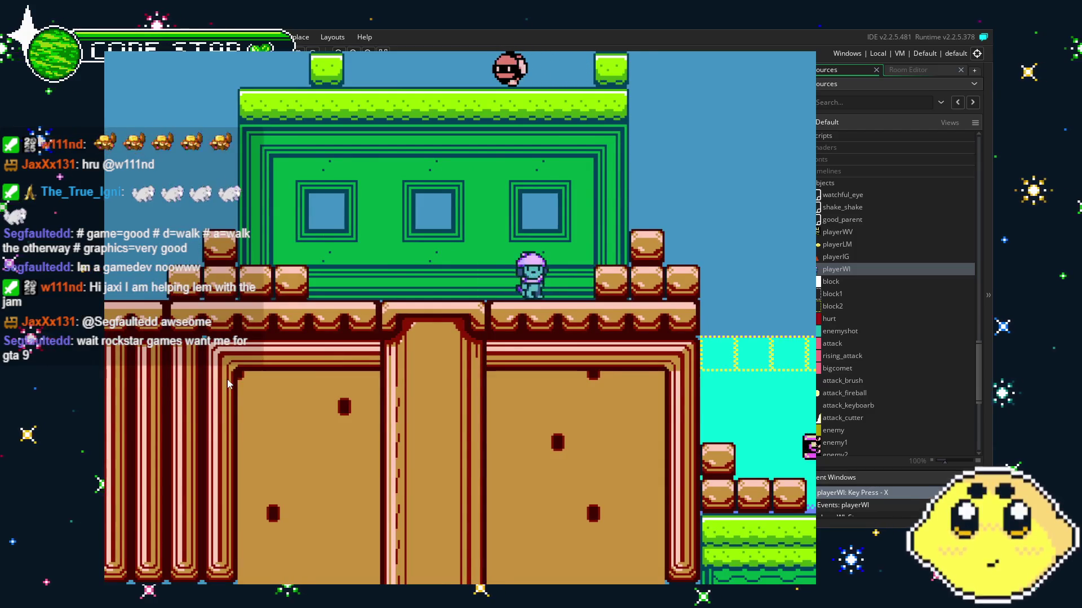
# Test the wind character's brush attack facing left and right, then quit the game.
pyautogui.press('a')
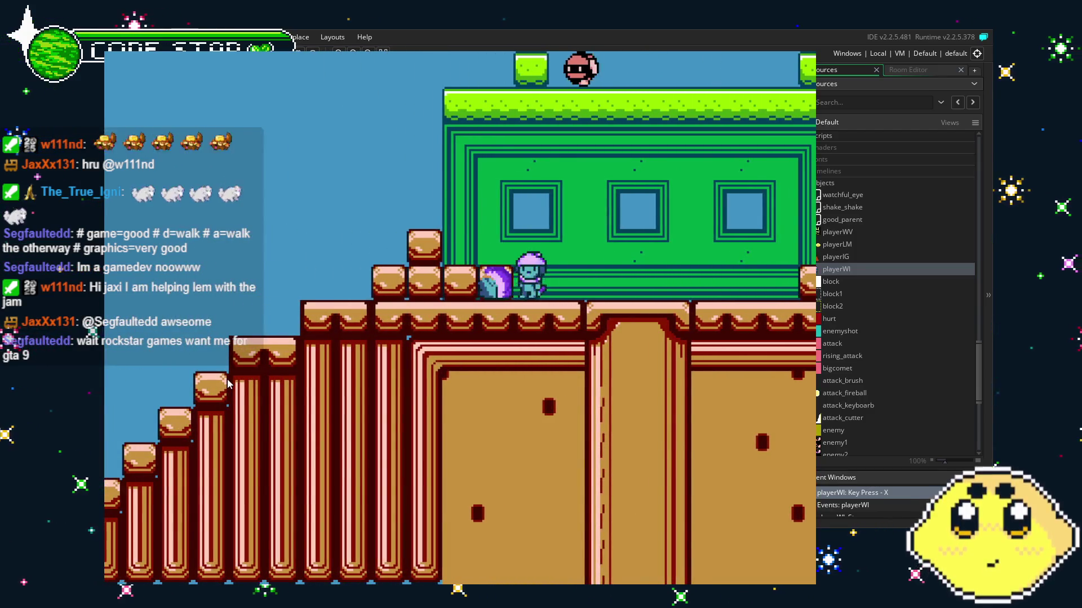
pyautogui.press('d')
pyautogui.press('d')
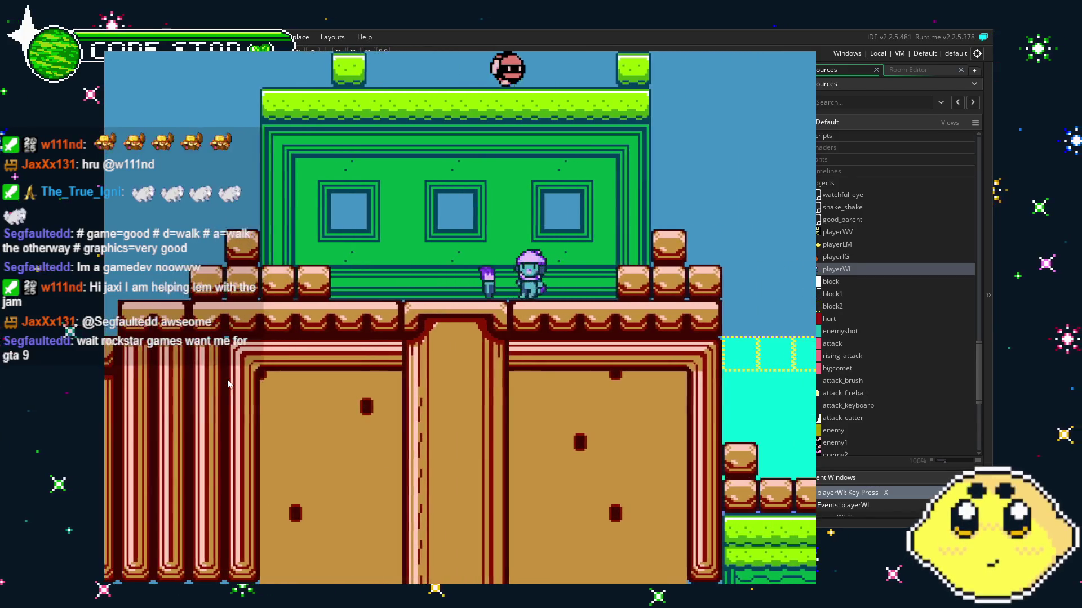
pyautogui.press('a')
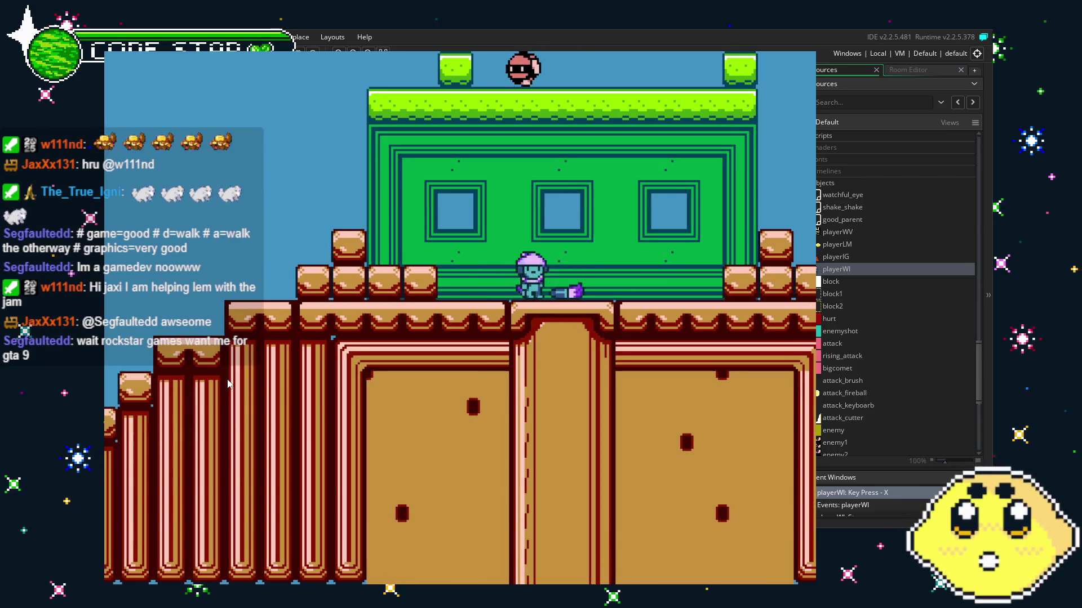
pyautogui.press('x')
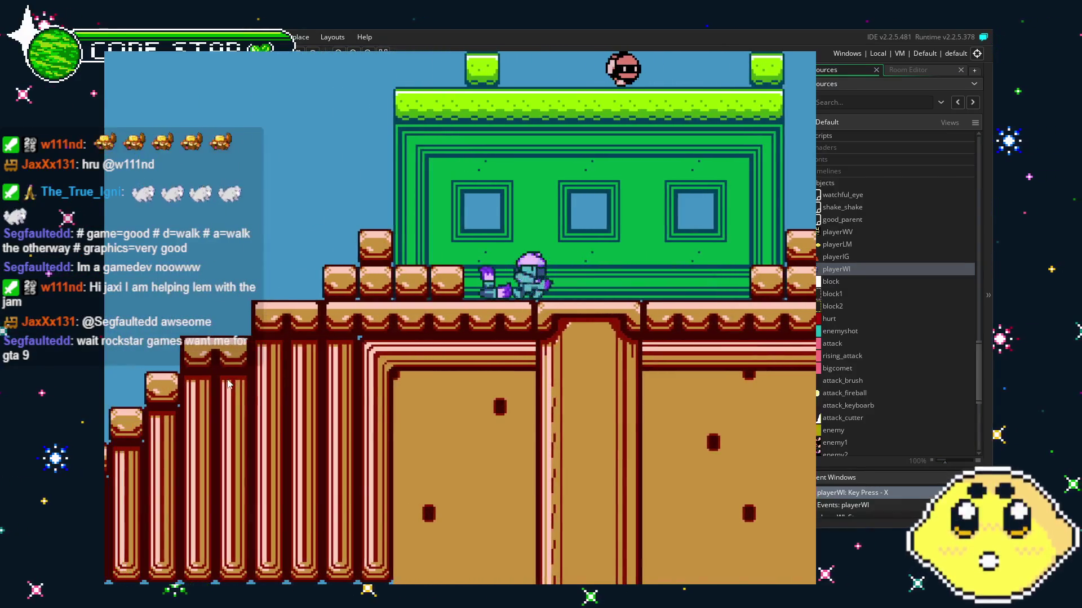
pyautogui.press('d')
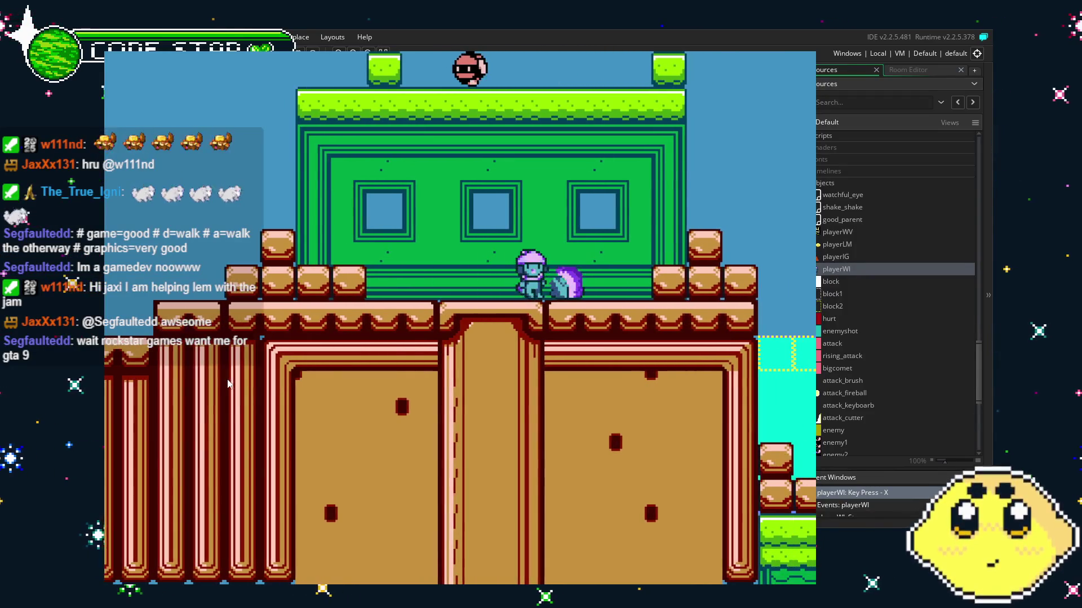
pyautogui.press('x')
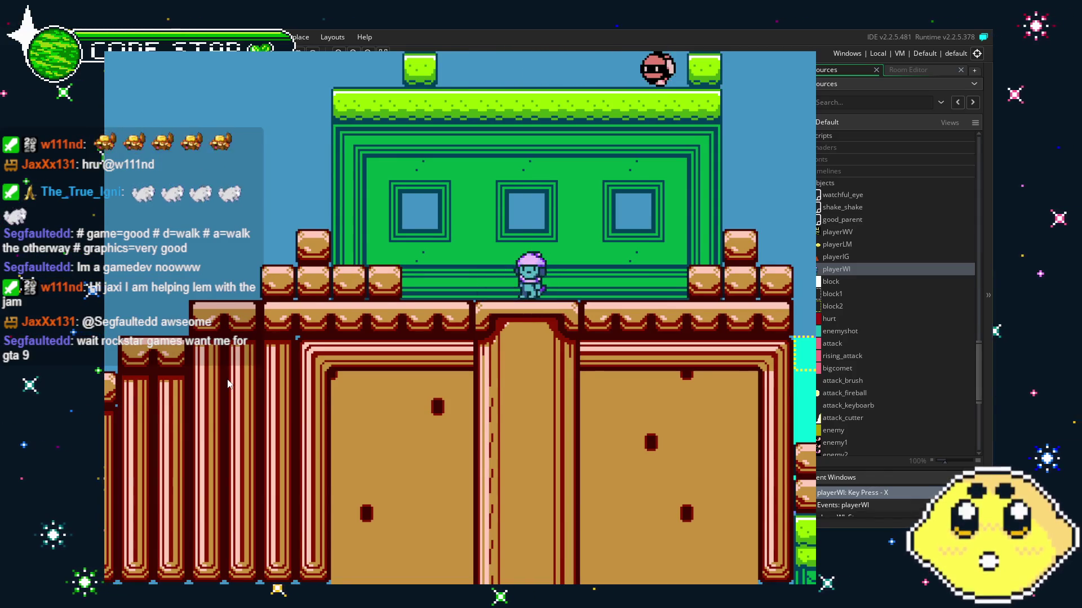
pyautogui.press('x')
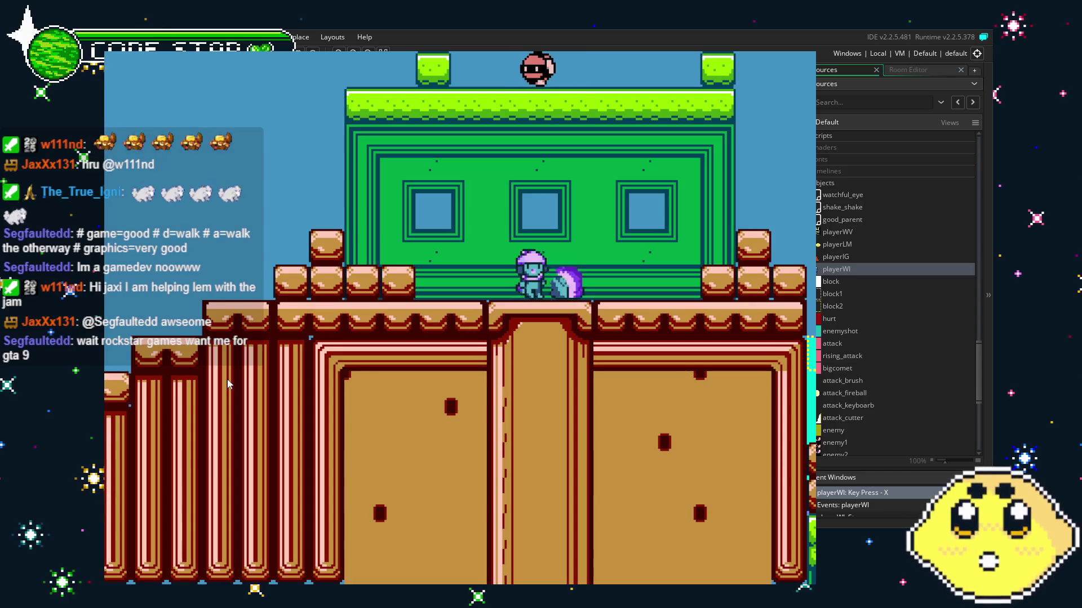
pyautogui.press('a')
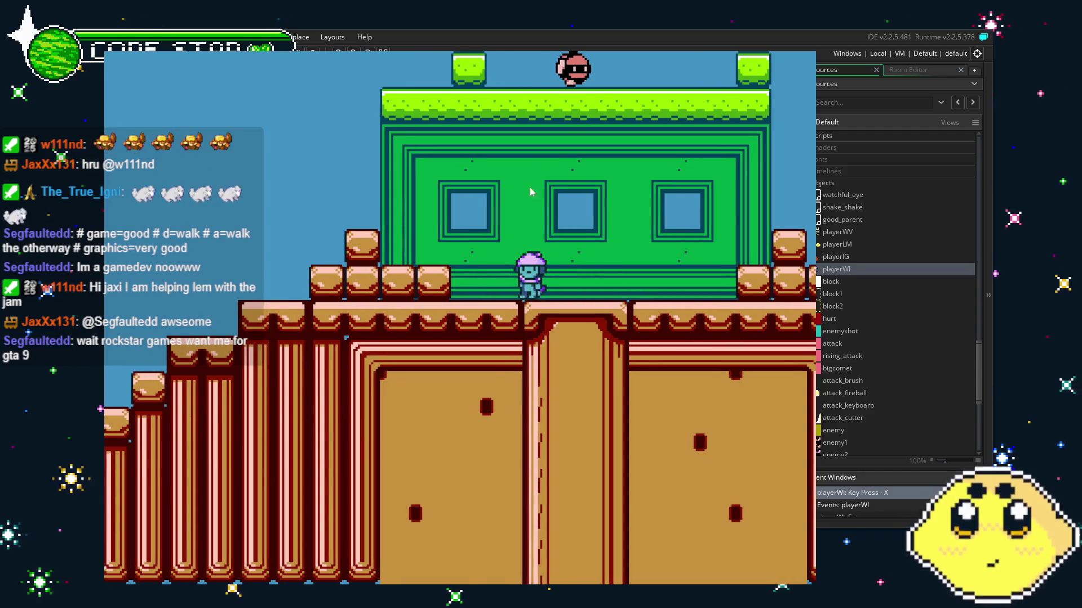
pyautogui.press('Escape')
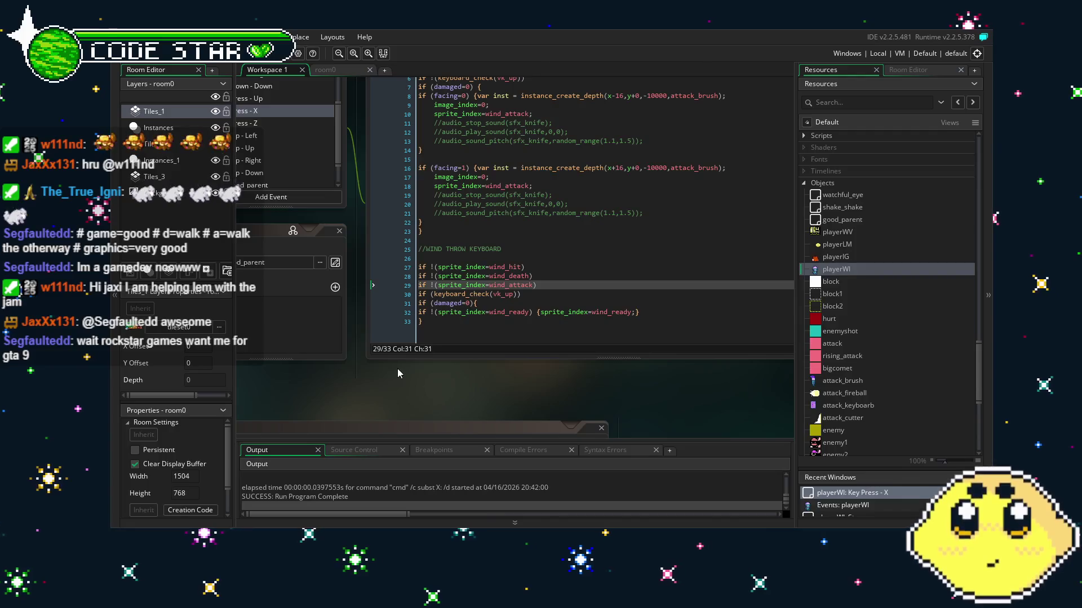
# Review the wind-throw block's wind_hit, wind_death and wind_attack guards in Key Press - X.
pyautogui.moveTo(397, 369); pyautogui.dragTo(430, 380)
pyautogui.scroll(5, 833, 343)
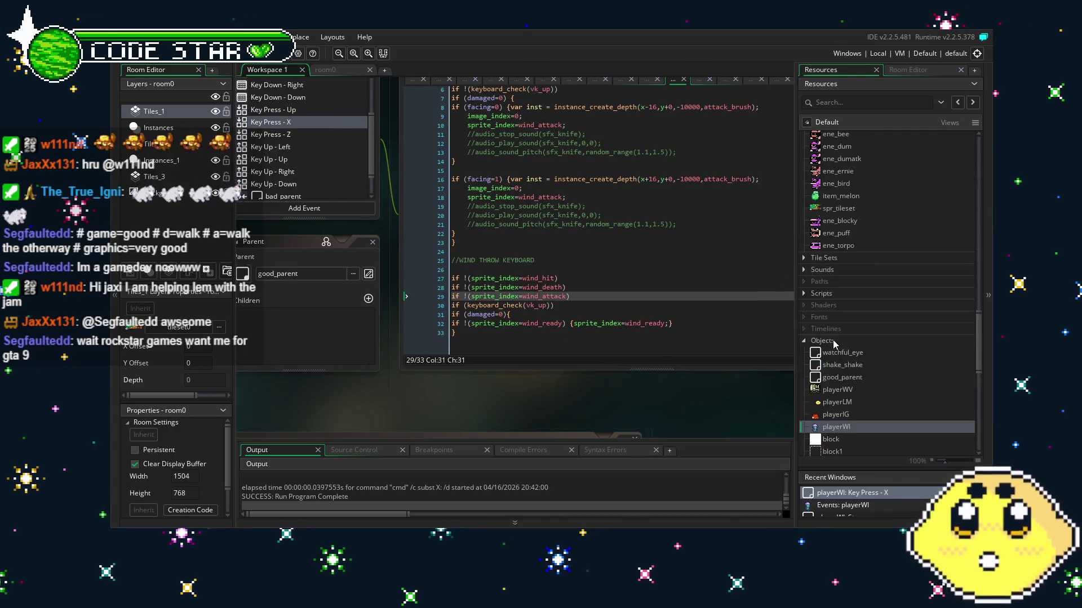
pyautogui.scroll(10, 833, 344)
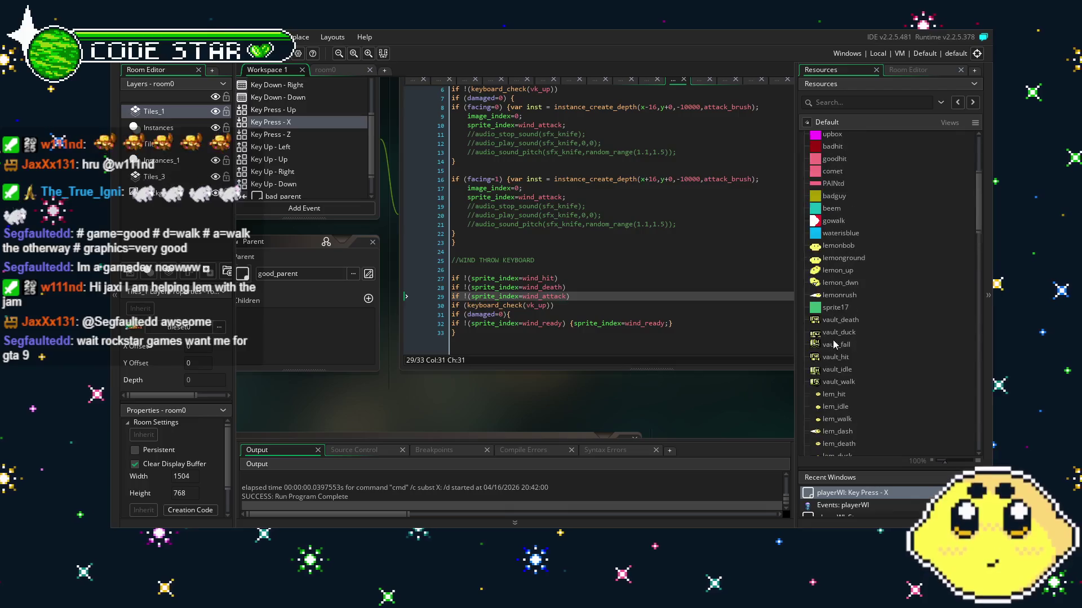
pyautogui.scroll(4, 835, 345)
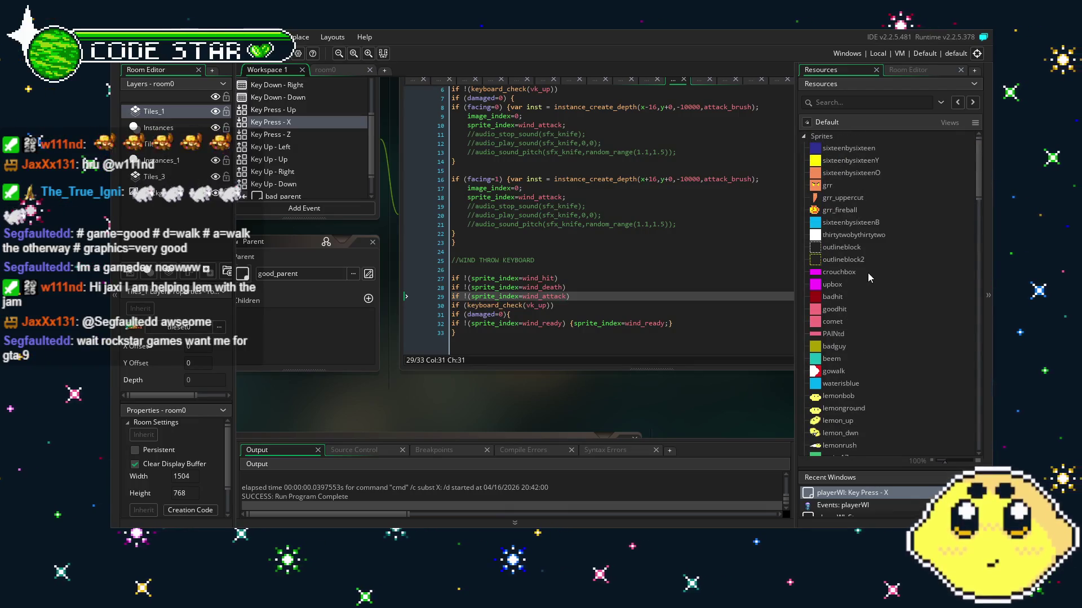
pyautogui.scroll(-3, 869, 272)
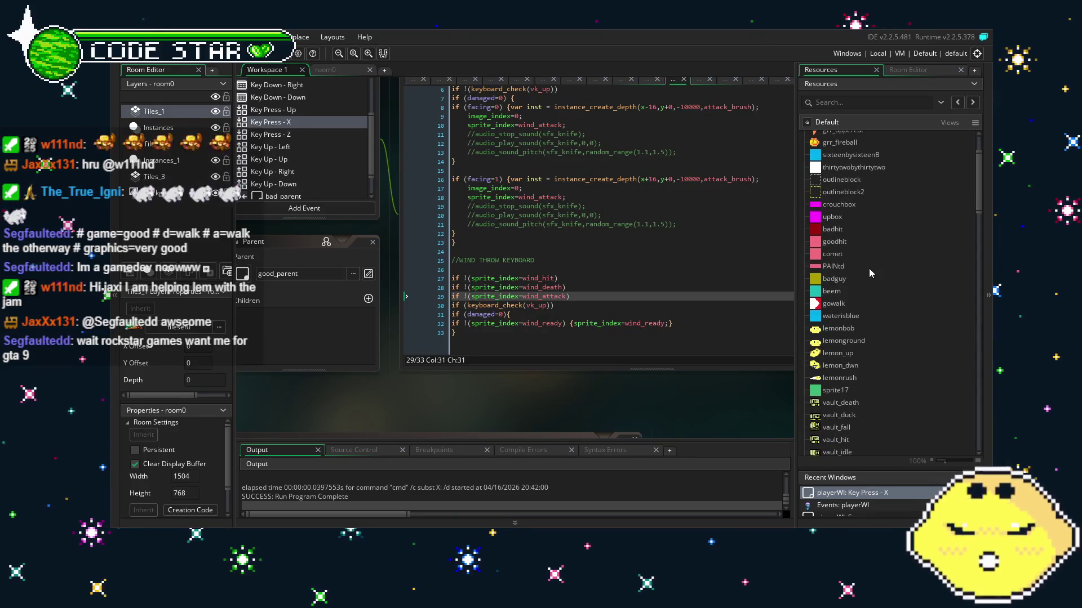
pyautogui.scroll(3, 831, 291)
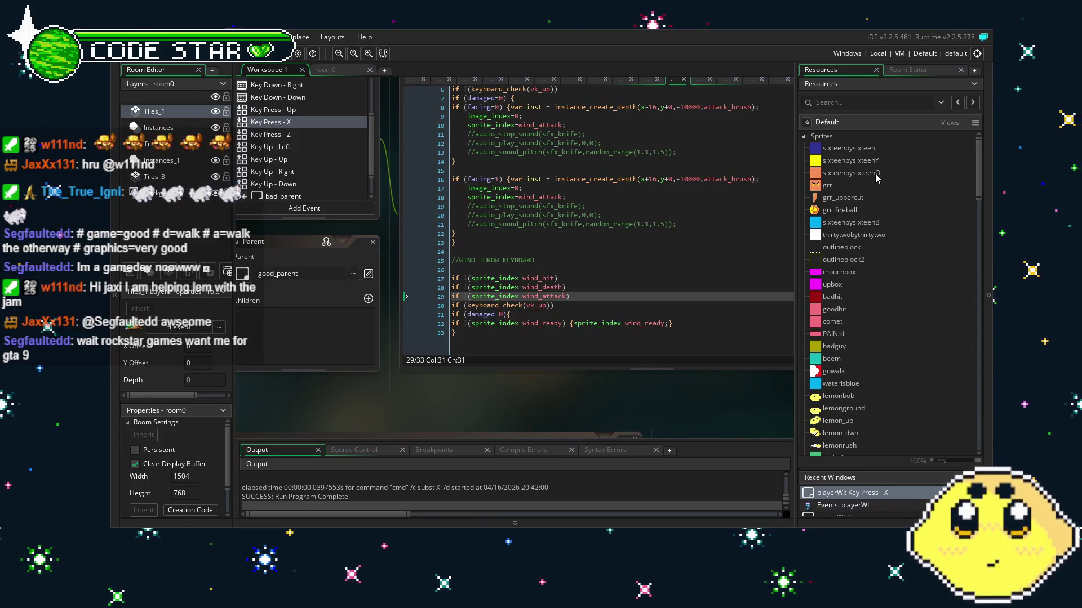
pyautogui.scroll(-5, 860, 220)
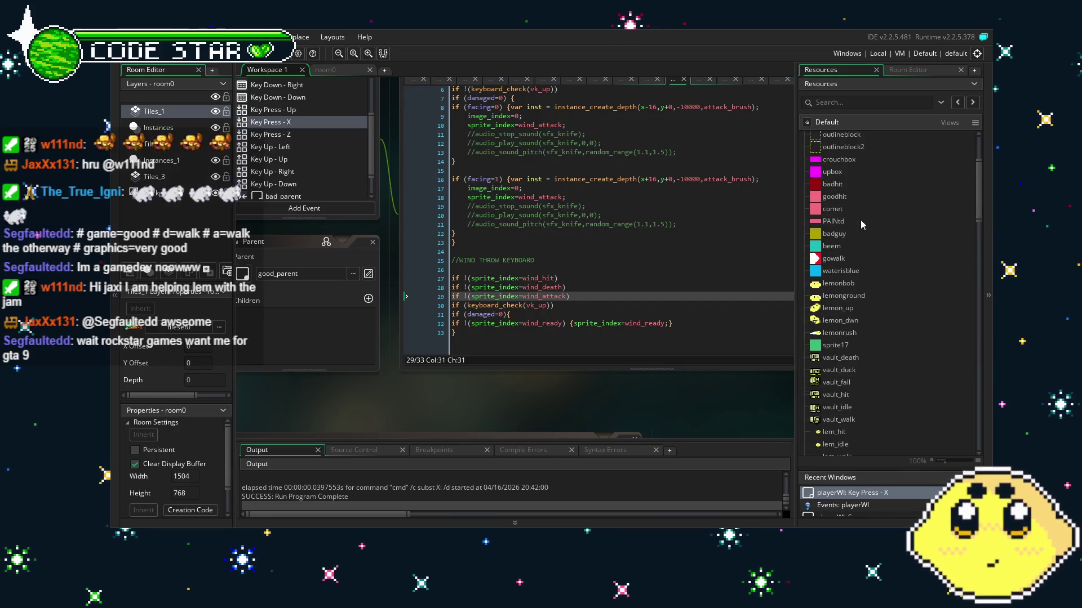
pyautogui.scroll(-4, 892, 267)
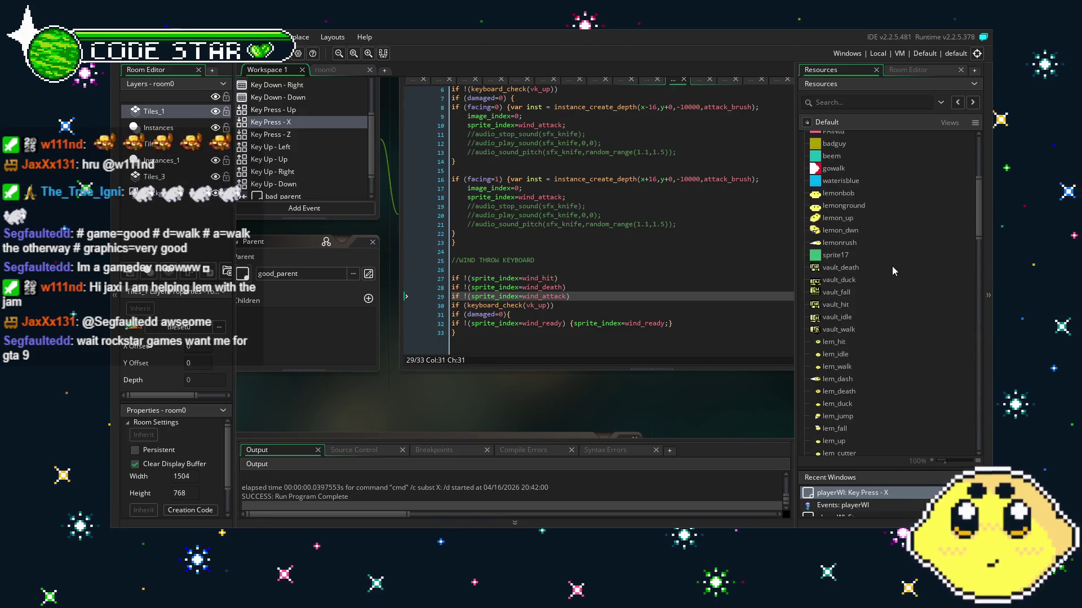
pyautogui.scroll(-1, 892, 271)
pyautogui.scroll(-1, 893, 271)
pyautogui.scroll(11, 892, 267)
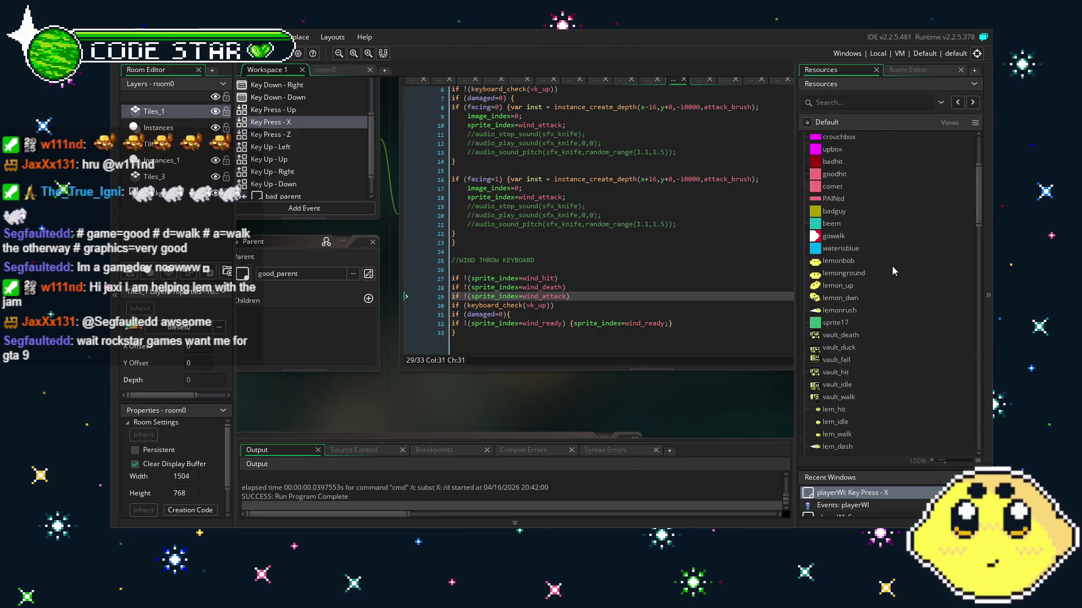
pyautogui.scroll(-20, 889, 266)
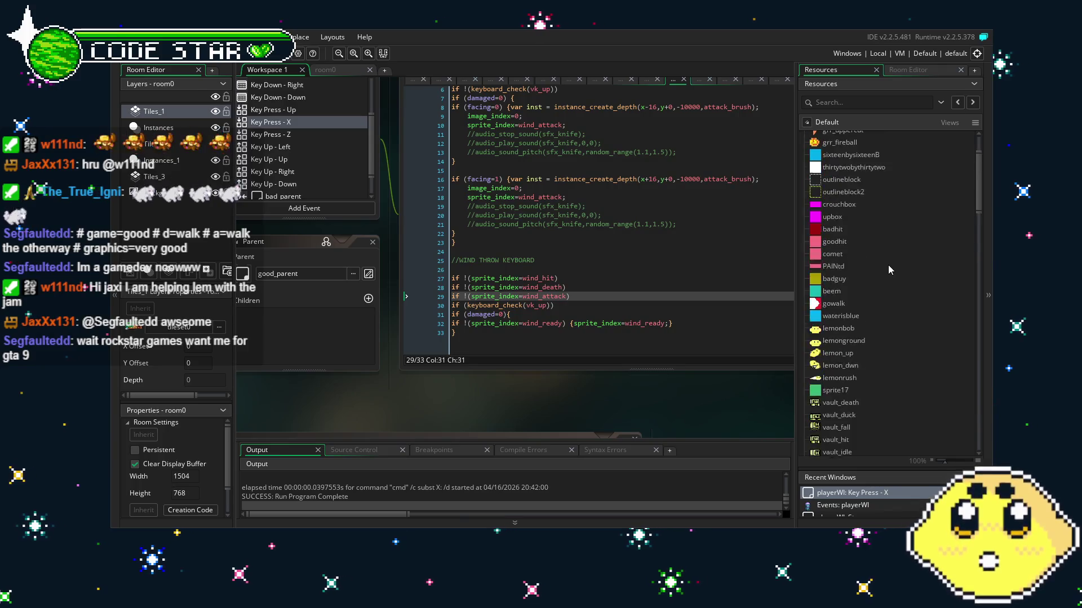
pyautogui.scroll(-5, 887, 264)
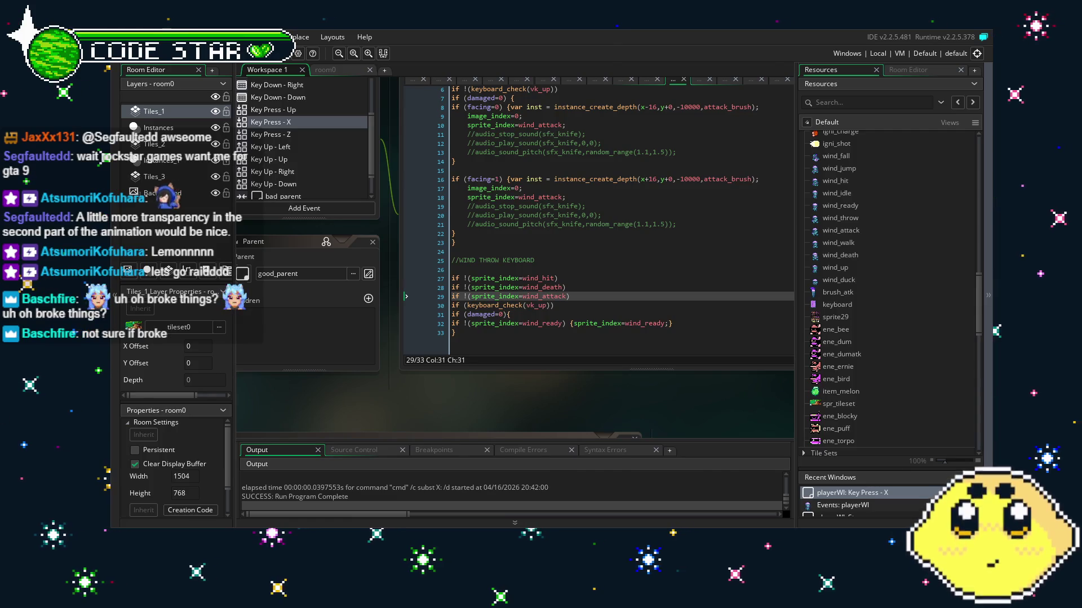
pyautogui.hscroll(1, 457, 401)
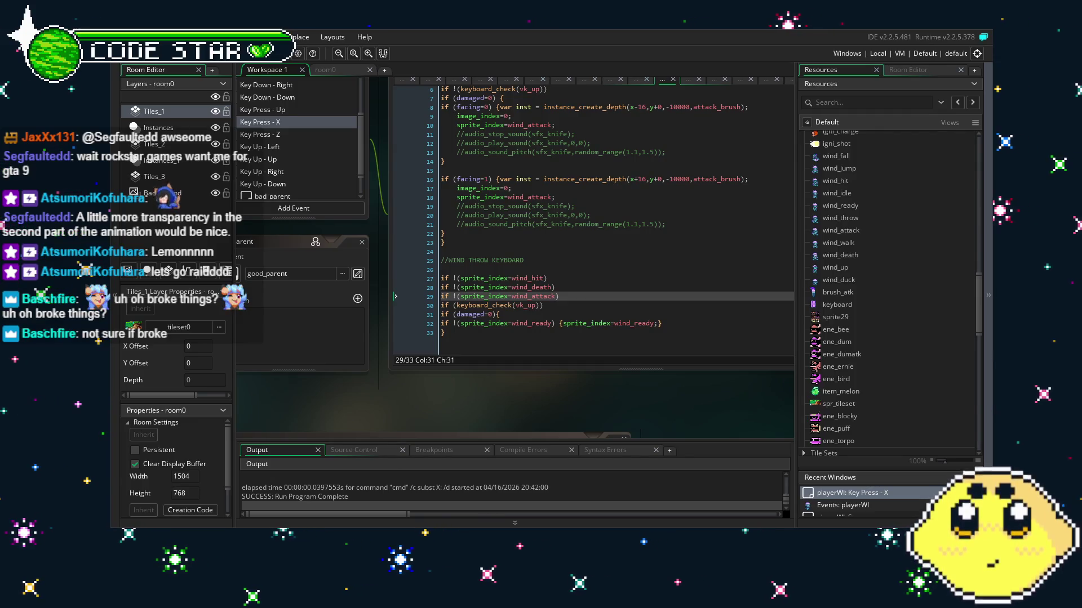
pyautogui.moveTo(470, 399)
pyautogui.mouseDown()
pyautogui.moveTo(522, 407)
pyautogui.moveTo(506, 412)
pyautogui.mouseUp()
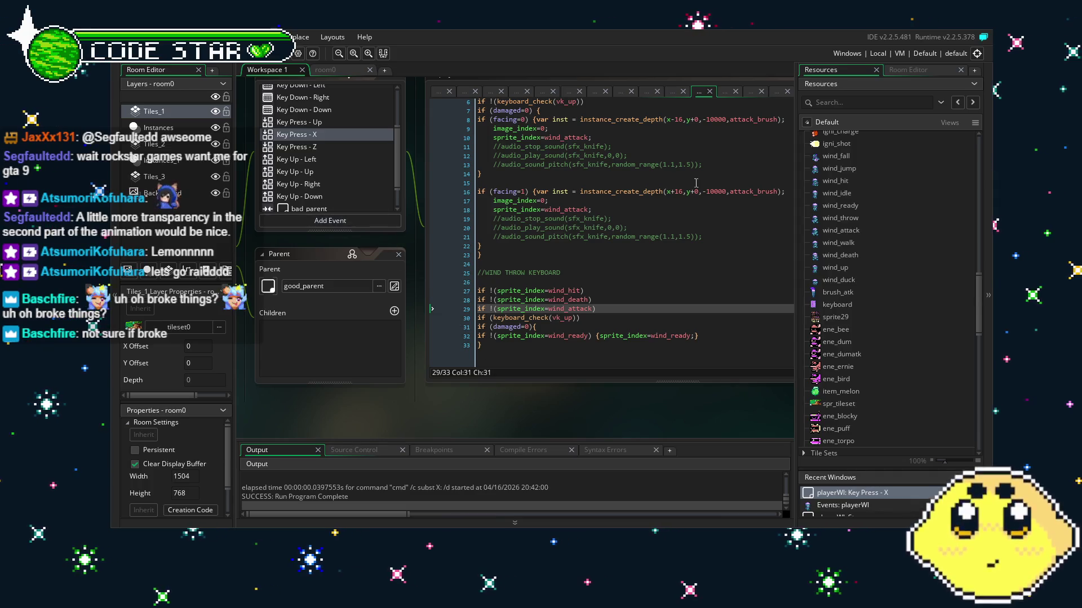
# Change Key Down - Left's line 4 guard from grr to wind_attack.
pyautogui.scroll(-2, 309, 204)
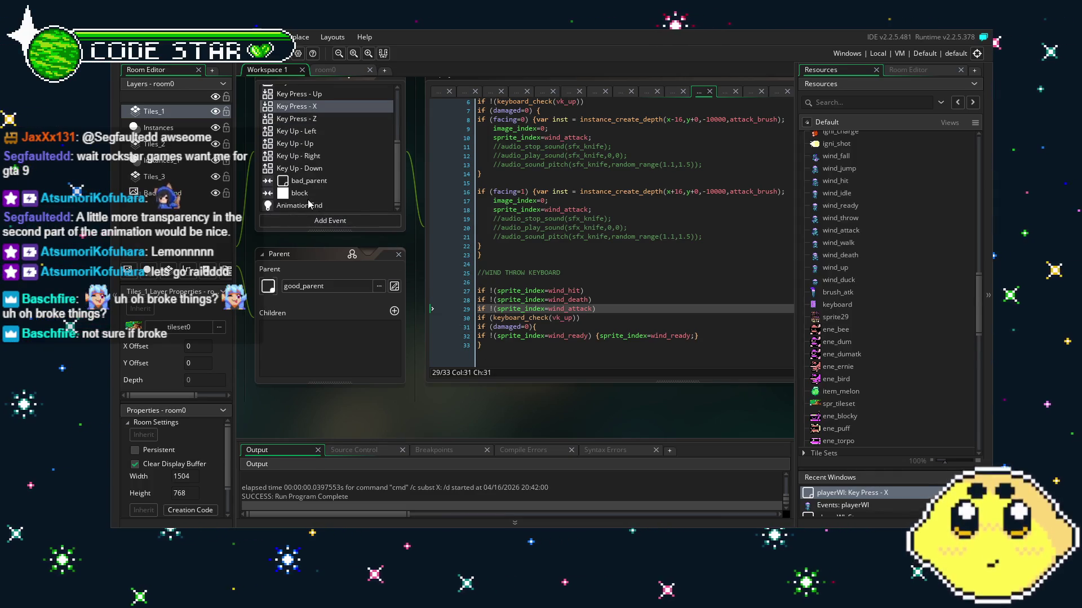
pyautogui.scroll(4, 308, 204)
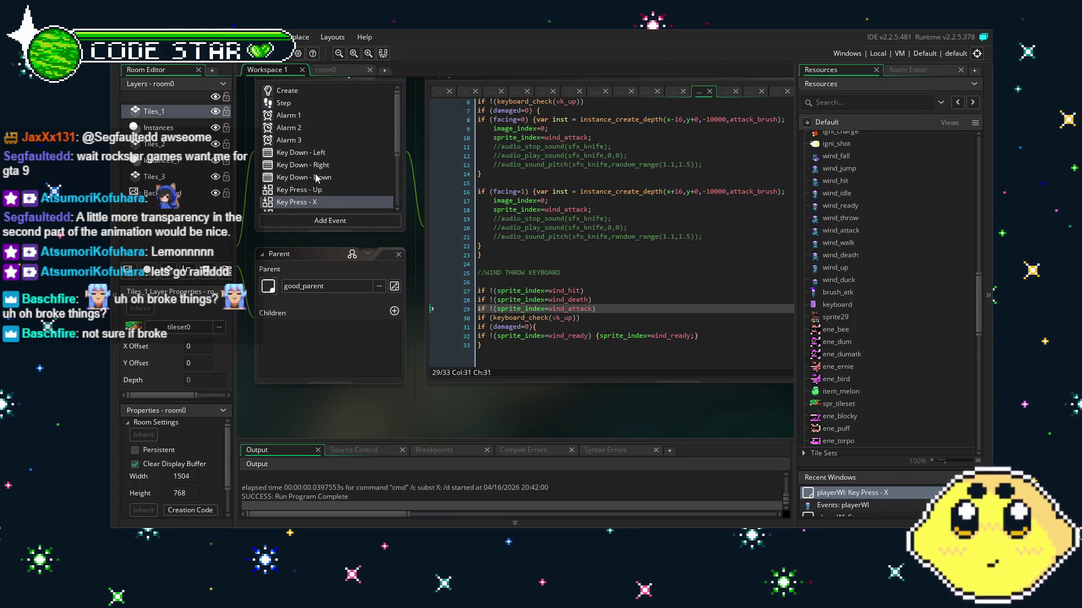
pyautogui.click(316, 154)
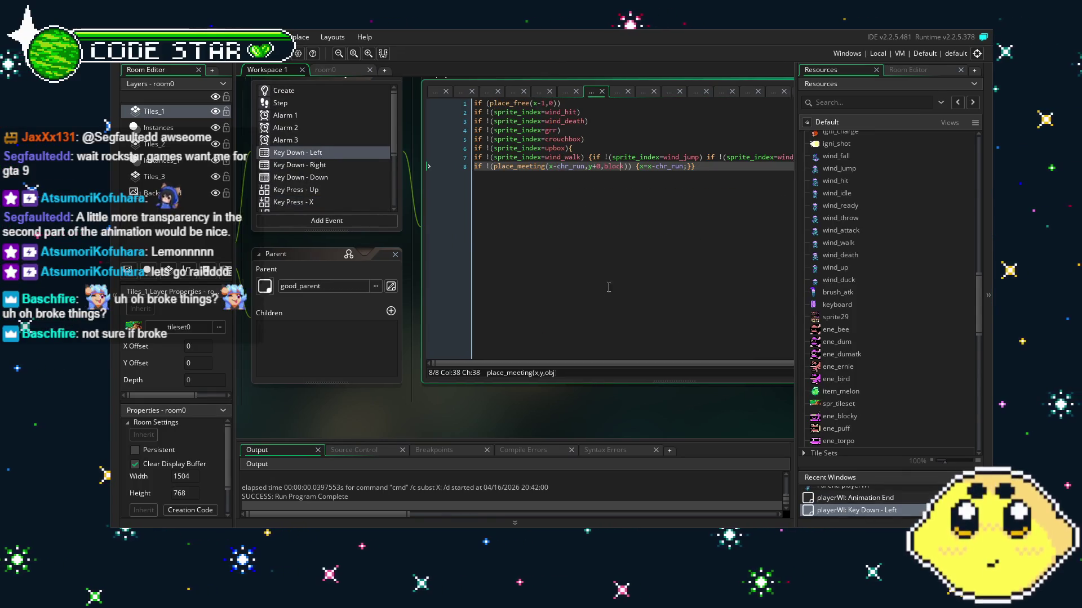
pyautogui.click(553, 292)
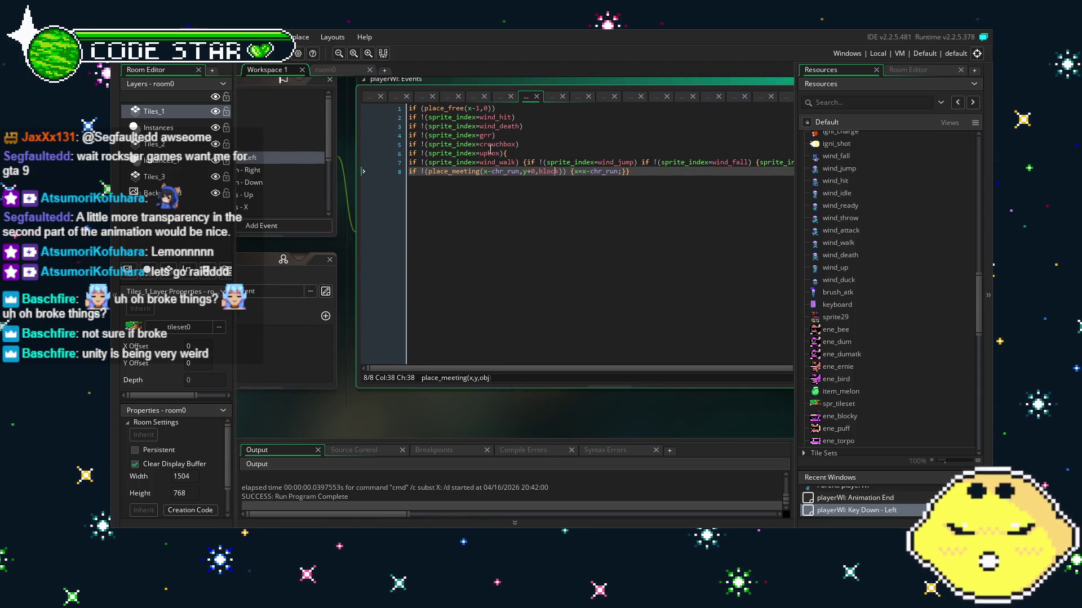
pyautogui.click(493, 135)
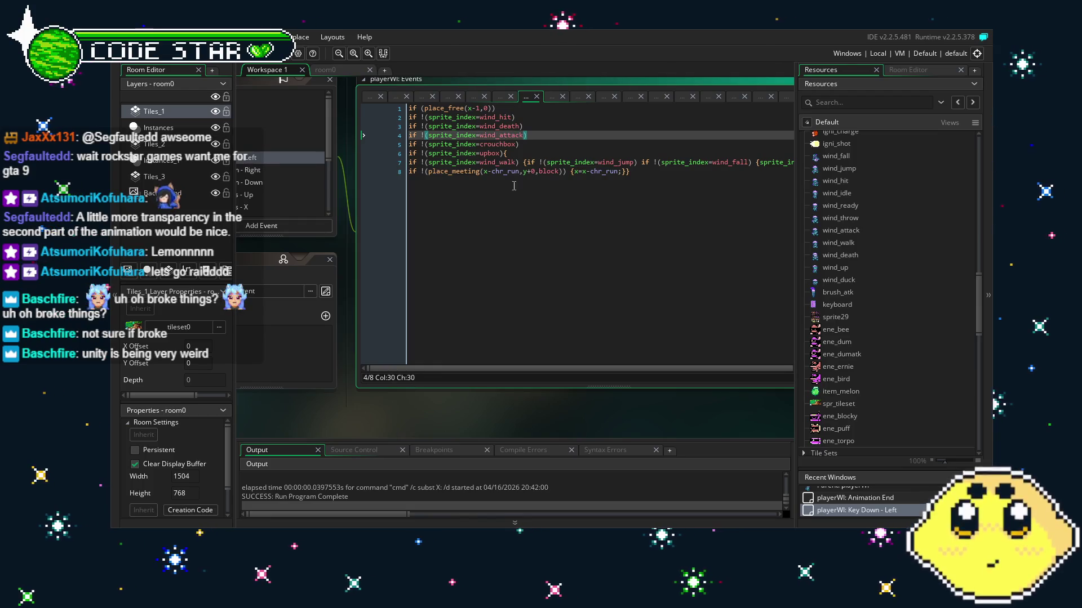
pyautogui.click(503, 267)
# Make the same grr-to-wind_attack replacement in Key Down - Right.
pyautogui.click(419, 176)
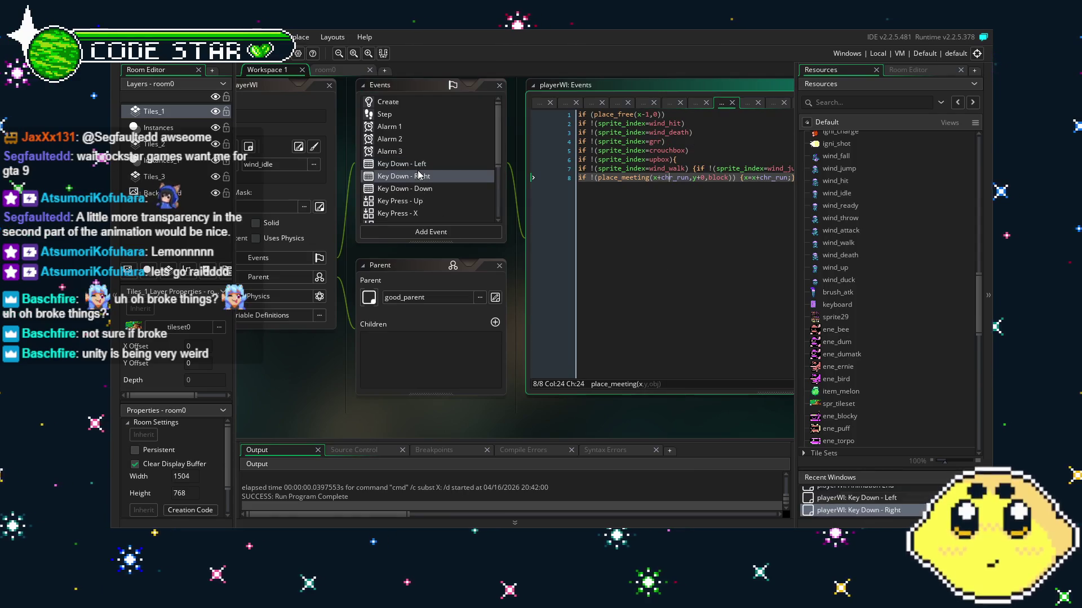
pyautogui.moveTo(688, 141); pyautogui.dragTo(555, 142)
pyautogui.write('wind_attack')
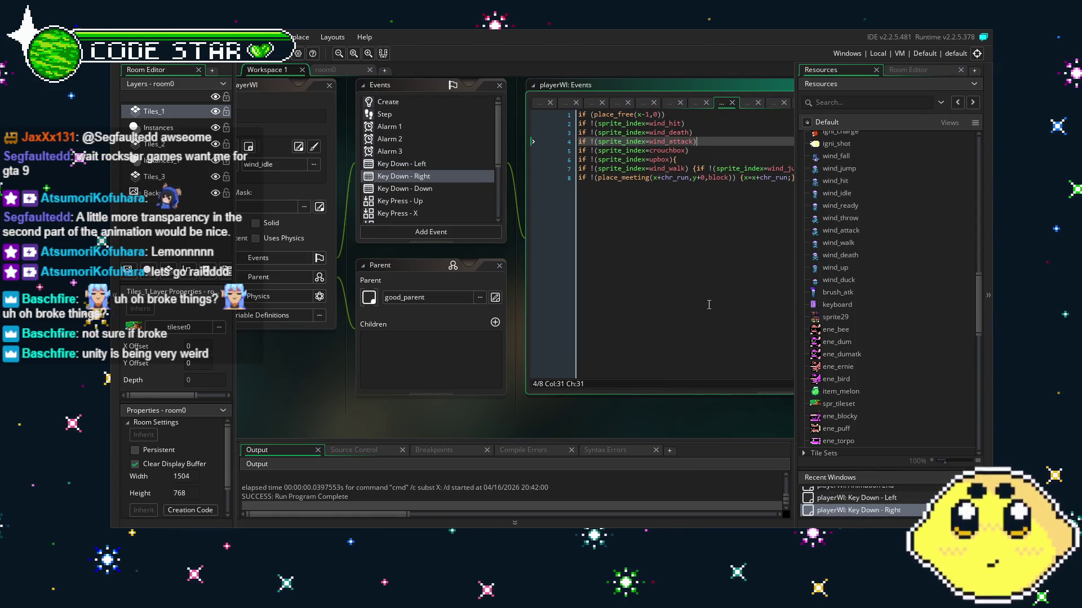
pyautogui.click(708, 305)
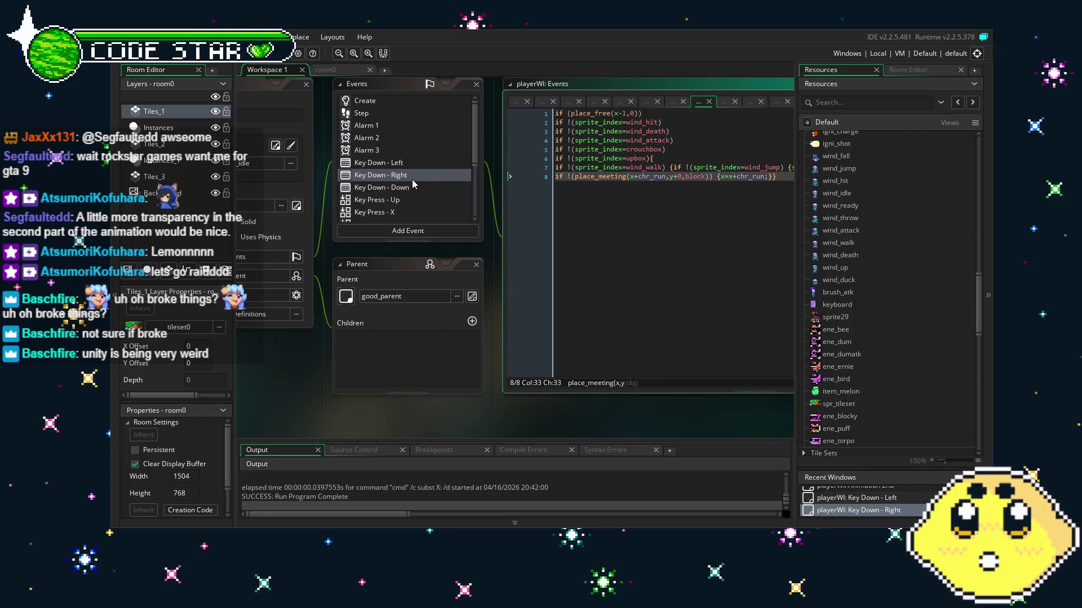
pyautogui.scroll(-1, 412, 180)
pyautogui.click(407, 167)
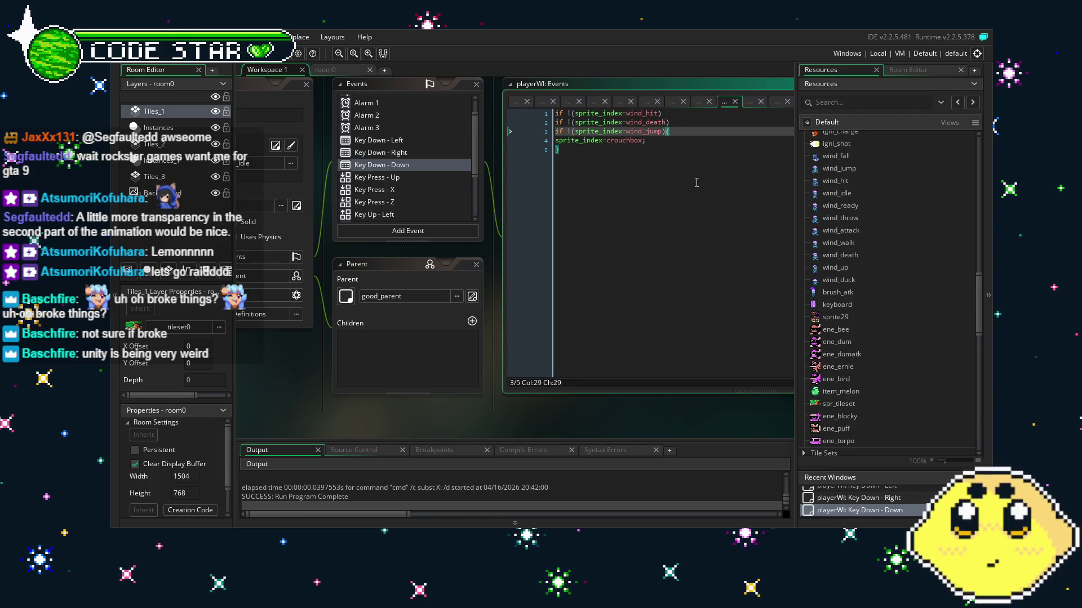
# Add an if !(sprite_index=wind_attack) guard to Key Down - Down and Key Press - Up.
pyautogui.press('BackSpace')
pyautogui.write('if !(sprite_index=wind_attack)')
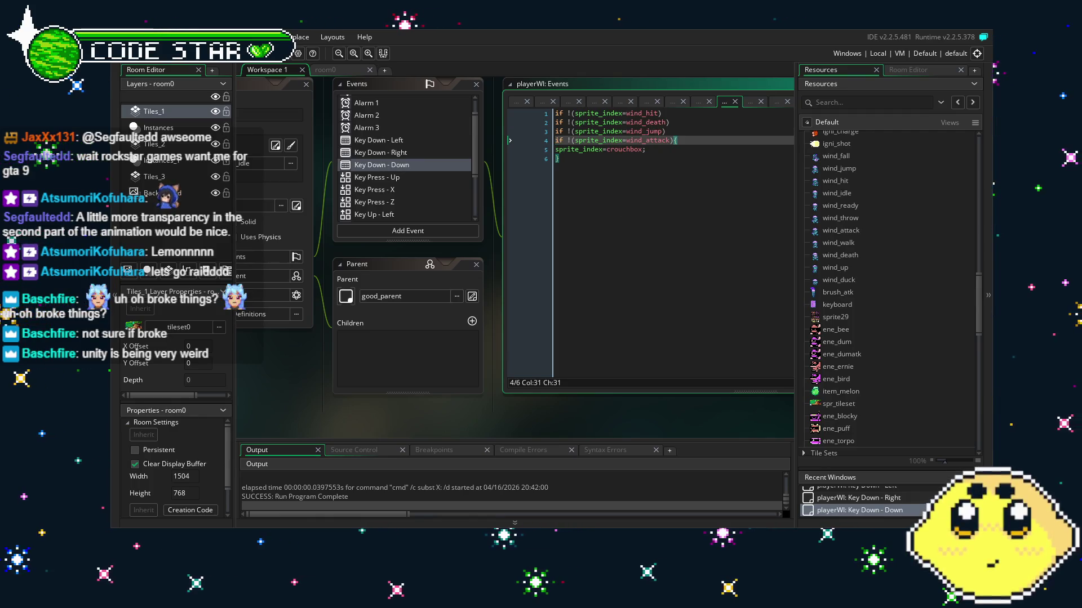
pyautogui.click(386, 178)
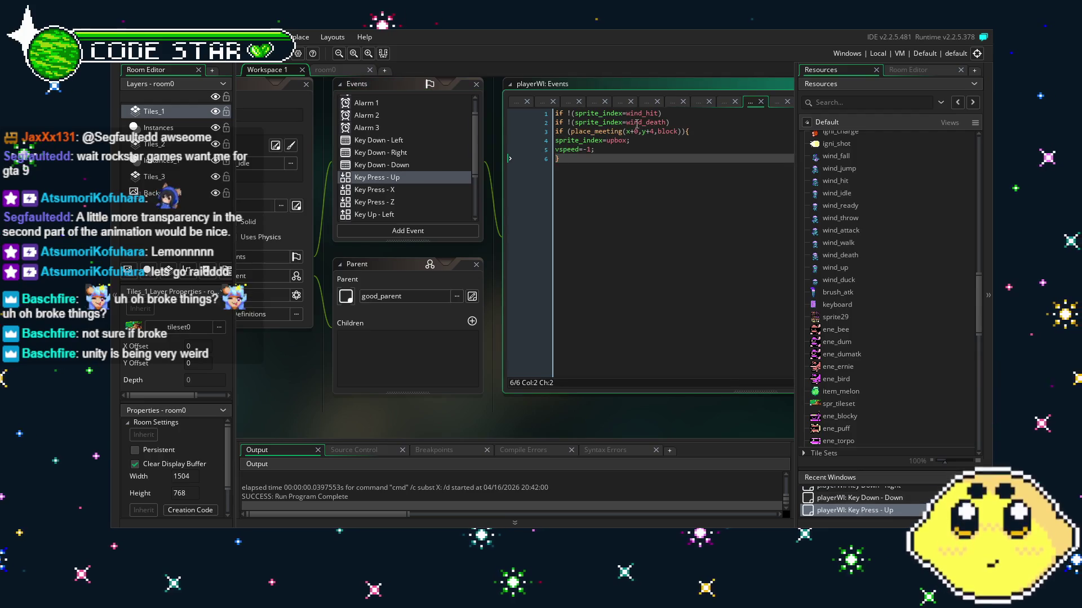
pyautogui.click(688, 115)
pyautogui.click(688, 120)
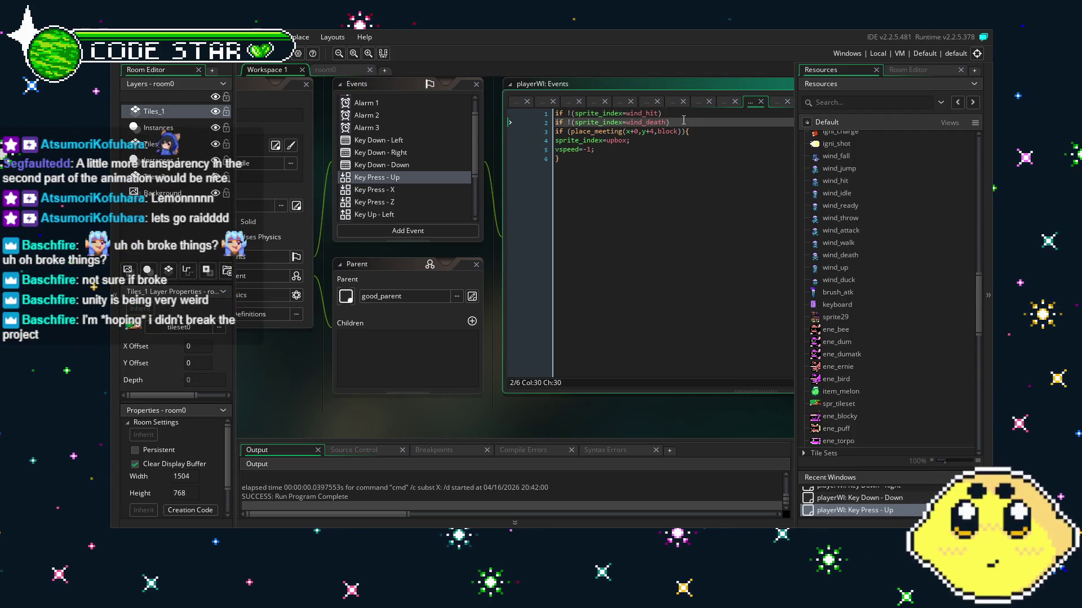
pyautogui.press('Return')
pyautogui.write('if !(sprite_index=wind_attack)')
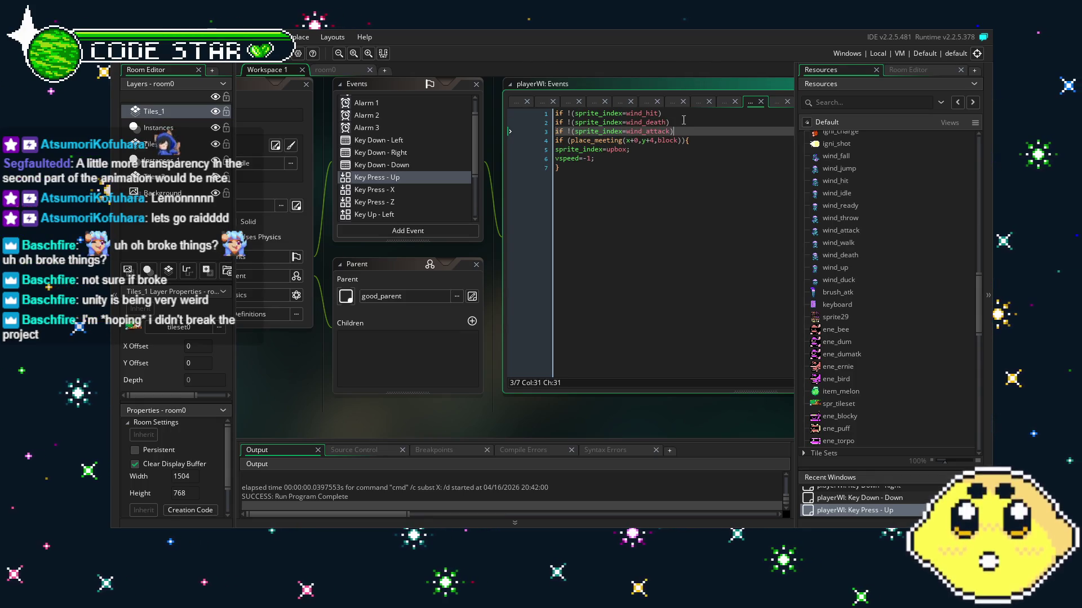
# Check the facing blocks in the Key Press - X code.
pyautogui.click(393, 192)
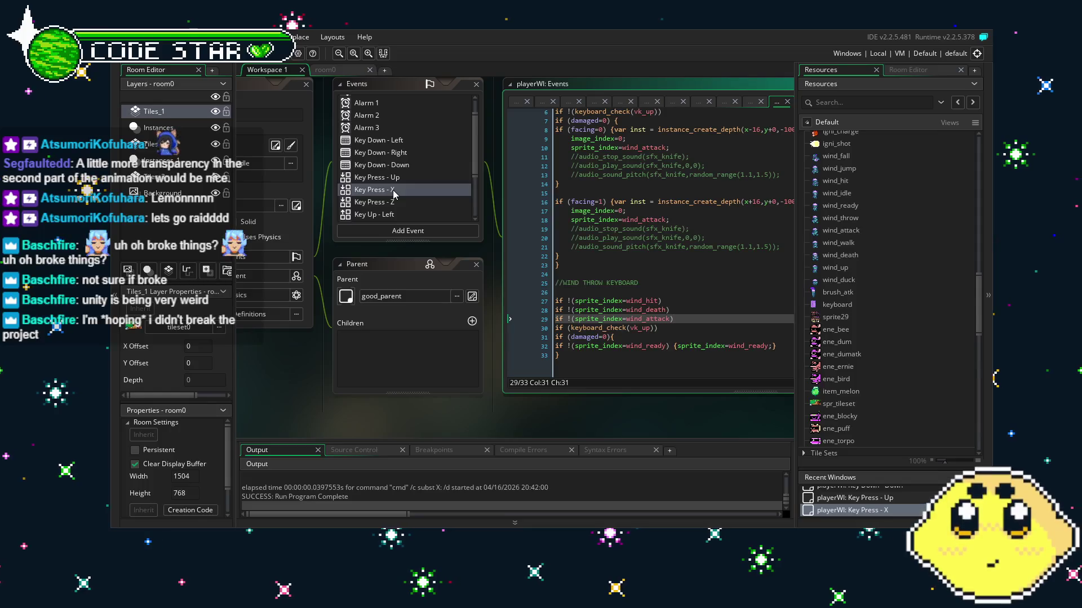
pyautogui.click(548, 202)
pyautogui.scroll(3, 548, 201)
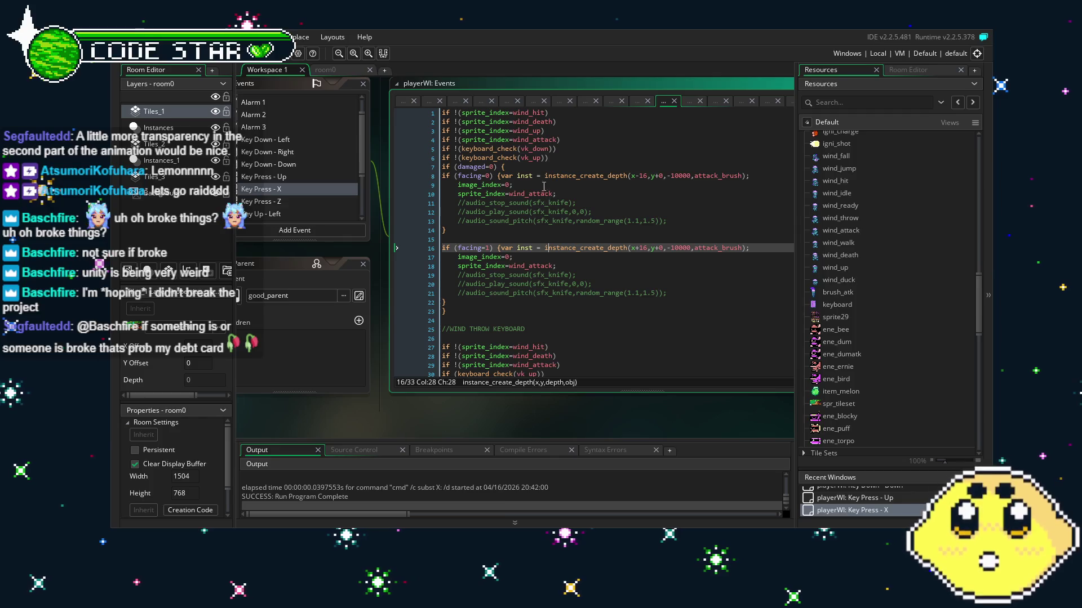
pyautogui.click(553, 225)
pyautogui.scroll(-3, 555, 218)
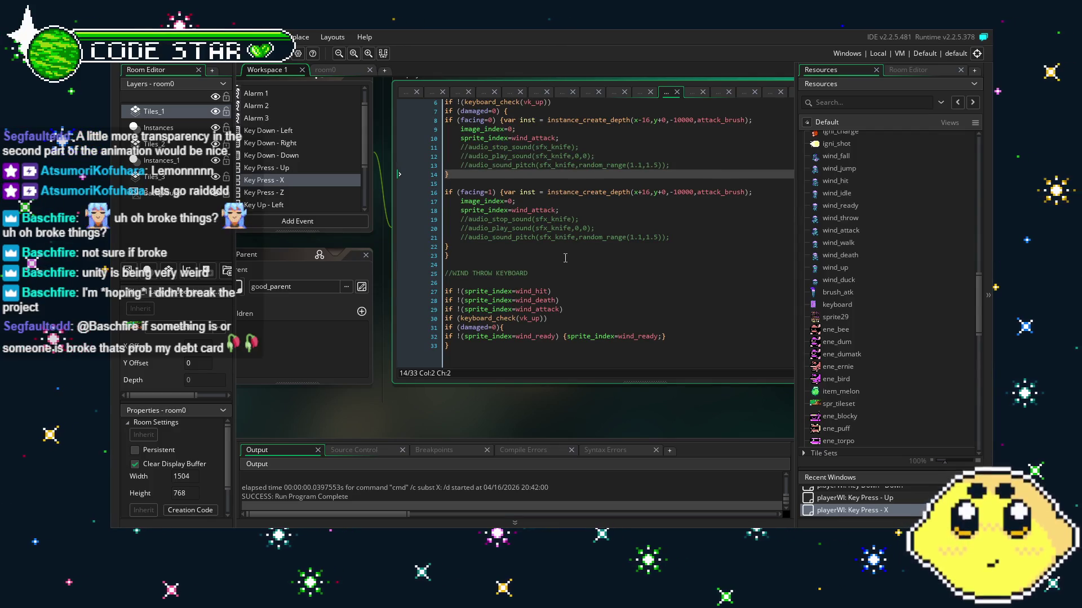
pyautogui.click(297, 194)
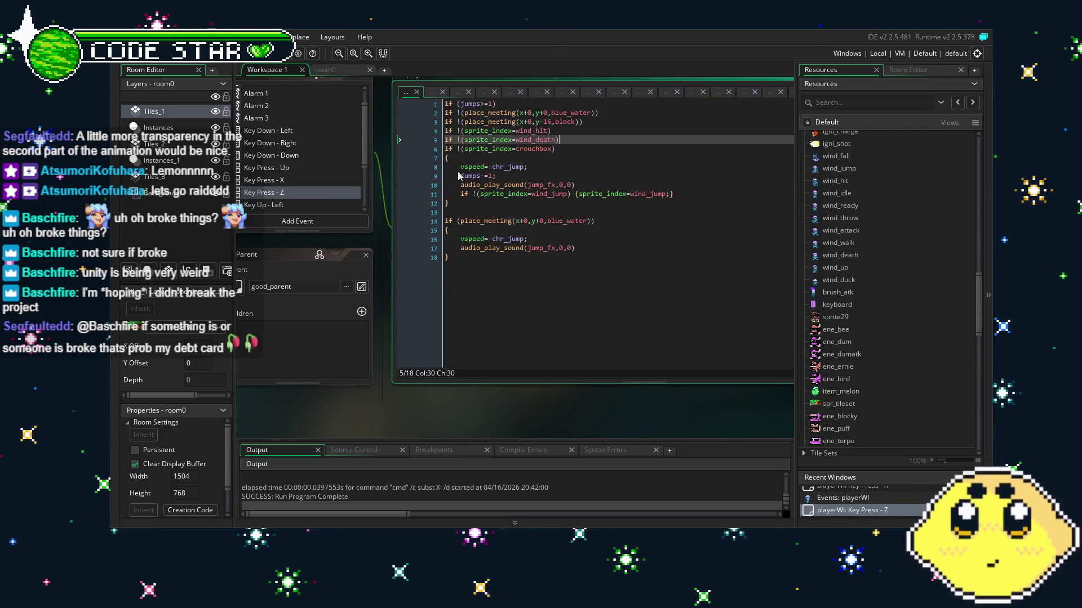
# Paste the wind_attack guard line below the wind_hit guard in the Key Press - Z code.
pyautogui.click(572, 140)
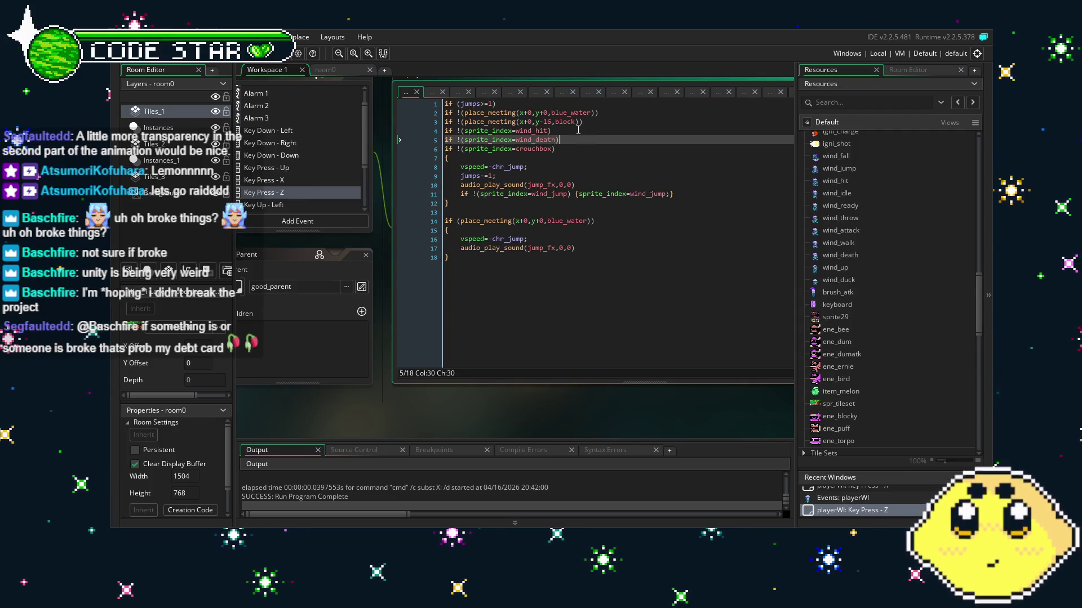
pyautogui.click(599, 131)
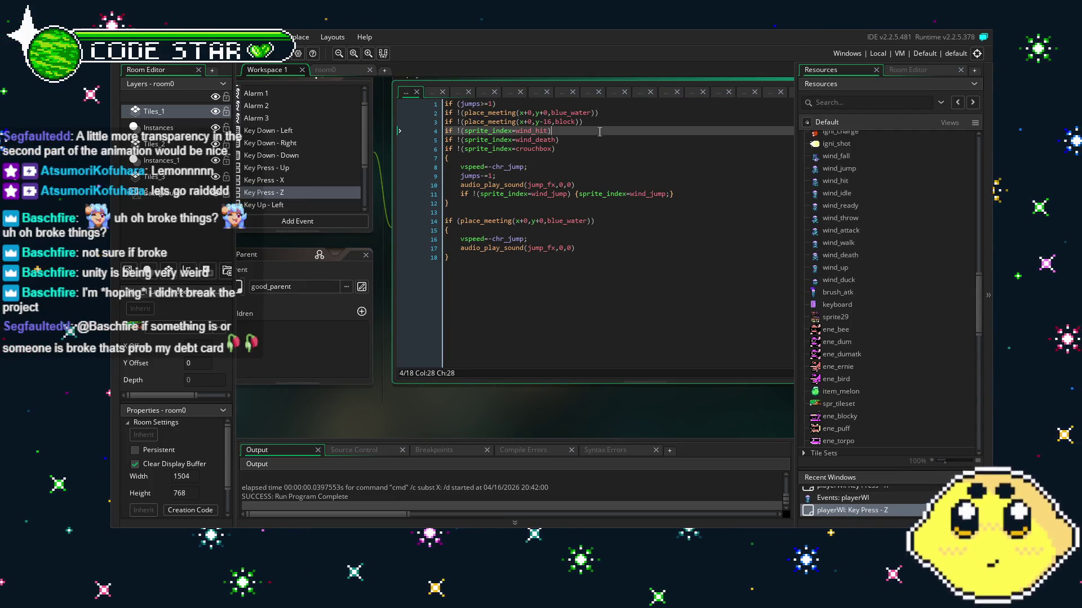
pyautogui.press('Down')
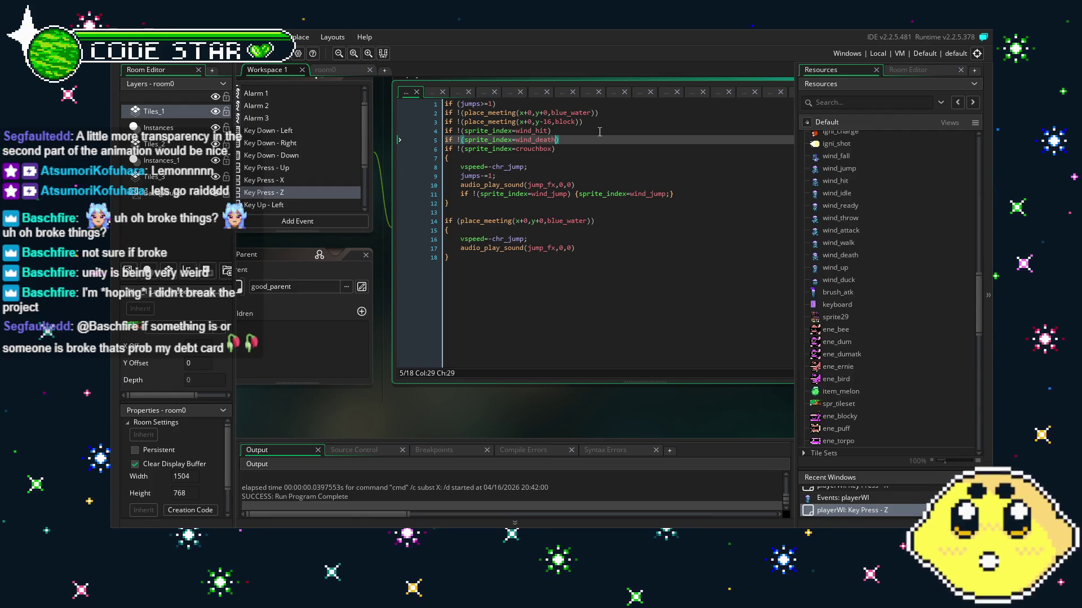
pyautogui.write('if !(sprite_index=wind_attack)')
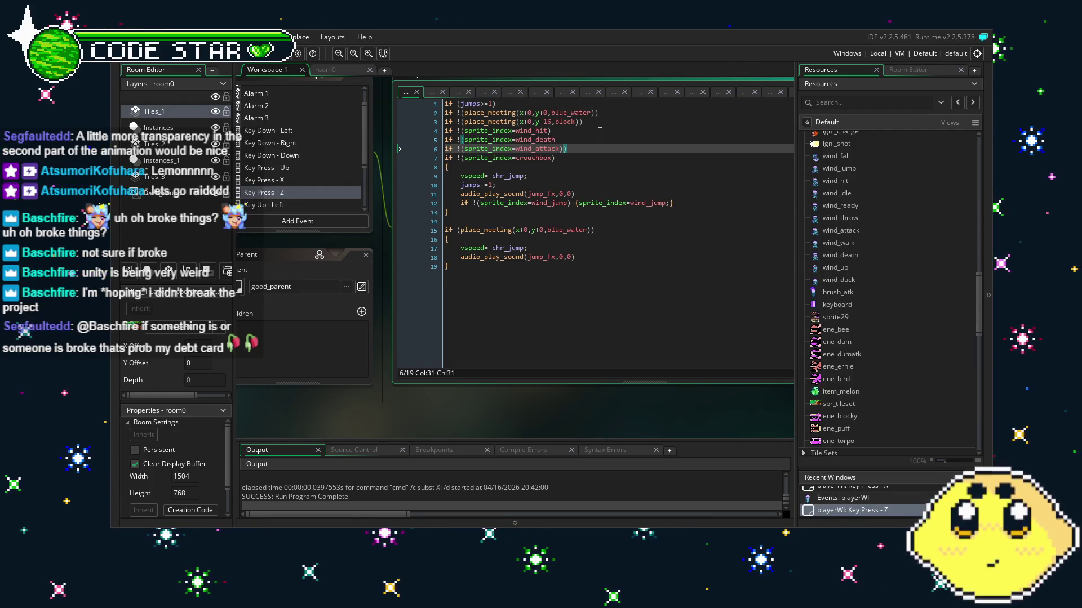
# Replace crouchbox with wind_duck, then return to the unclosed wind_death line.
pyautogui.doubleClick(535, 158)
pyautogui.write('wind_duck')
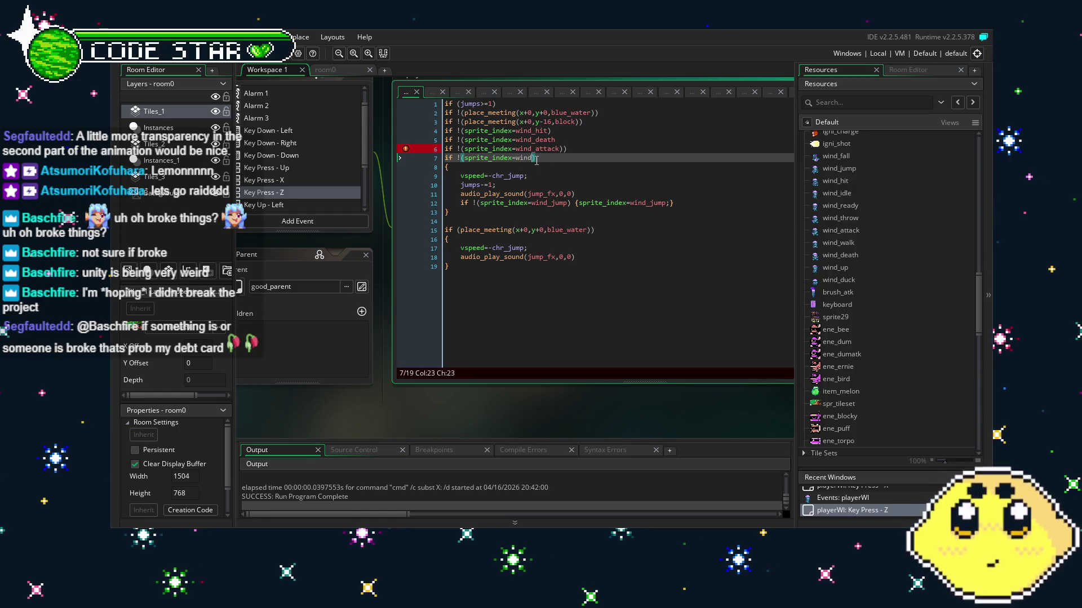
pyautogui.click(543, 283)
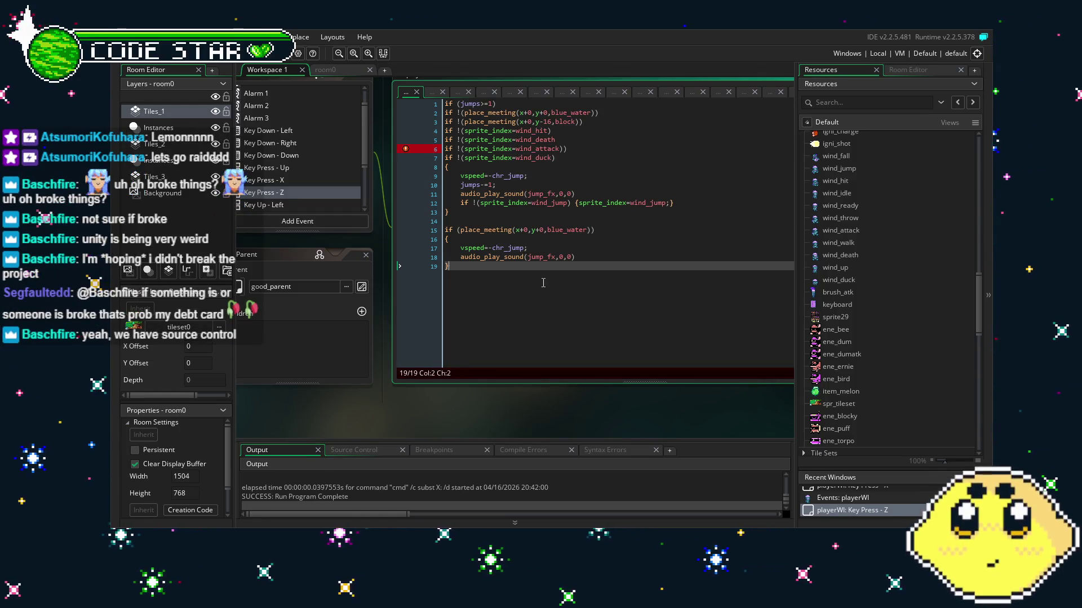
pyautogui.moveTo(442, 296); pyautogui.dragTo(492, 289)
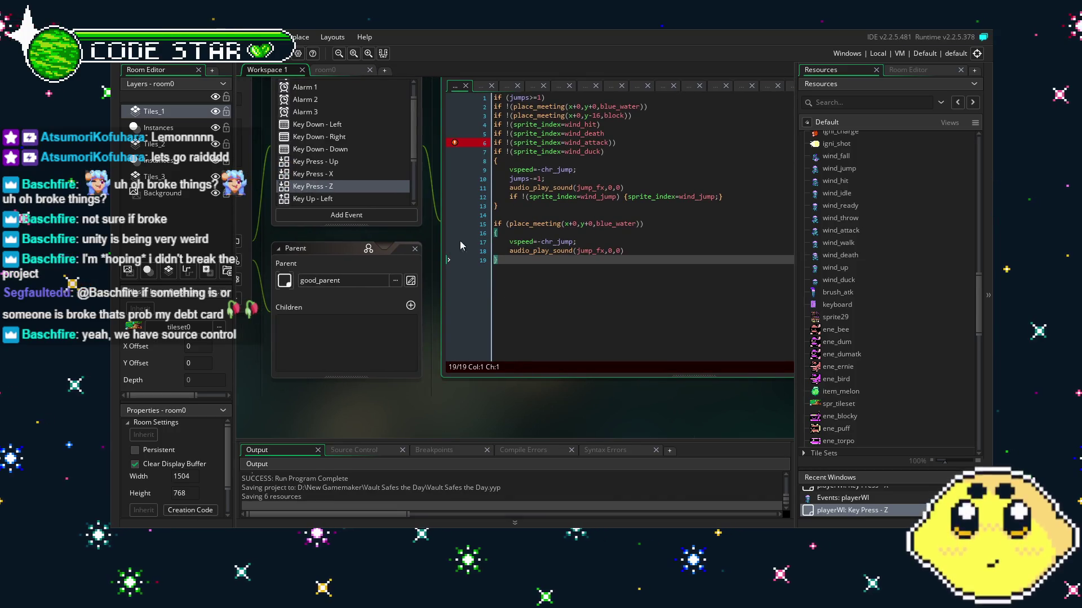
pyautogui.click(627, 142)
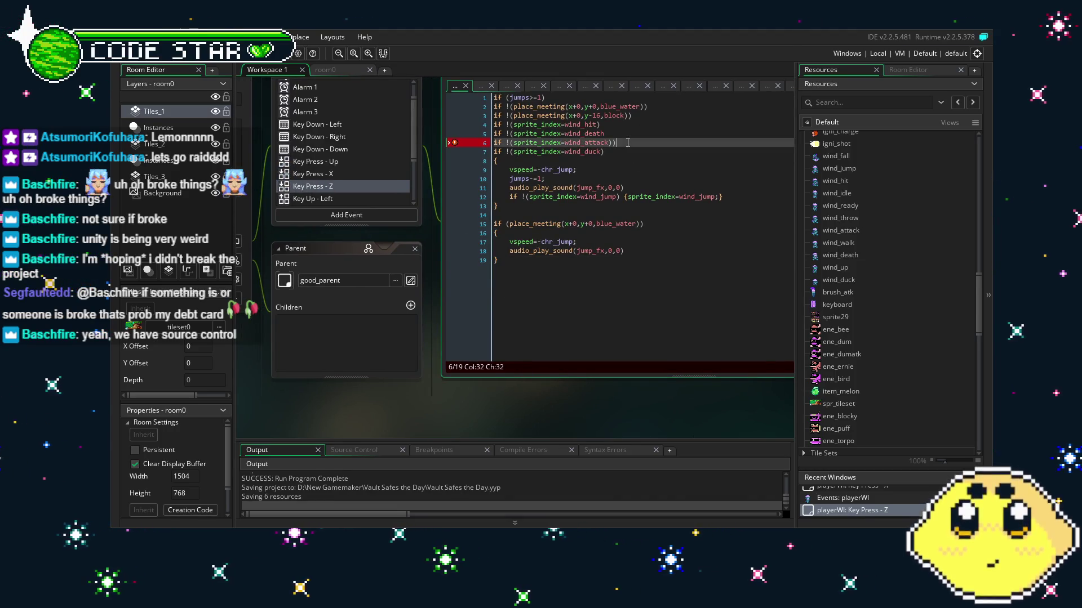
pyautogui.press('Up')
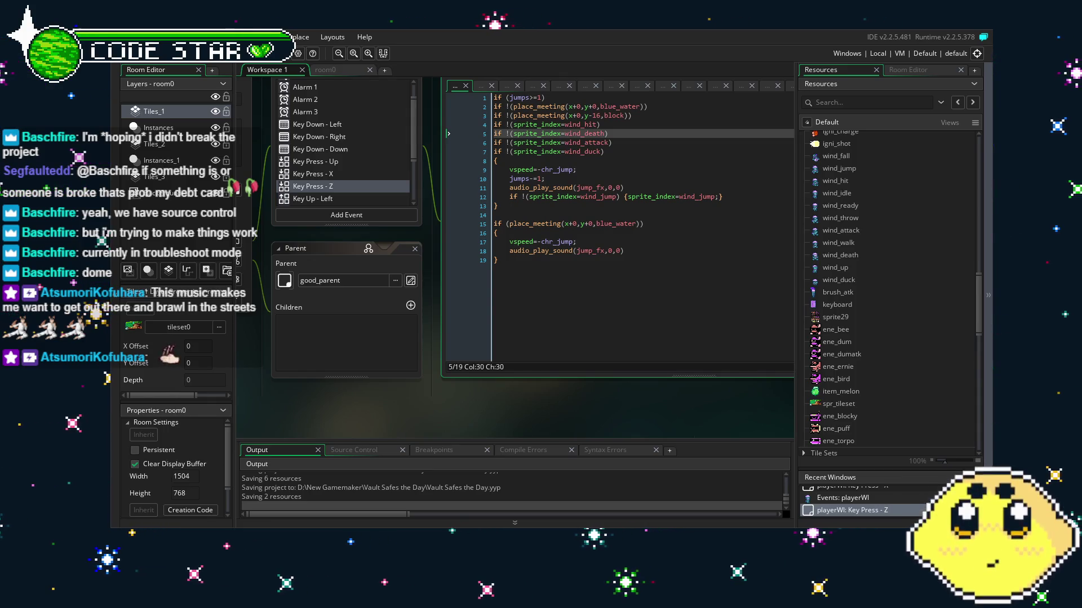
# Insert the wind_attack guard as line 3 of the Key Up - Left event.
pyautogui.moveTo(448, 409); pyautogui.dragTo(407, 410)
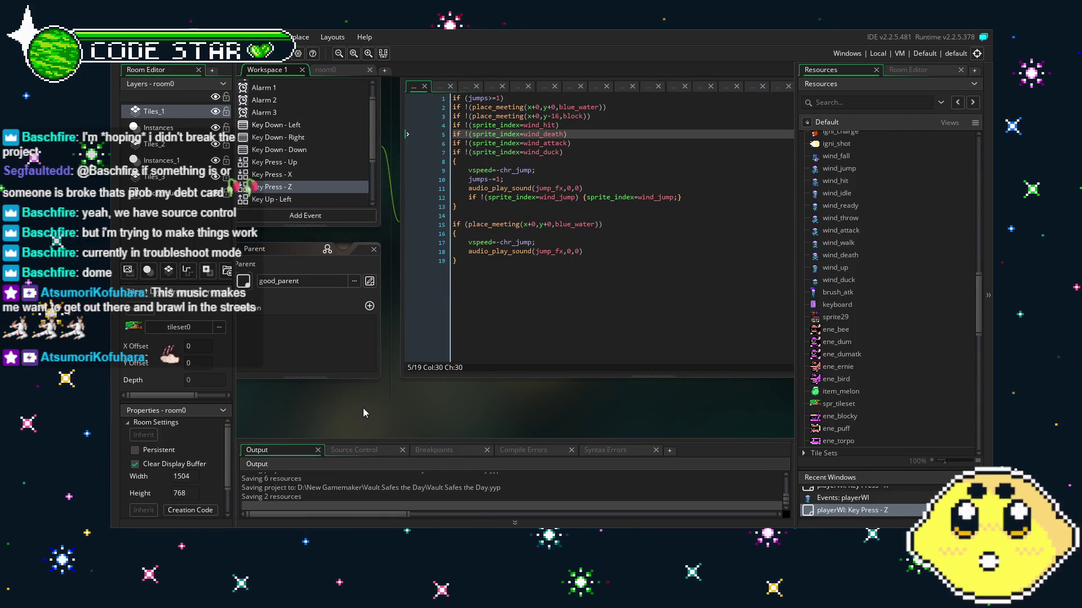
pyautogui.moveTo(363, 408); pyautogui.dragTo(401, 412)
pyautogui.scroll(-2, 340, 148)
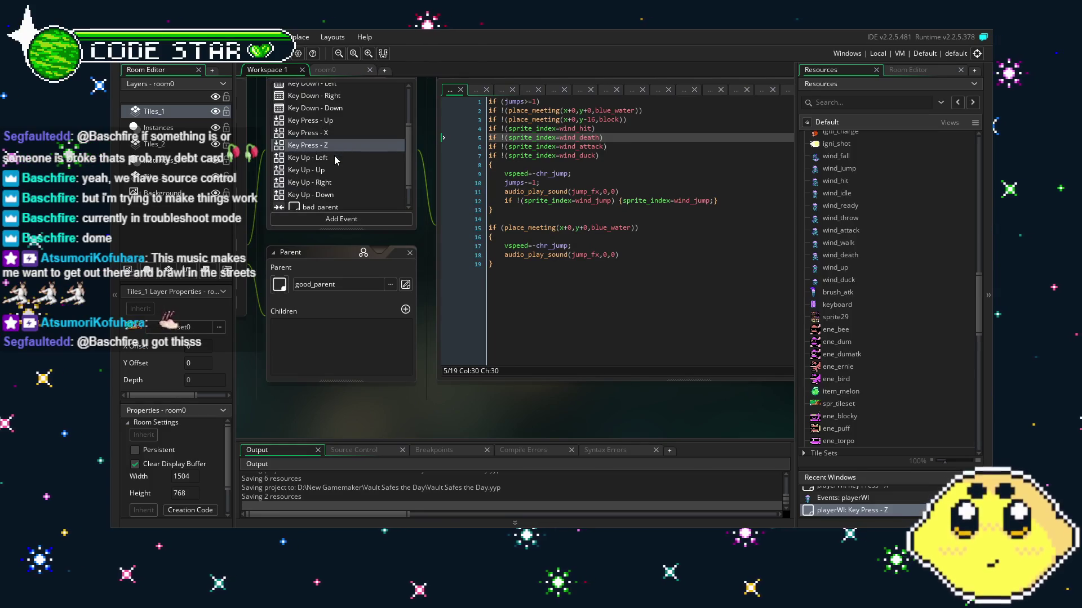
pyautogui.click(336, 159)
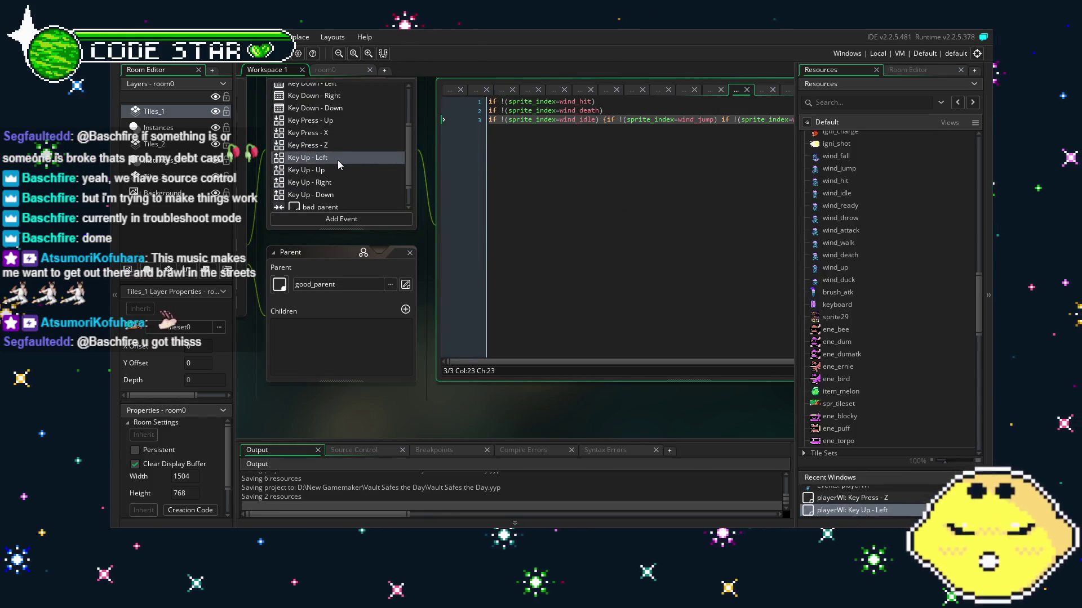
pyautogui.press('Right')
pyautogui.press('Right')
pyautogui.press('Right')
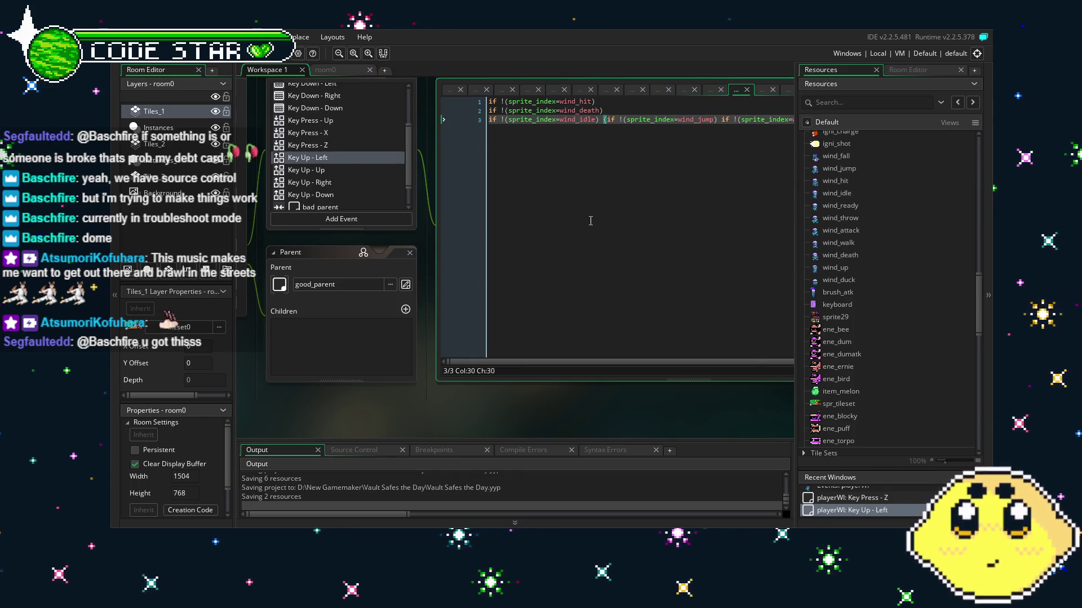
pyautogui.press('Up')
pyautogui.press('Return')
pyautogui.write('if !(sprite_index=wind_attack)')
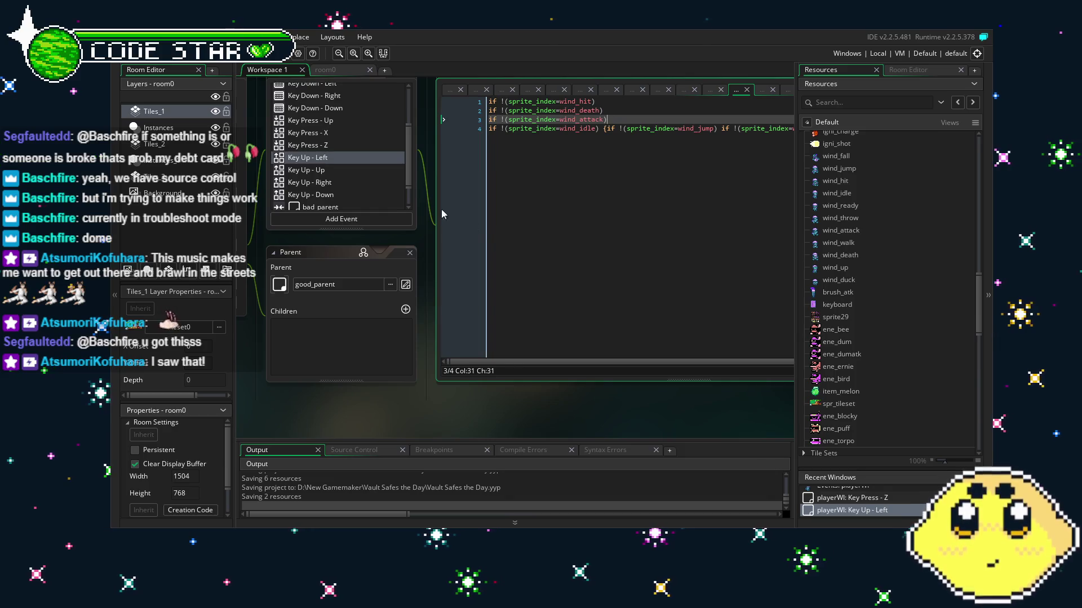
# Insert the wind_attack guard as line 3 in the Key Up - Up and Key Up - Right events.
pyautogui.click(353, 169)
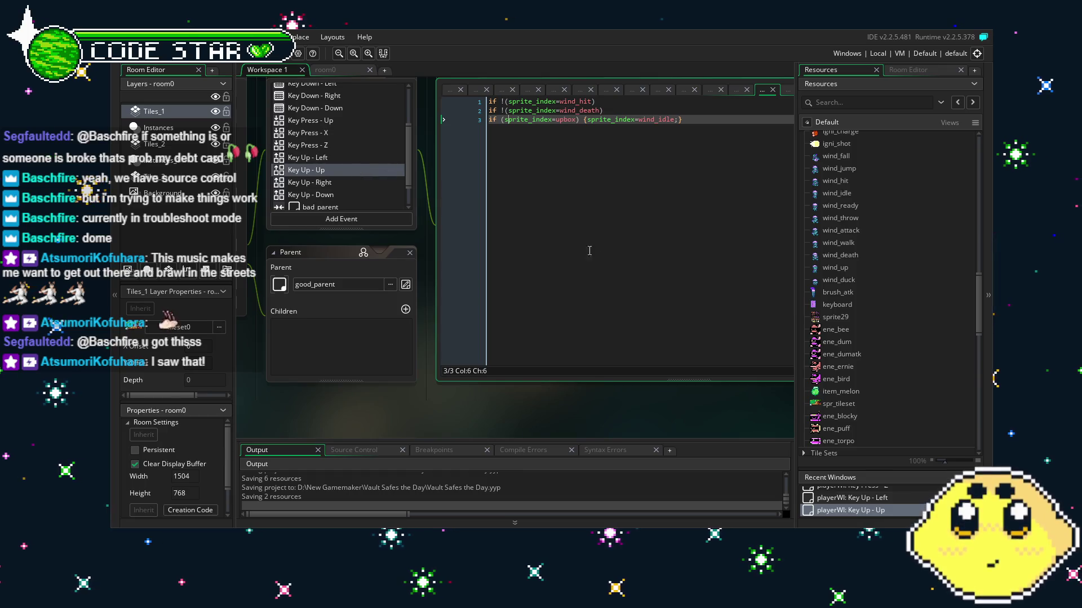
pyautogui.click(644, 288)
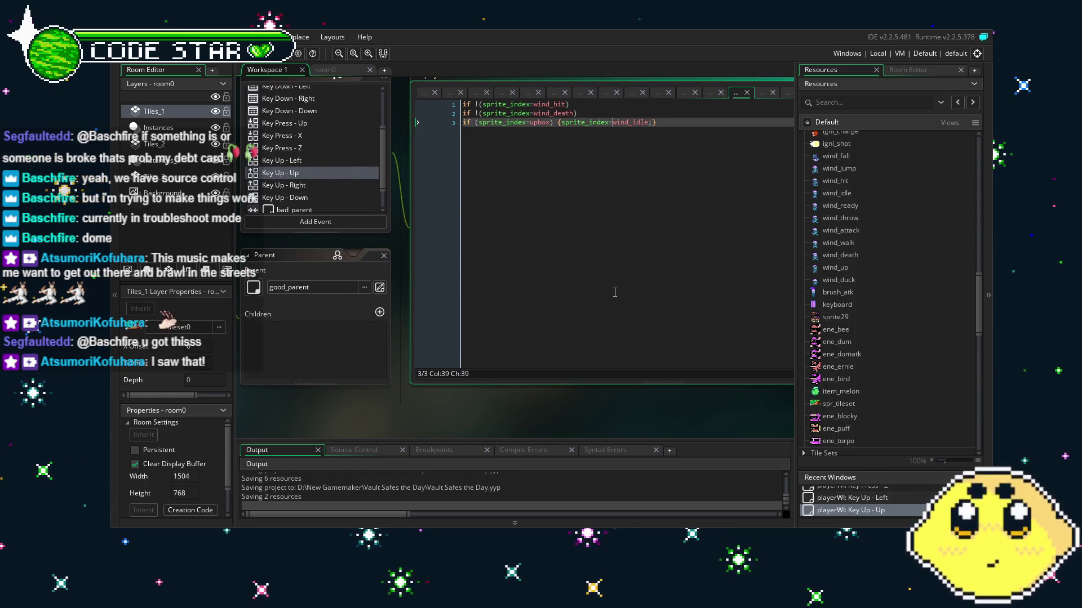
pyautogui.click(594, 110)
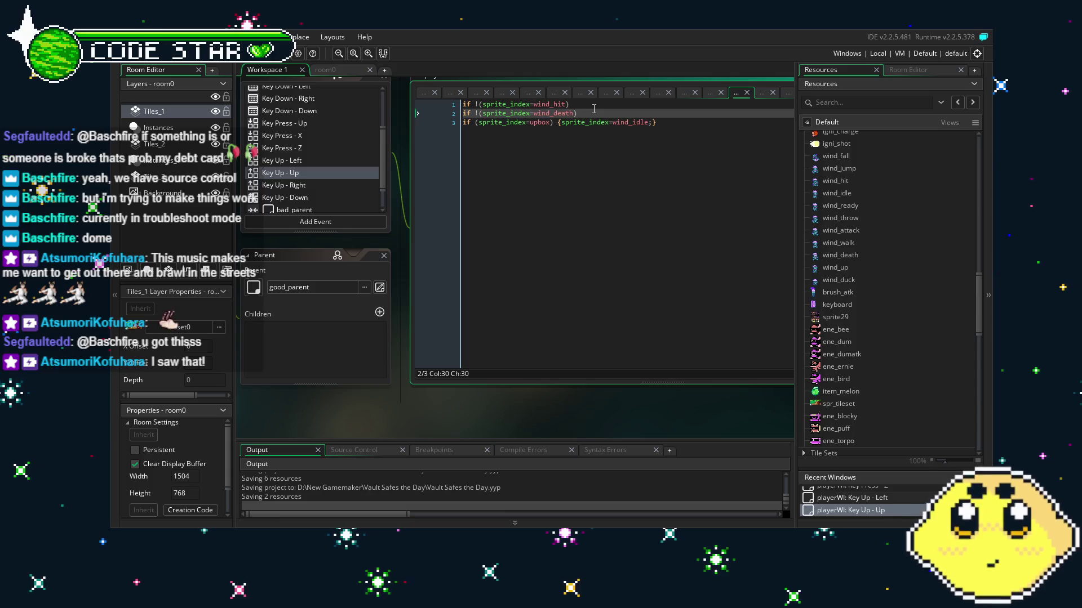
pyautogui.press('Return')
pyautogui.hotkey('ctrl', 'v')
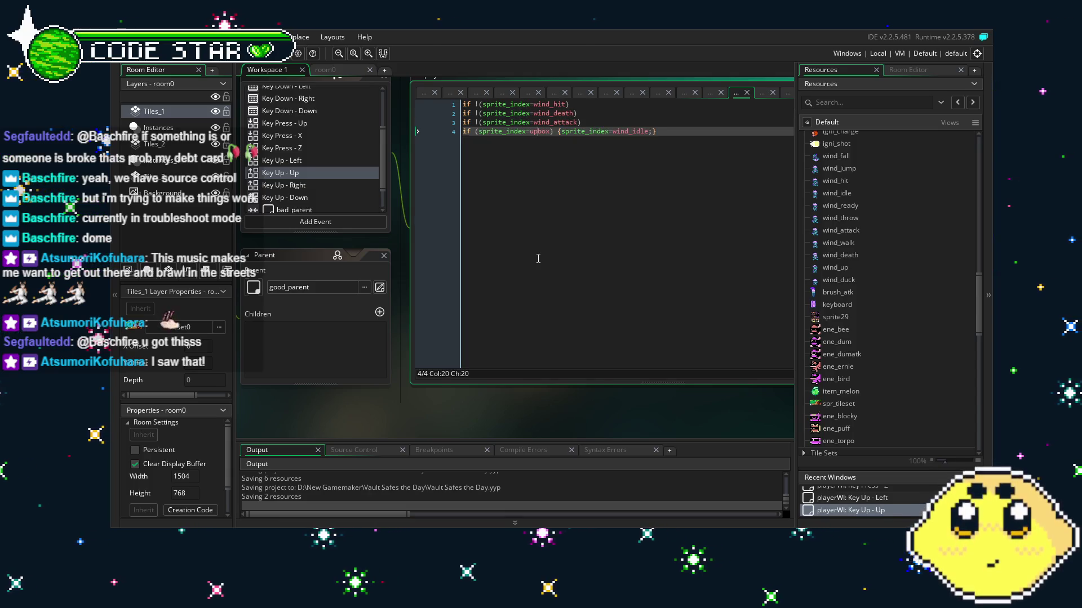
pyautogui.click(564, 256)
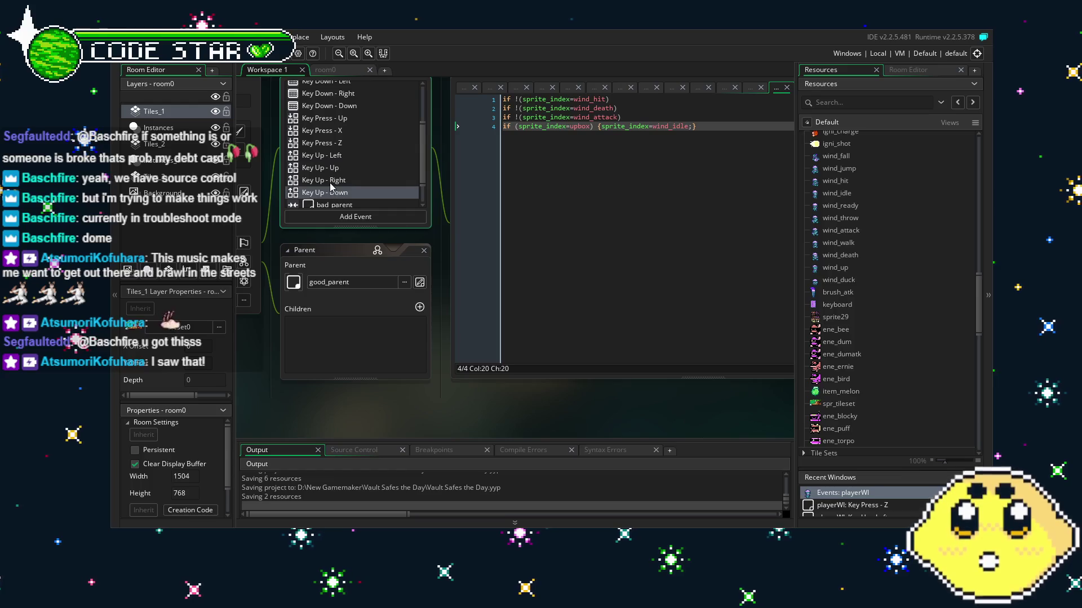
pyautogui.click(401, 180)
pyautogui.click(629, 107)
pyautogui.press('Return')
pyautogui.hotkey('ctrl', 'v')
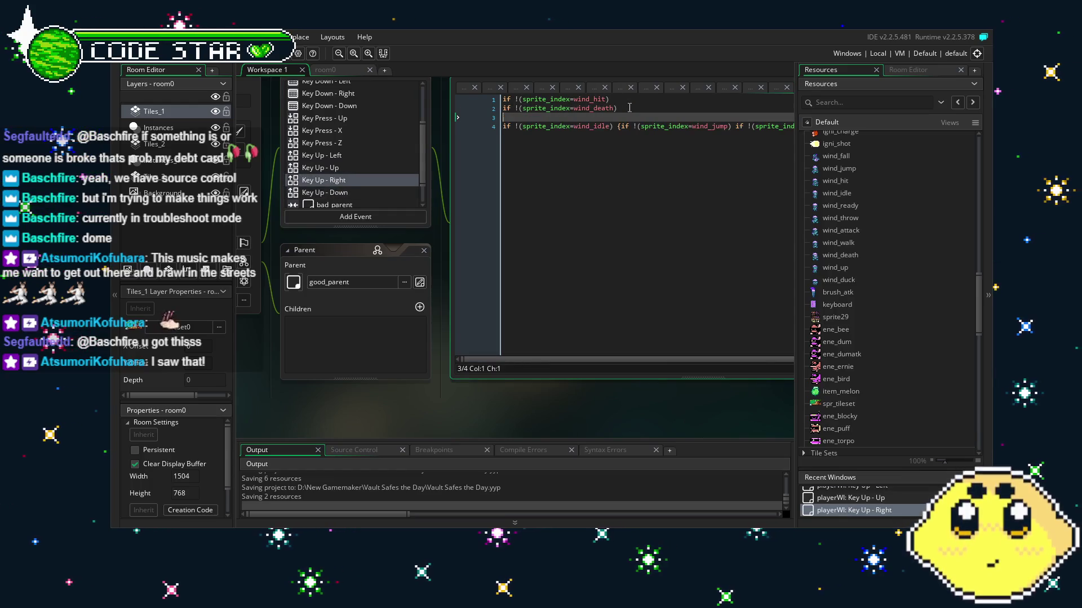
# Add the wind_attack guard to Key Up - Down and change crouchbox to wind_duck.
pyautogui.click(325, 192)
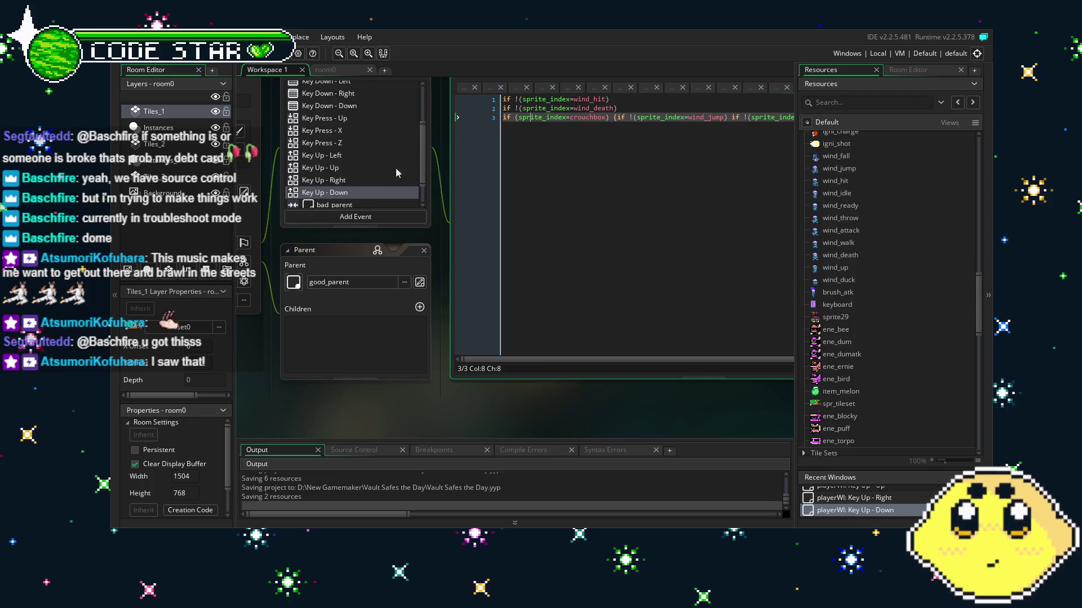
pyautogui.click(616, 108)
pyautogui.press('Return')
pyautogui.write('if !(sprite_index=wind_attack)')
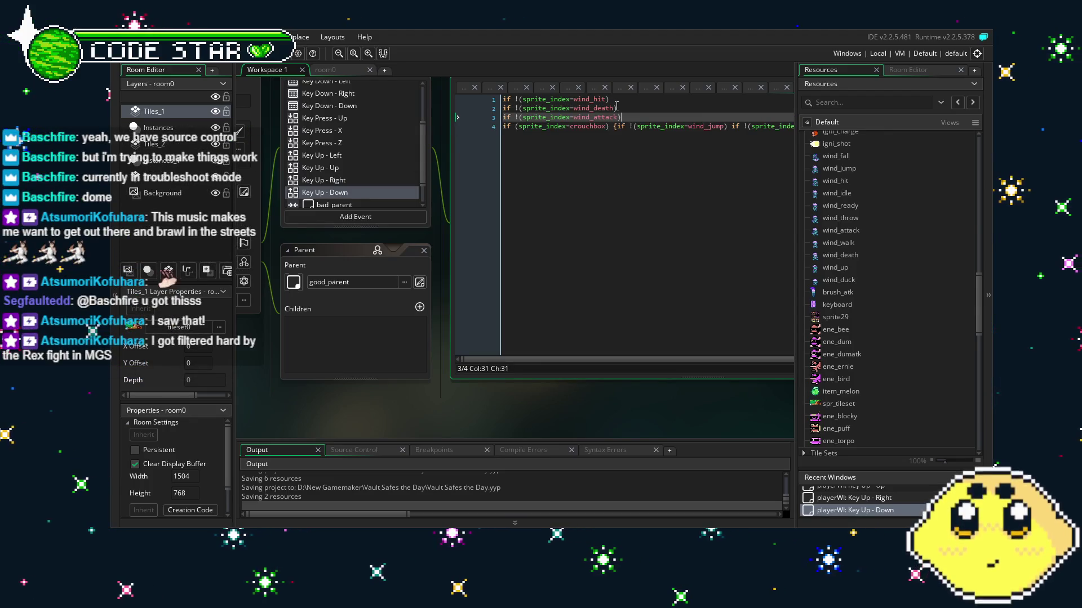
pyautogui.doubleClick(589, 126)
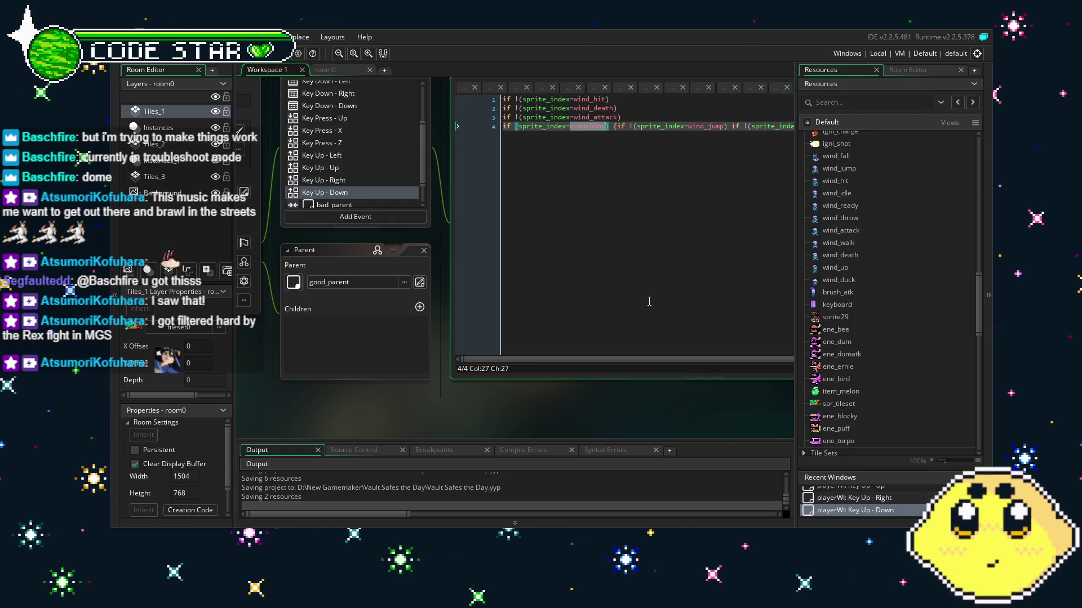
pyautogui.write('wind_att')
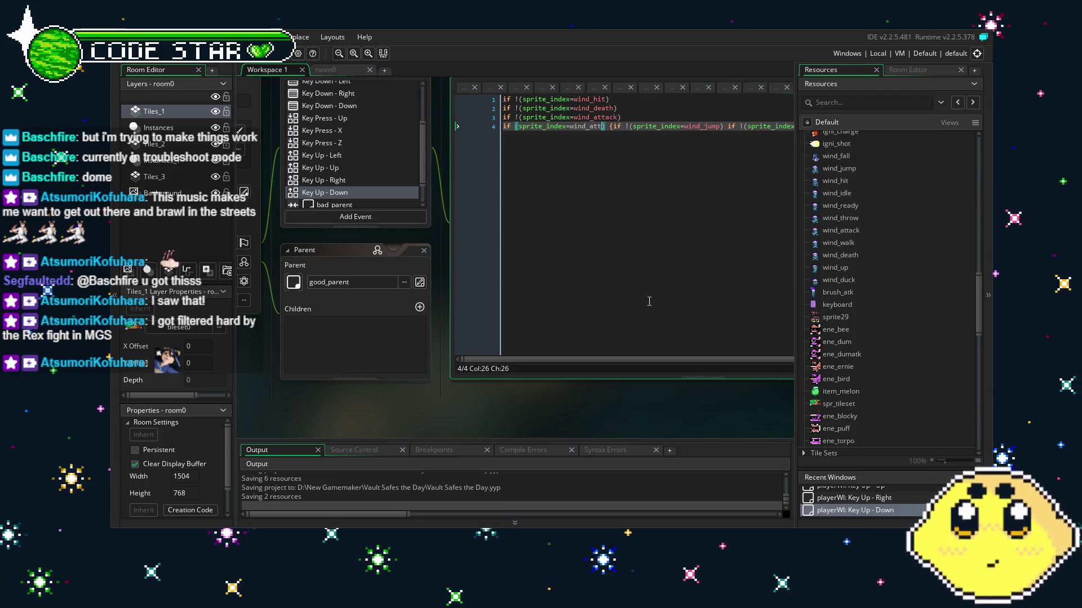
pyautogui.write('ack')
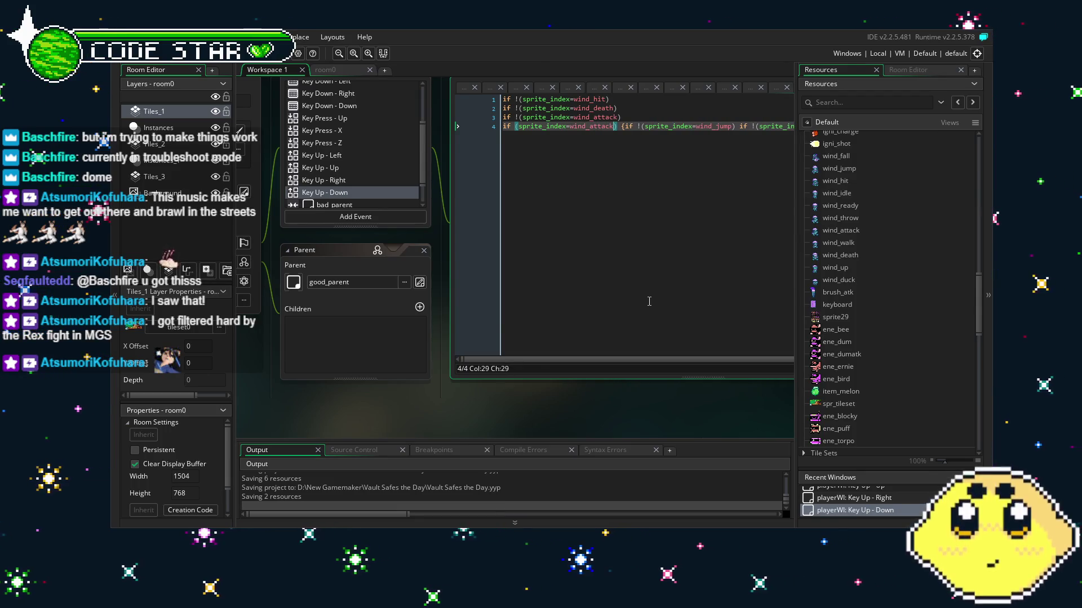
pyautogui.press('BackSpace')
pyautogui.press('BackSpace')
pyautogui.press('BackSpace')
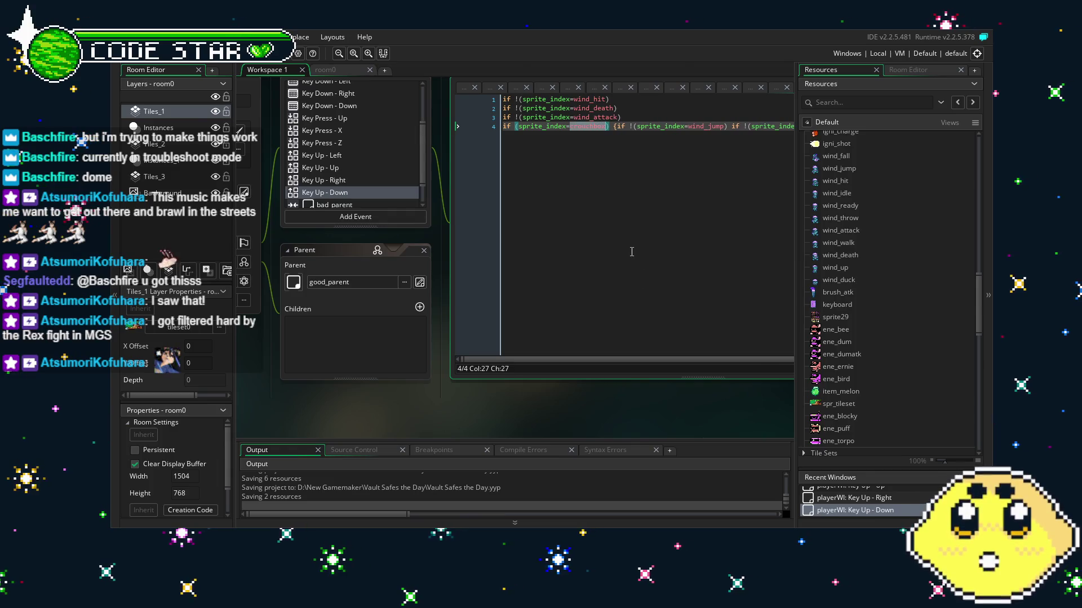
pyautogui.write('wind_duck')
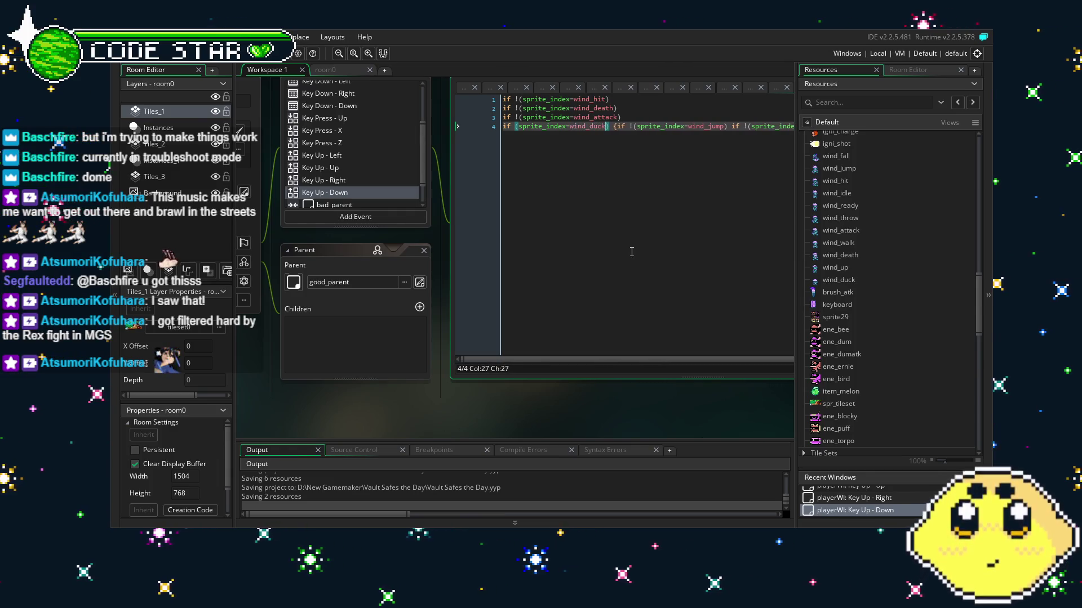
pyautogui.scroll(-2, 345, 188)
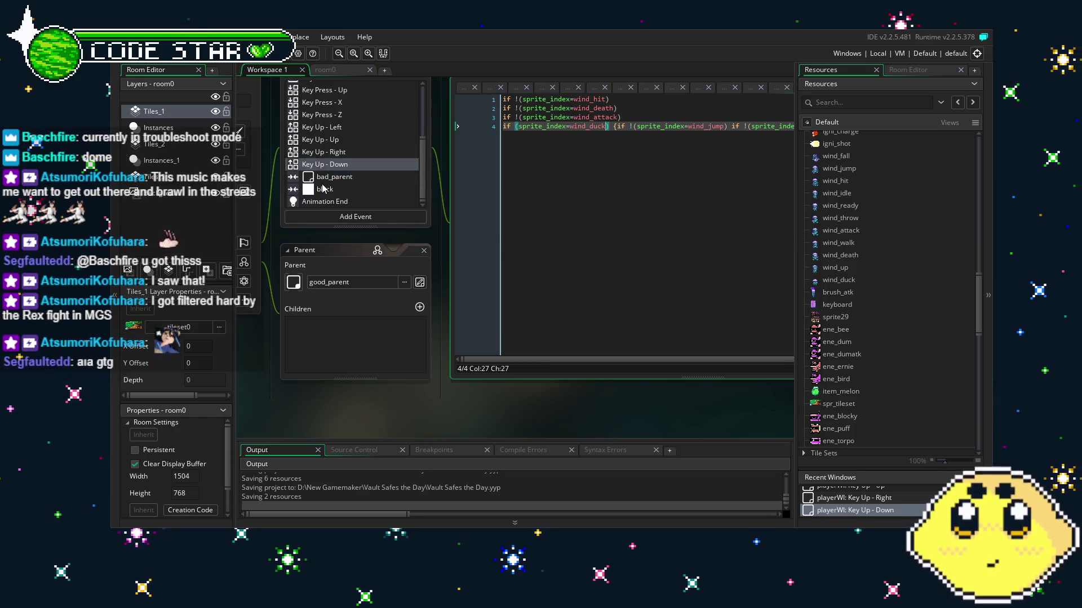
# Review playerWI's bad_parent and block collision code, then its Animation End code.
pyautogui.click(351, 176)
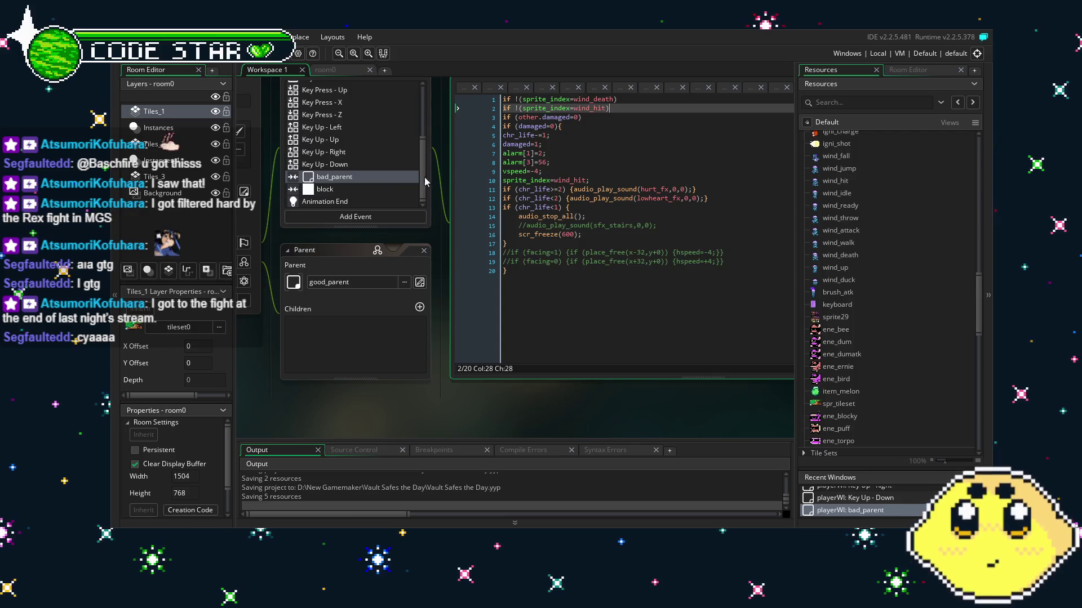
pyautogui.click(341, 192)
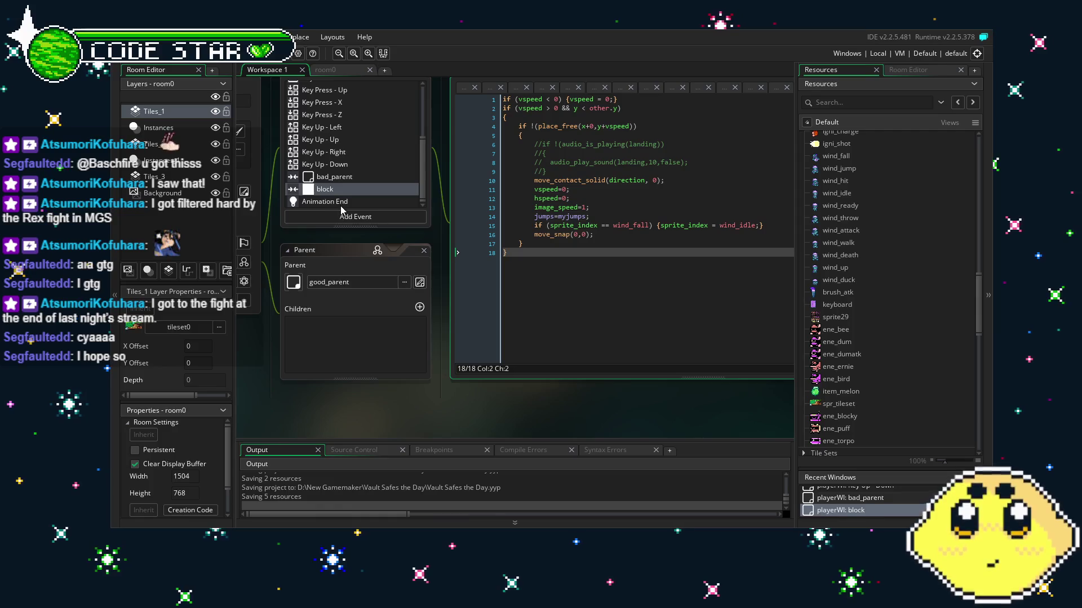
pyautogui.click(342, 204)
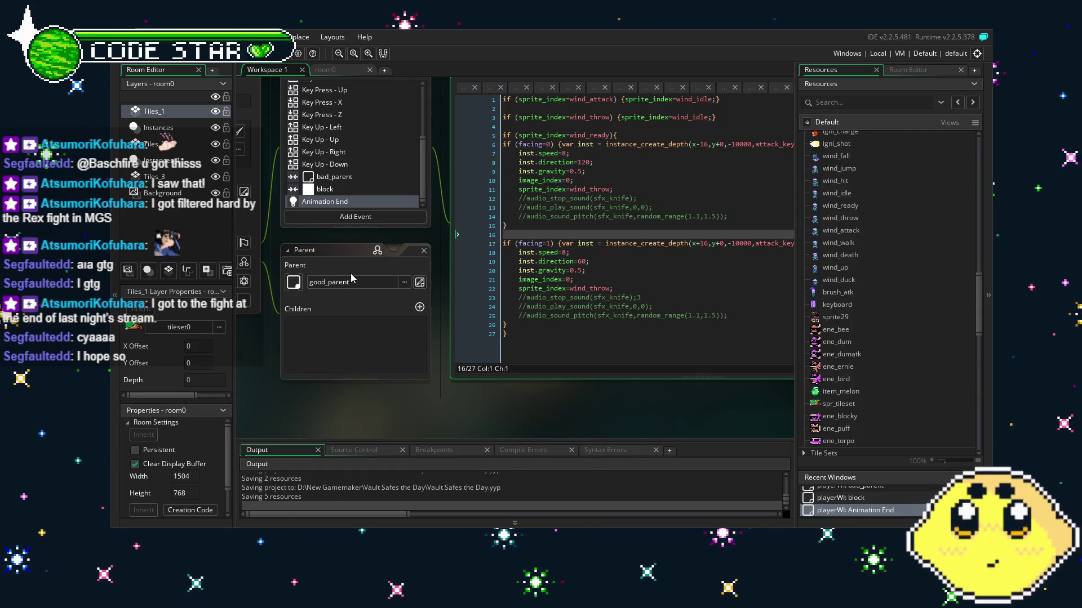
pyautogui.click(380, 202)
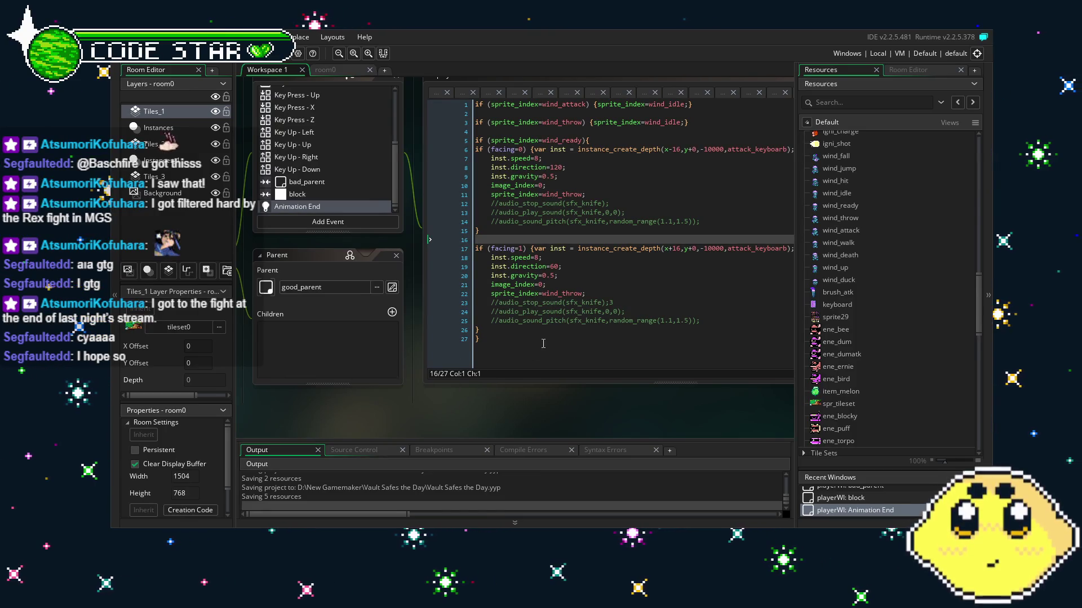
pyautogui.scroll(5, 300, 181)
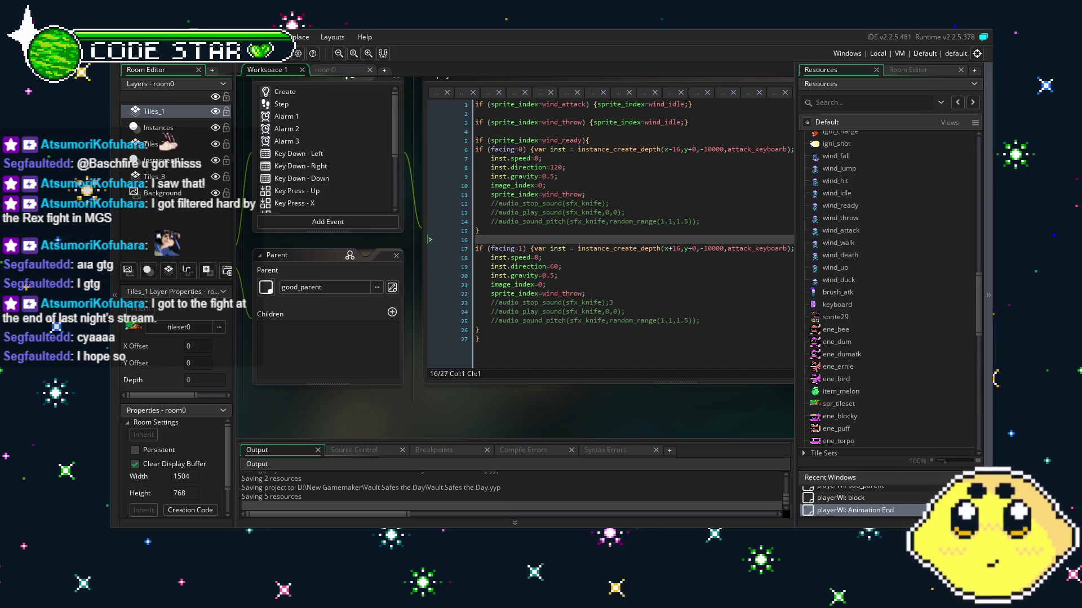
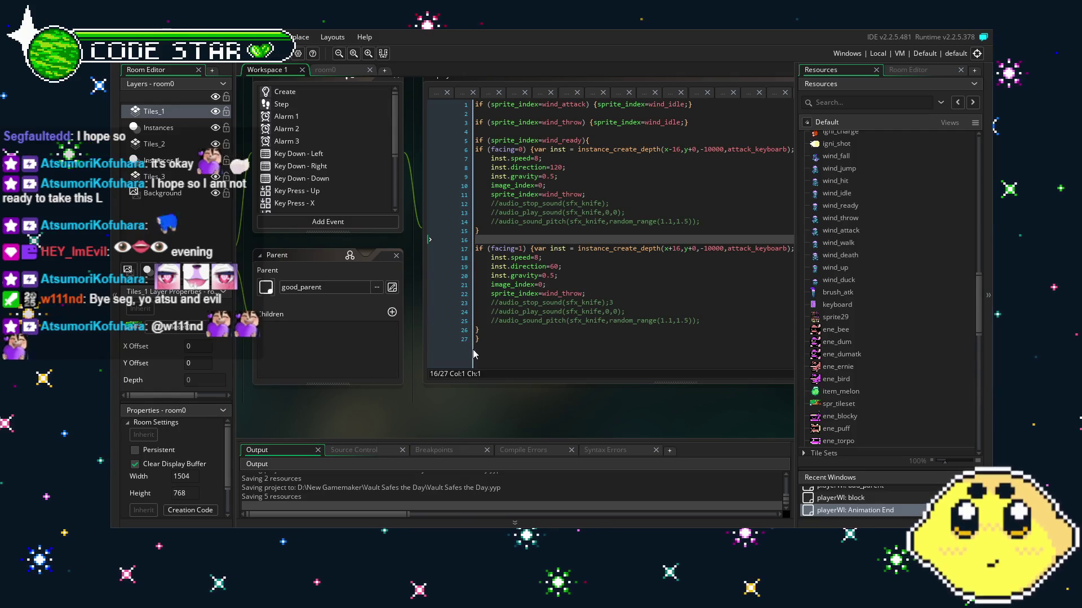
# Run the game to start a playtest.
pyautogui.moveTo(447, 407); pyautogui.dragTo(394, 404)
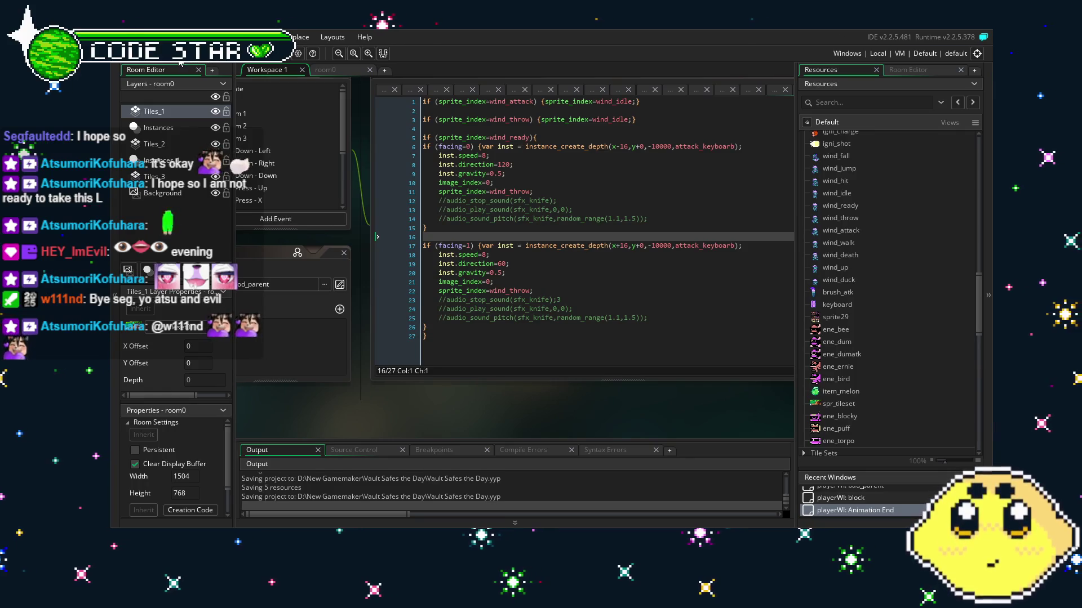
pyautogui.moveTo(327, 411); pyautogui.dragTo(382, 411)
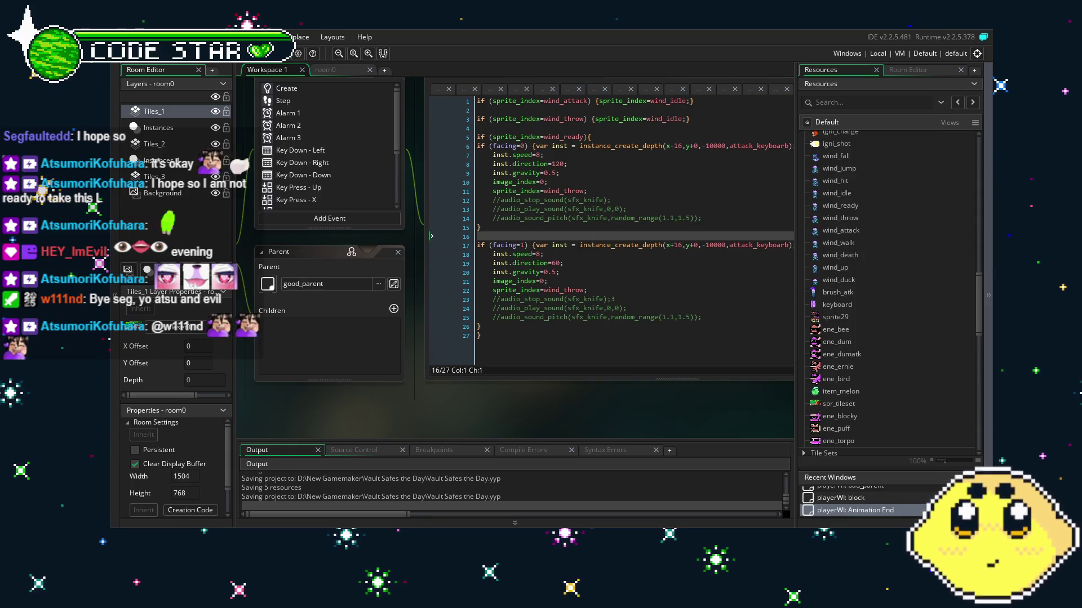
pyautogui.scroll(-5, 347, 175)
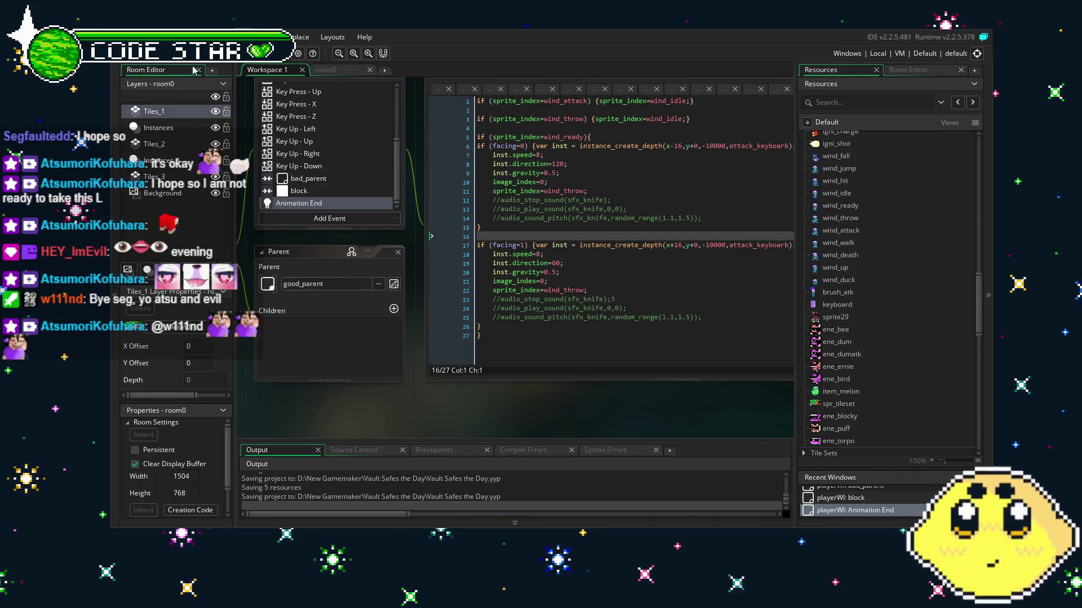
pyautogui.moveTo(364, 392); pyautogui.dragTo(437, 394)
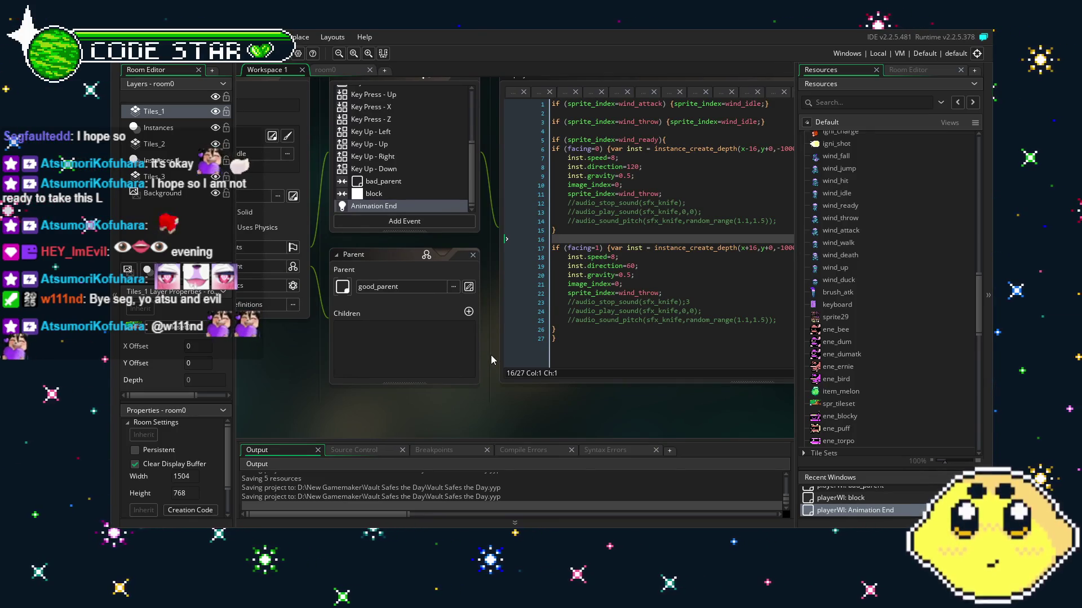
pyautogui.moveTo(485, 355); pyautogui.dragTo(439, 372)
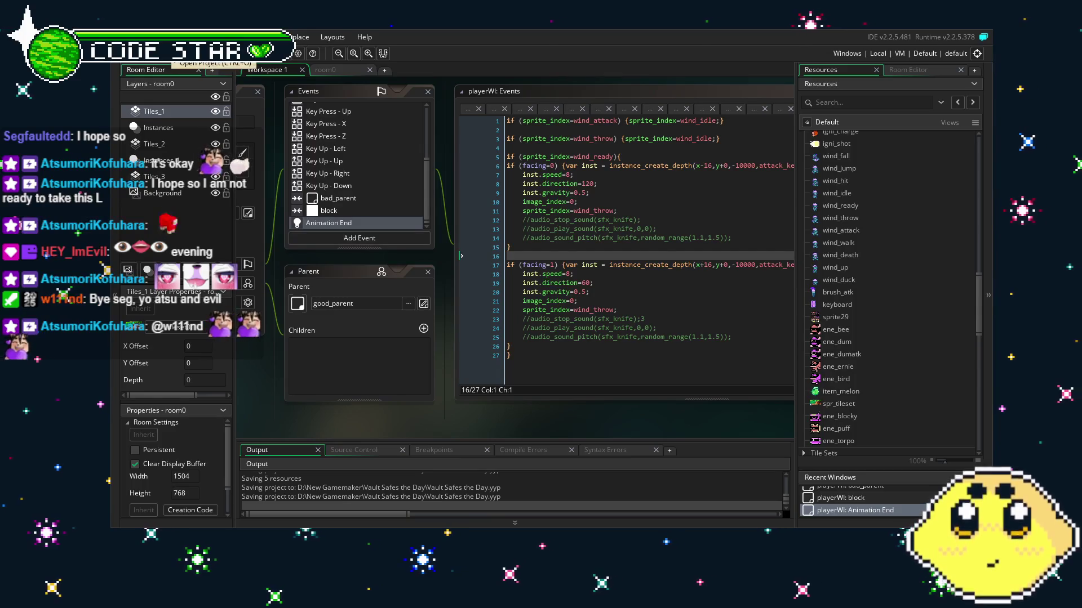
pyautogui.press('F5')
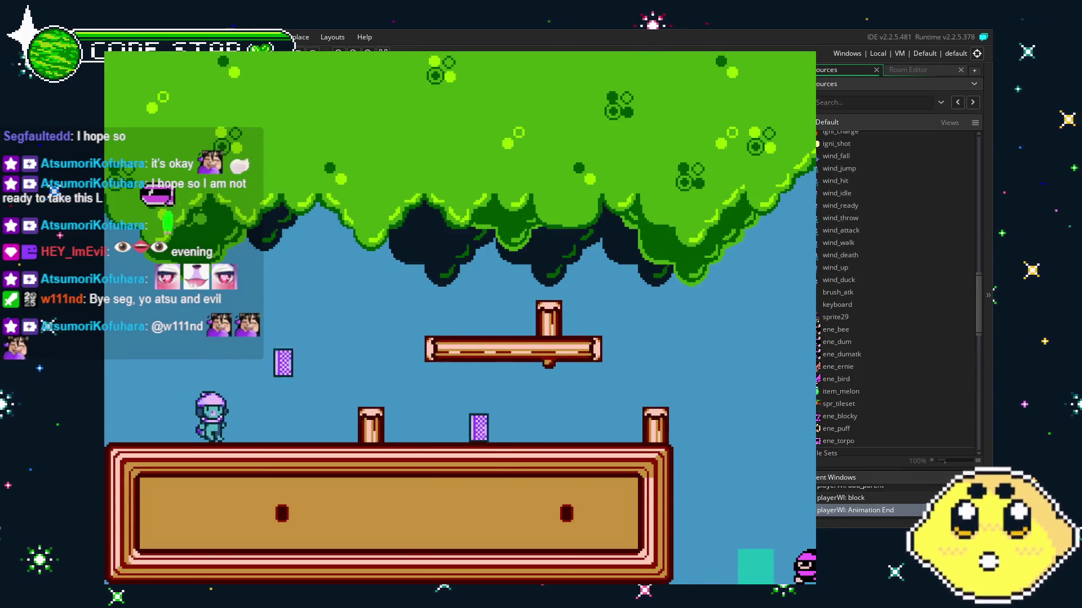
# Move Wind right through the level, jumping up the pillar staircase beside the green building.
pyautogui.press('Right')
pyautogui.press('space')
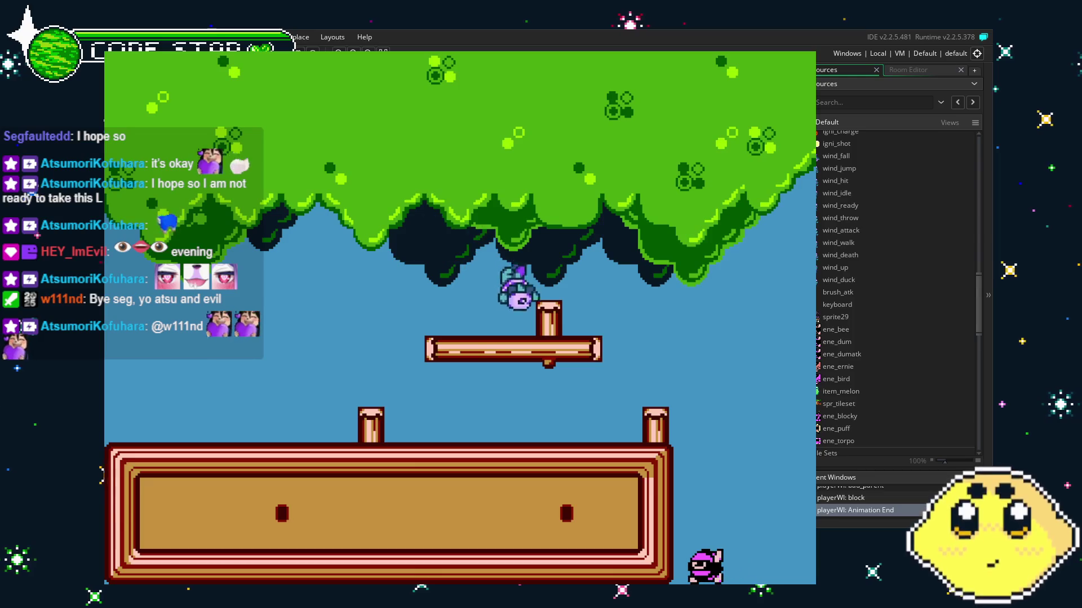
pyautogui.press('Right')
pyautogui.press('Right')
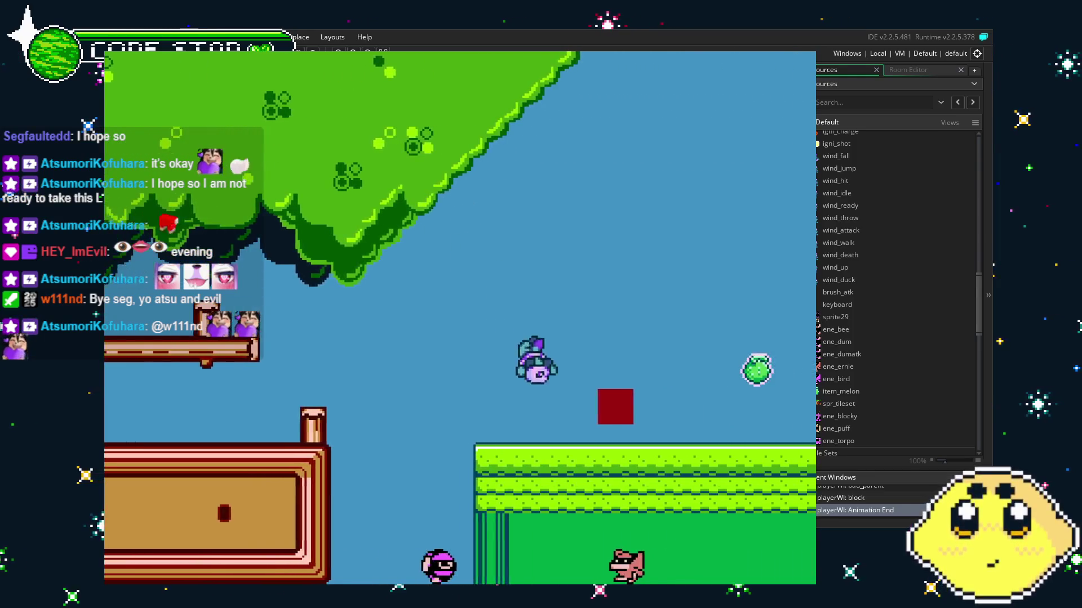
pyautogui.press('space')
pyautogui.press('Right')
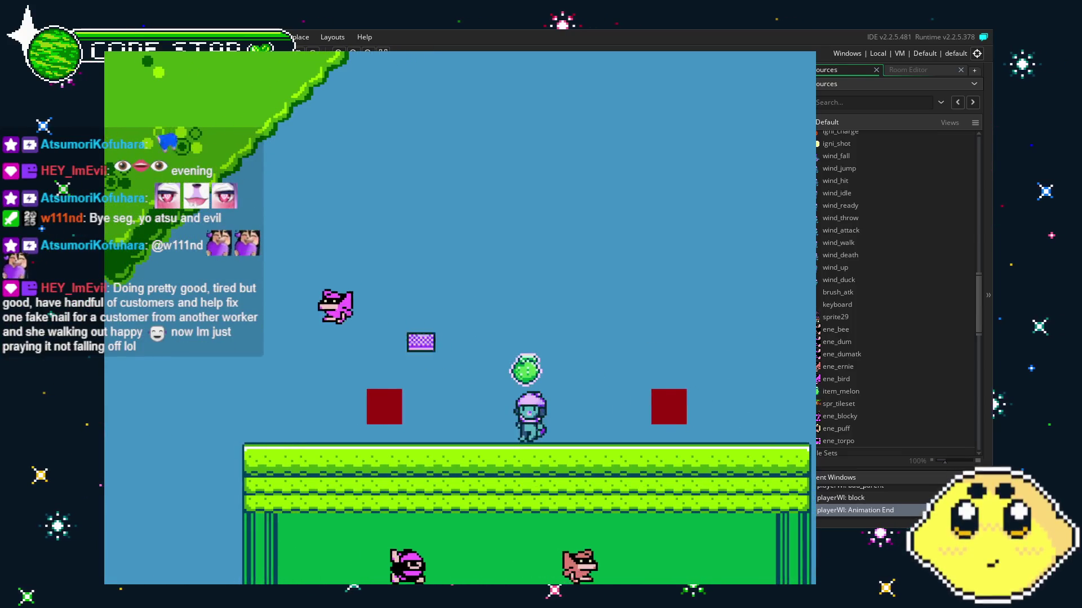
pyautogui.press('Right')
pyautogui.press('space')
pyautogui.press('Right')
pyautogui.press('space')
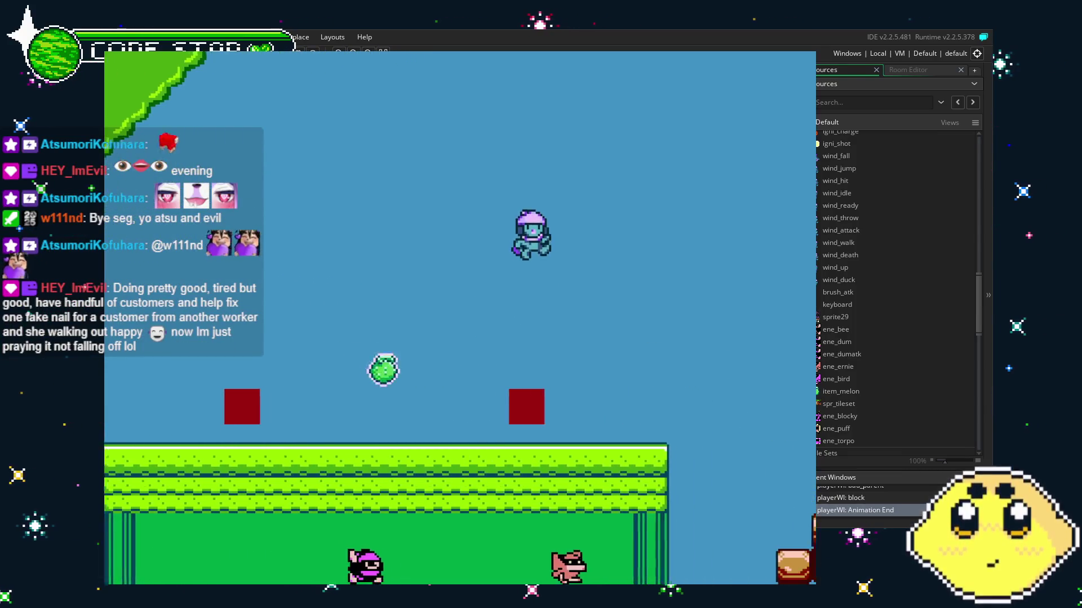
pyautogui.press('Right')
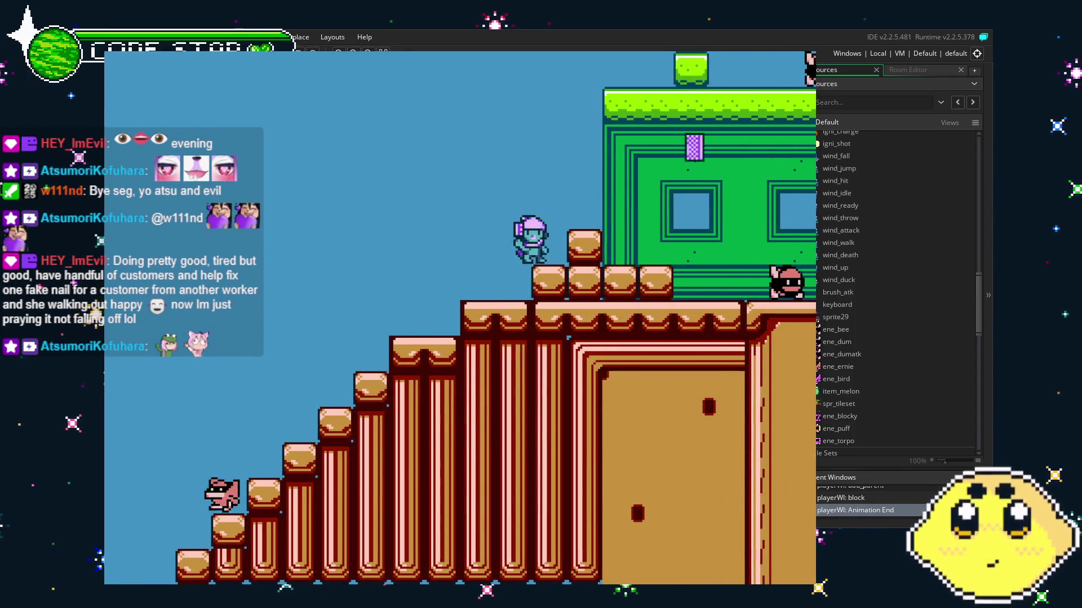
pyautogui.press('space')
pyautogui.press('Right')
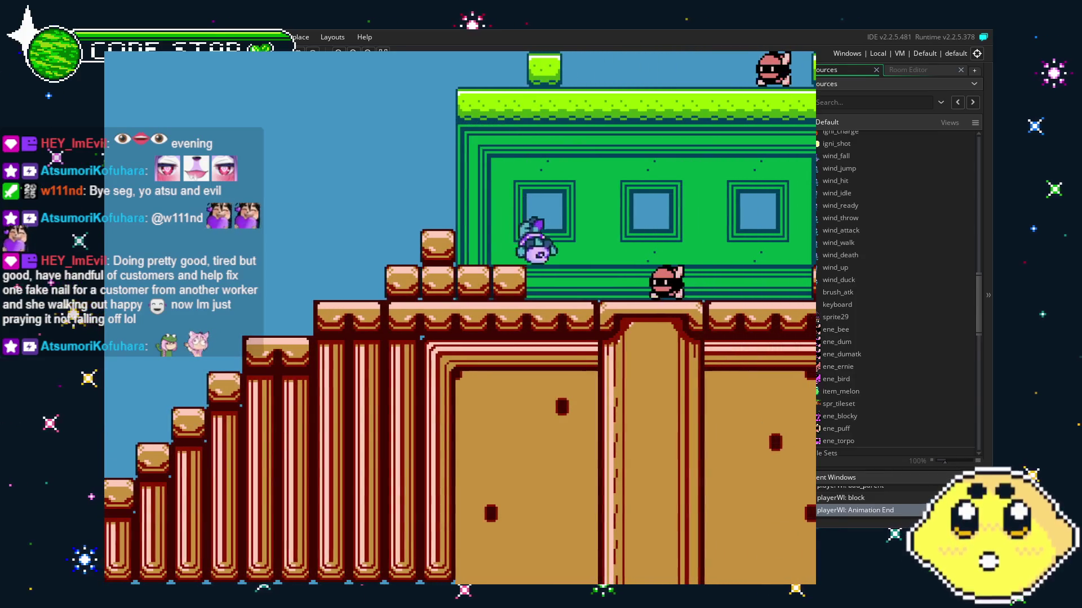
# Test Wind's attack facing right and left several times, then close the game.
pyautogui.press('Right')
pyautogui.press('x')
pyautogui.press('Right')
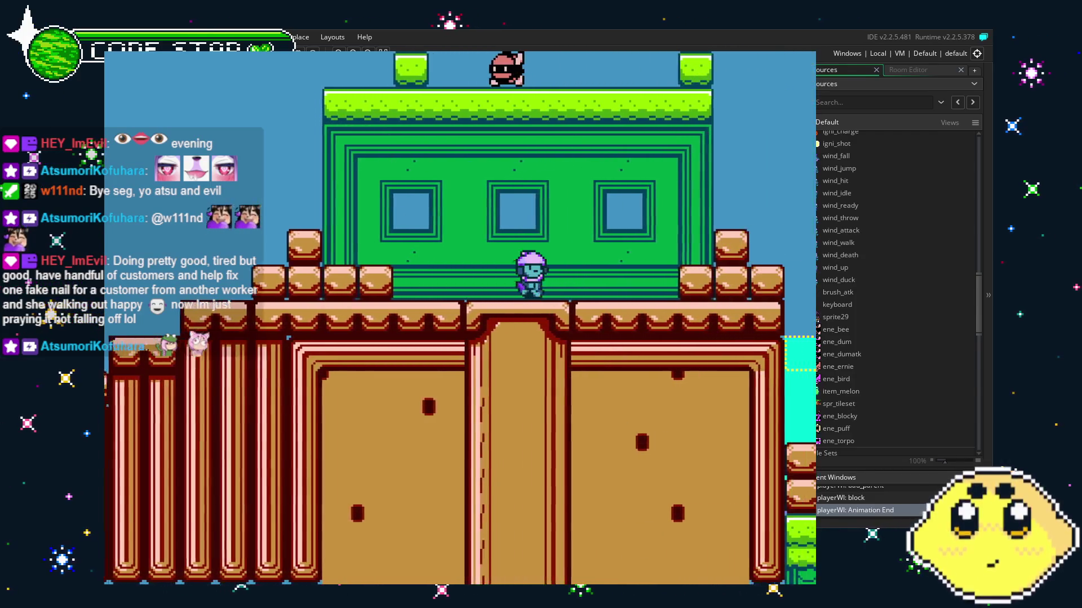
pyautogui.press('Left')
pyautogui.press('x')
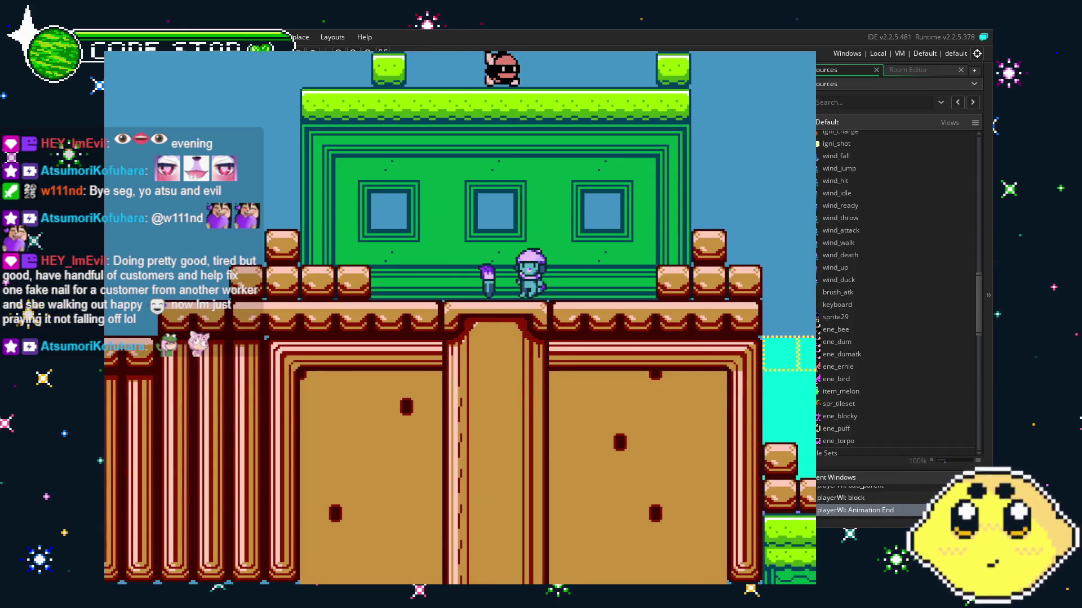
pyautogui.press('x')
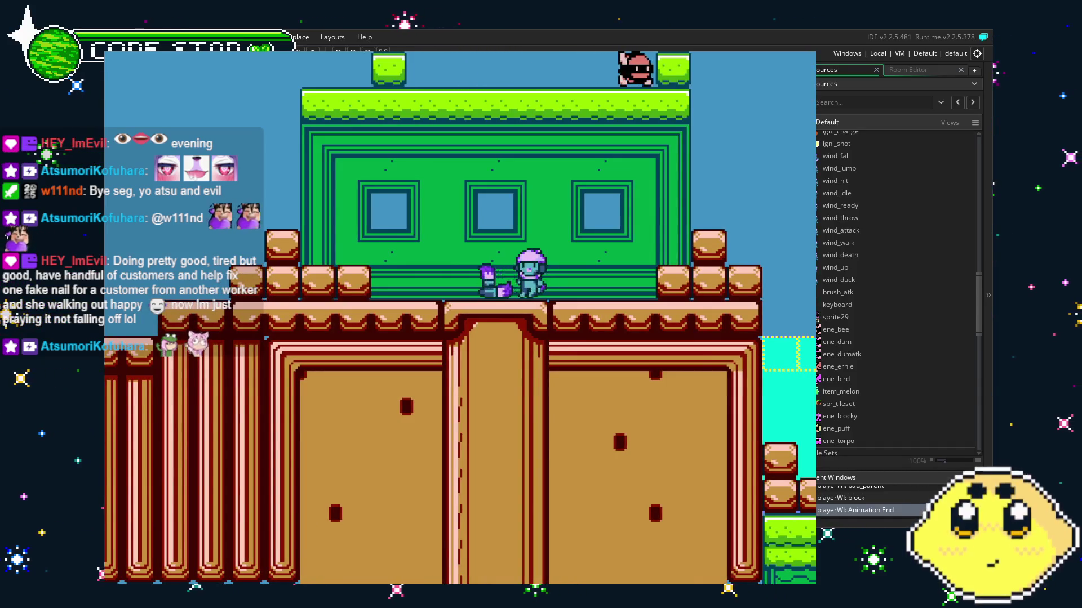
pyautogui.press('x')
pyautogui.press('x')
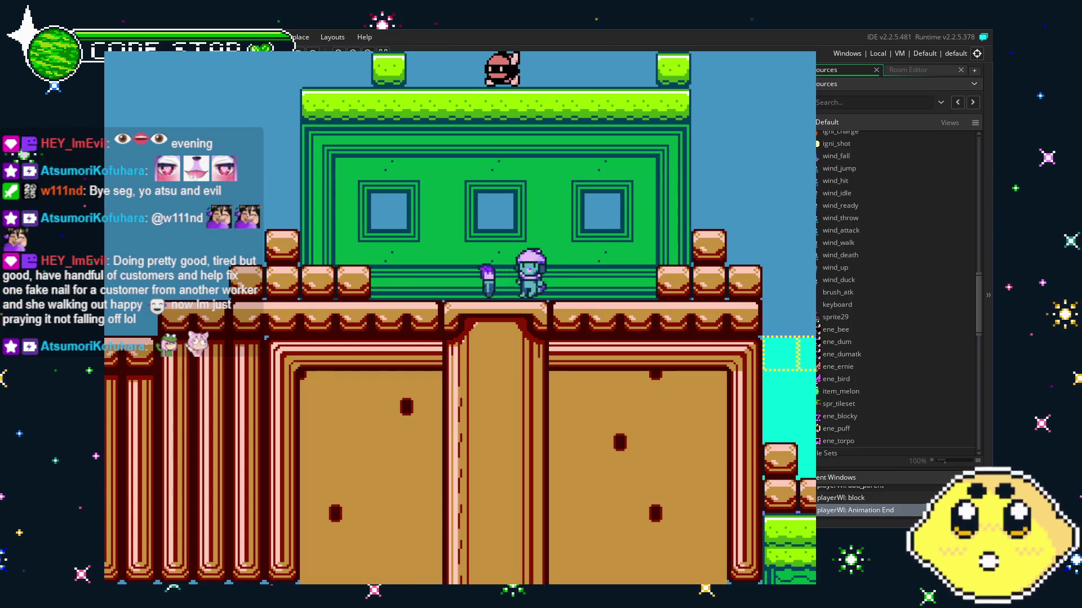
pyautogui.press('x')
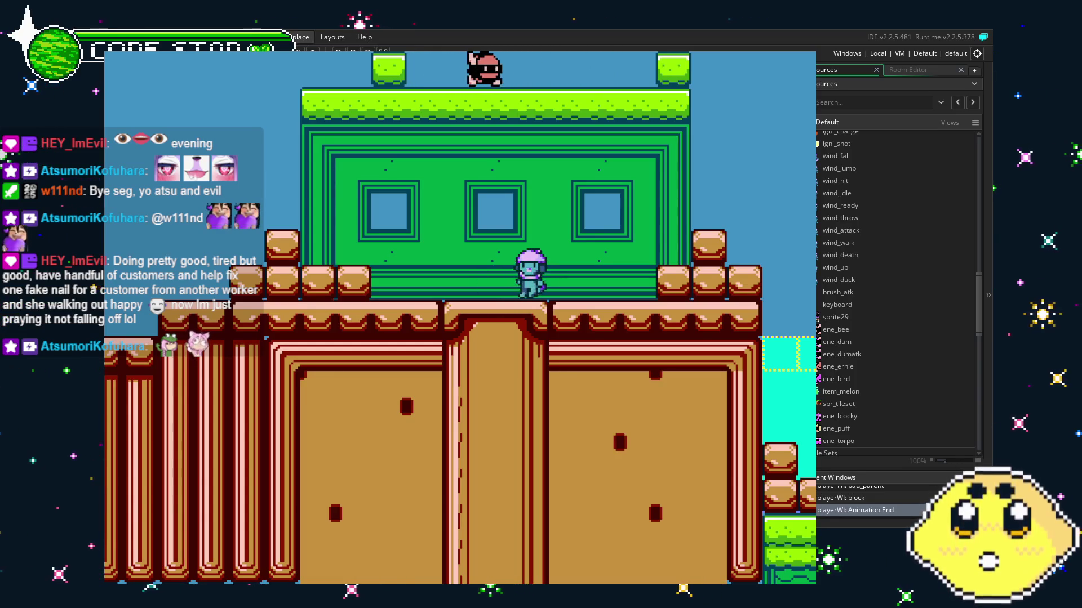
pyautogui.press('Escape')
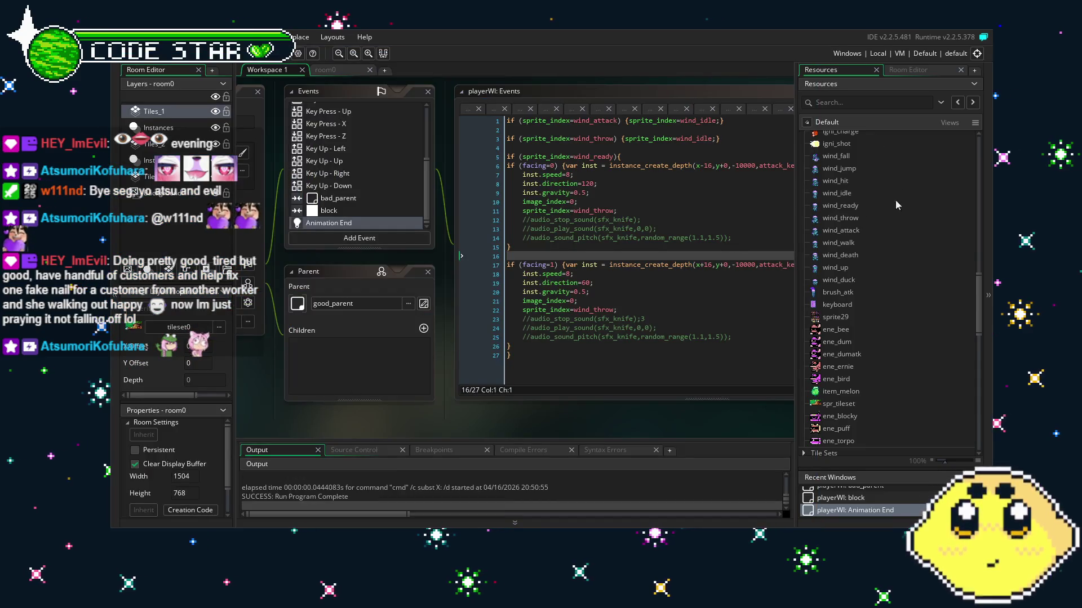
pyautogui.scroll(10, 837, 214)
pyautogui.scroll(5, 836, 218)
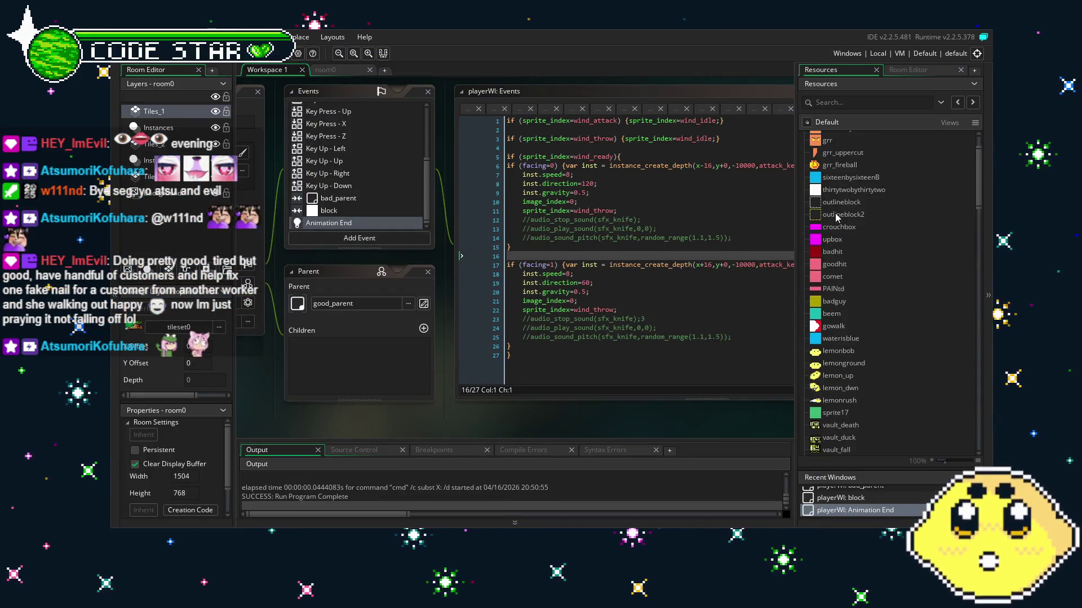
pyautogui.scroll(-10, 862, 293)
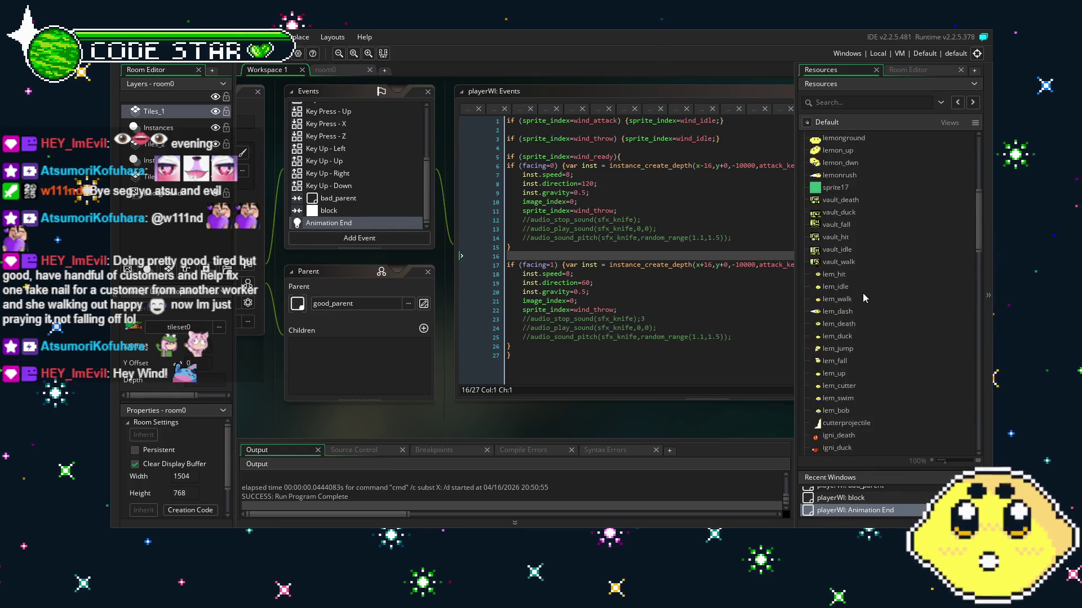
pyautogui.scroll(-2, 841, 376)
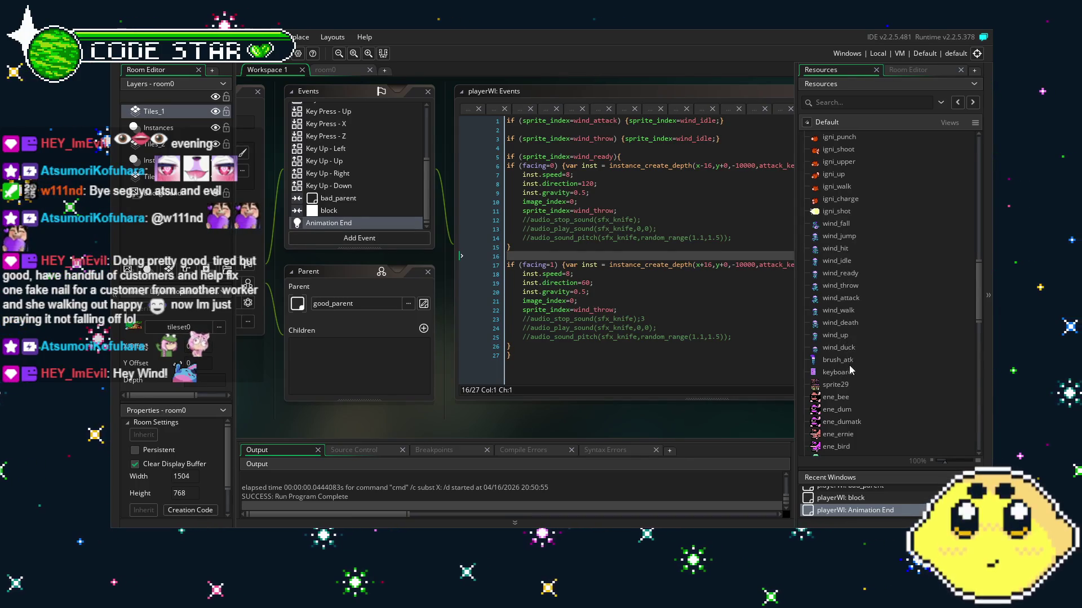
# Duplicate the wind_attack sprite's frame, preview the animation, and save the project.
pyautogui.doubleClick(848, 302)
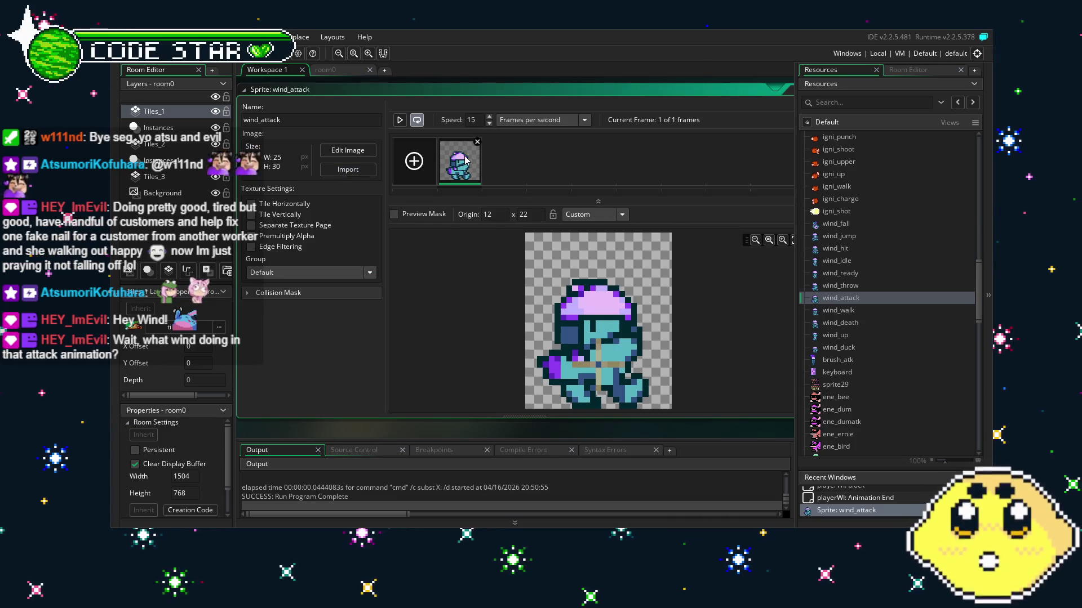
pyautogui.hotkey('ctrl', 'd')
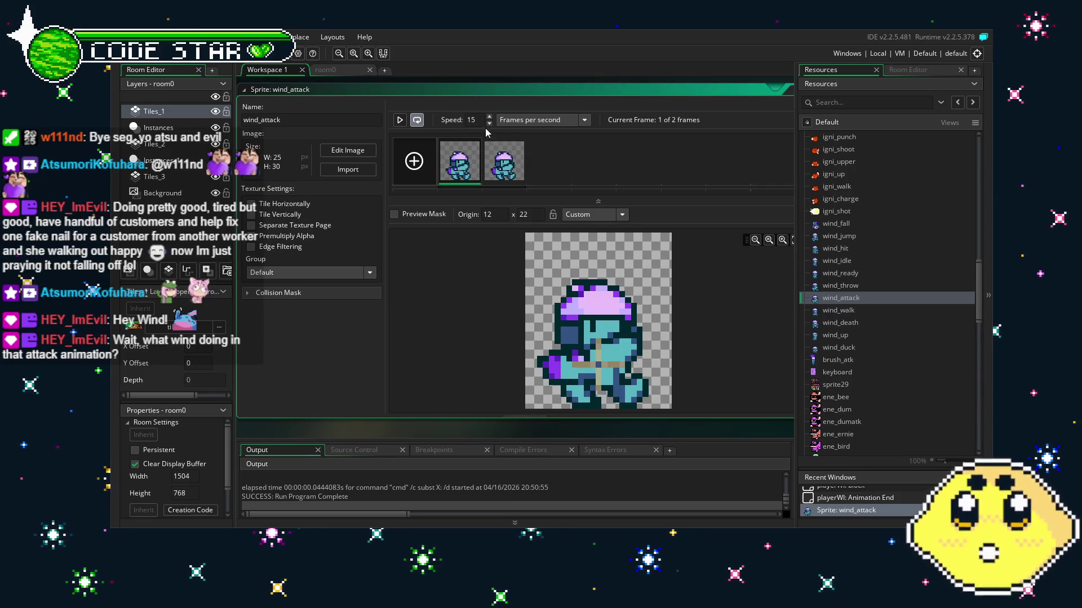
pyautogui.click(397, 122)
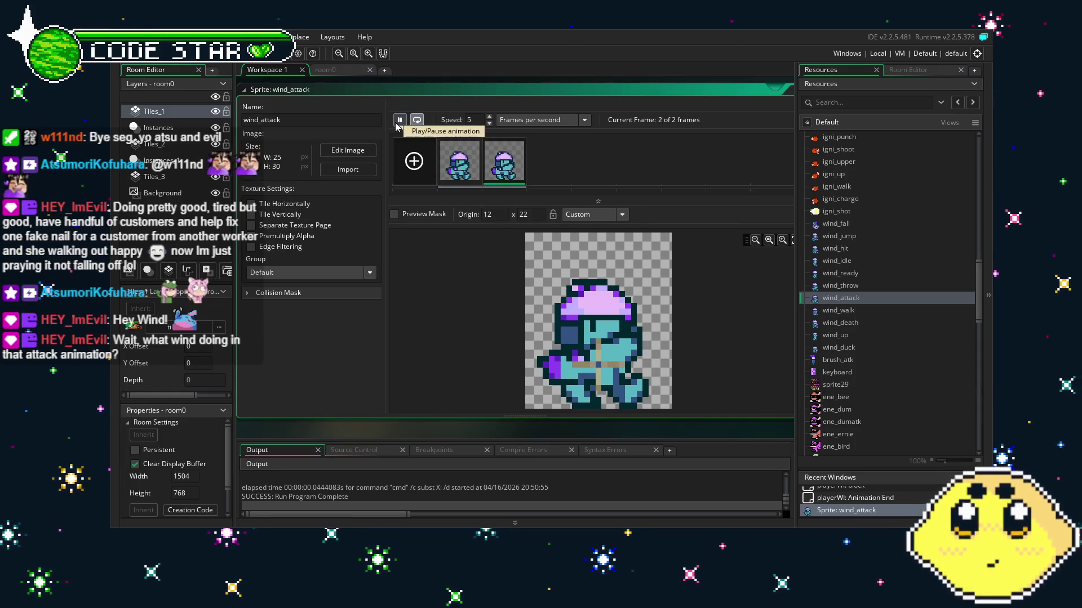
pyautogui.click(398, 122)
pyautogui.hotkey('ctrl', 's')
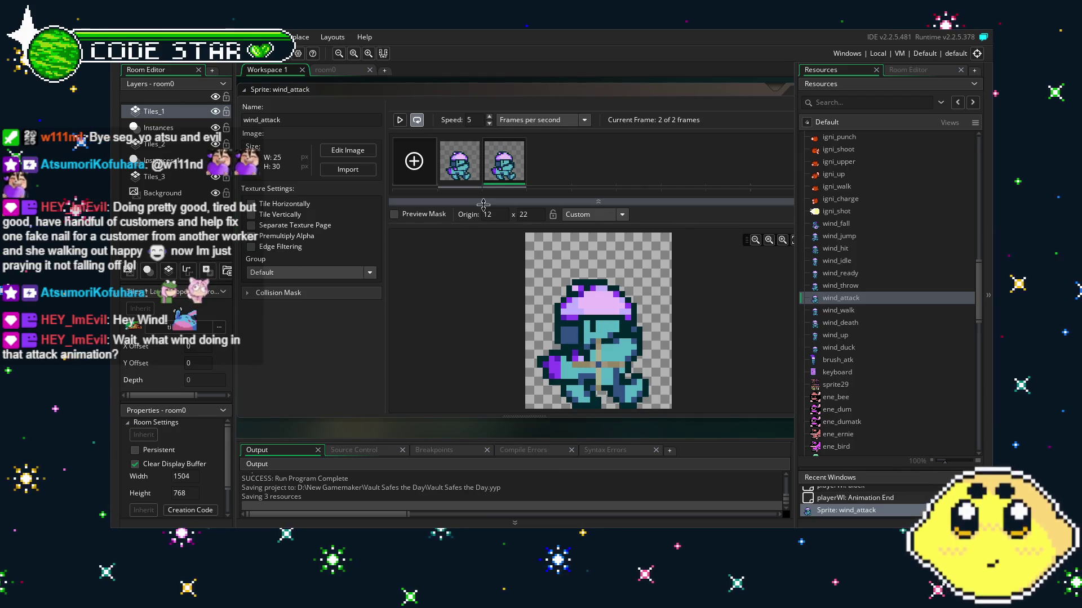
# Compare with brush_atk, then set wind_attack's speed to 10 and preview it.
pyautogui.doubleClick(828, 362)
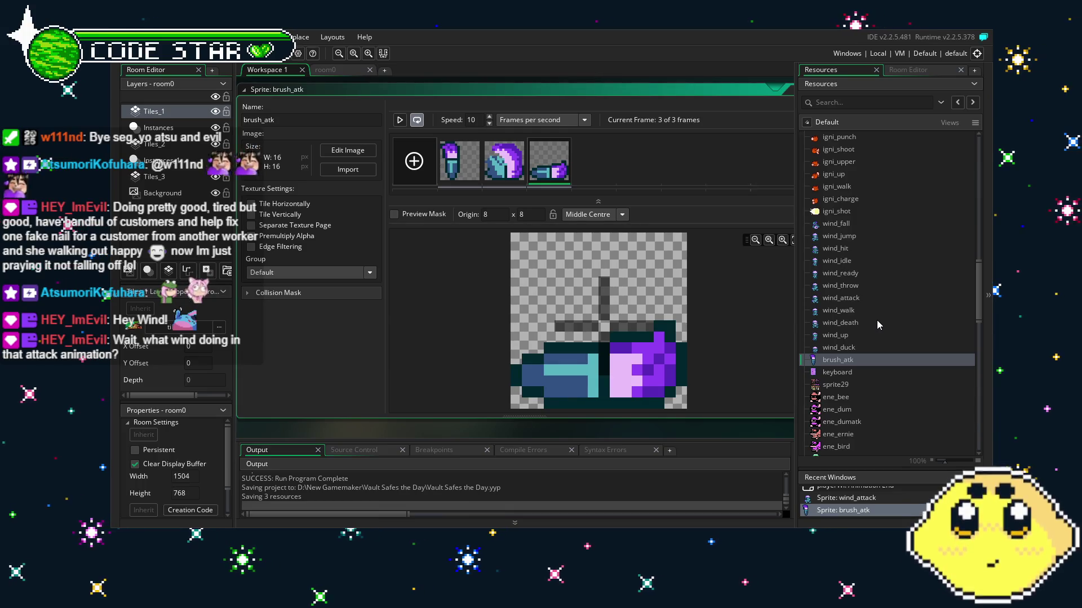
pyautogui.doubleClick(851, 297)
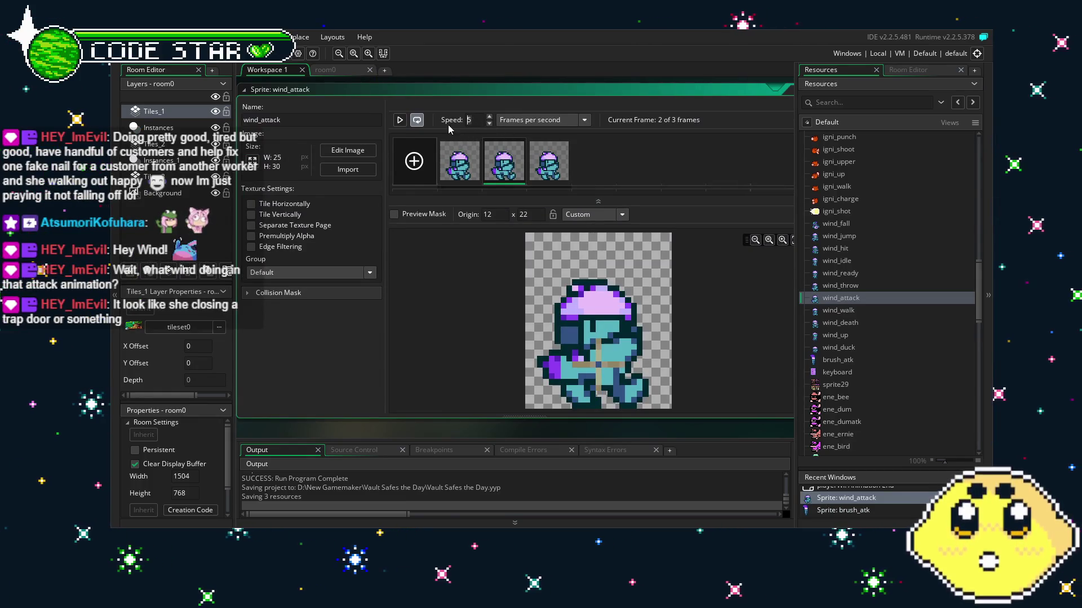
pyautogui.write('10')
pyautogui.click(400, 120)
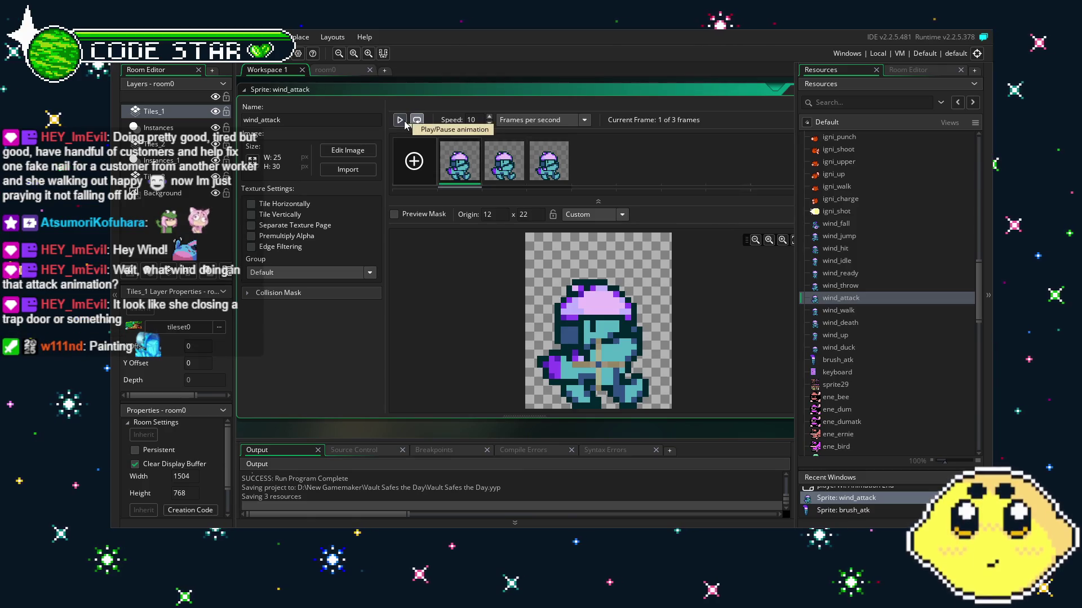
pyautogui.click(400, 120)
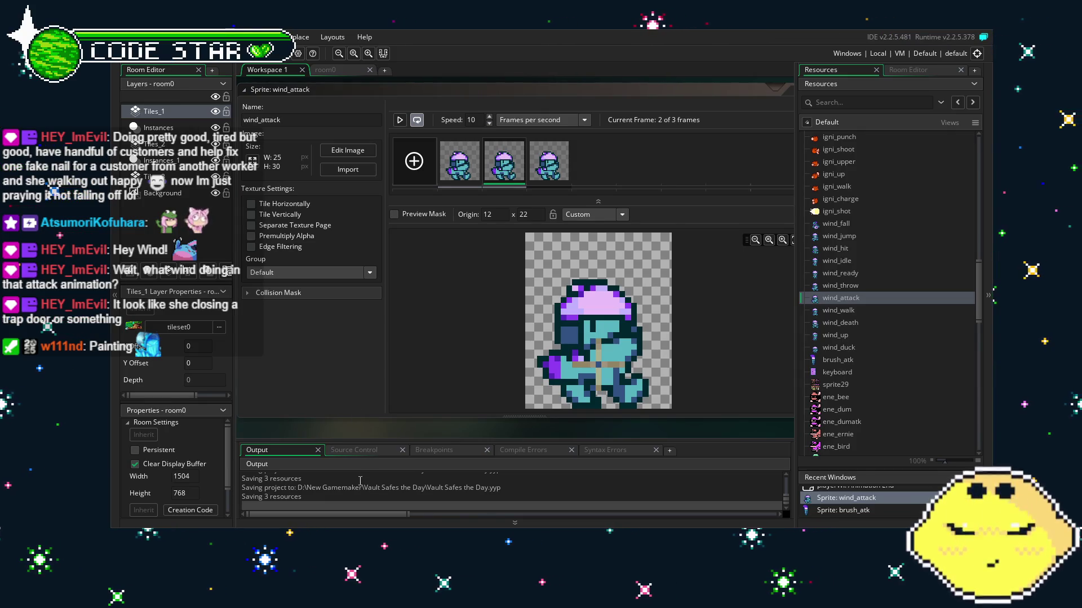
pyautogui.scroll(-10, 907, 424)
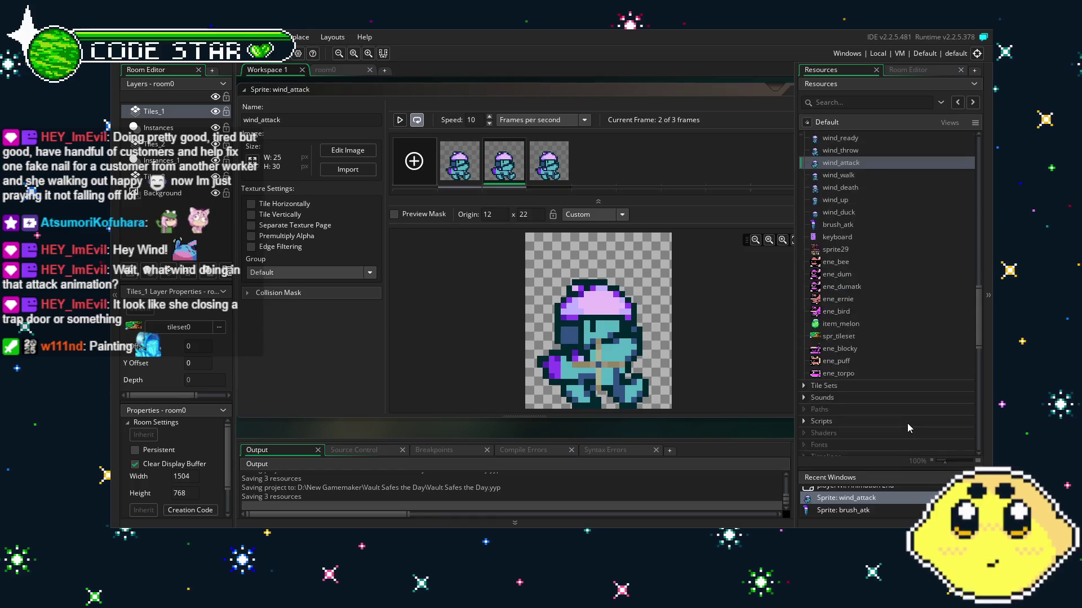
# Open playerWI and bring its Animation End code reverting wind_attack and wind_throw to wind_idle into view.
pyautogui.scroll(-8, 907, 424)
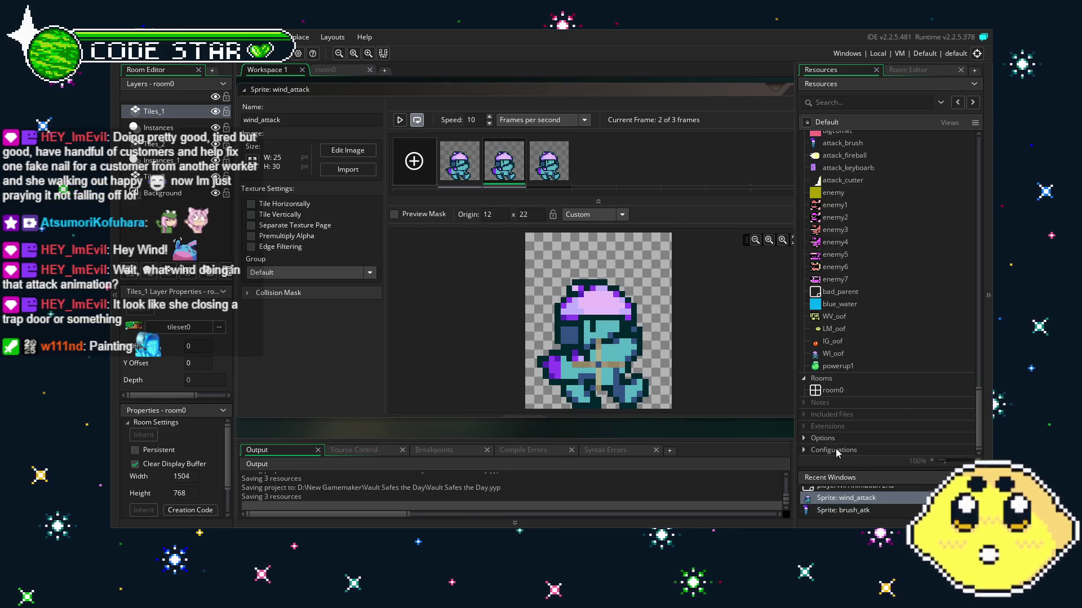
pyautogui.scroll(2, 857, 399)
pyautogui.scroll(7, 851, 394)
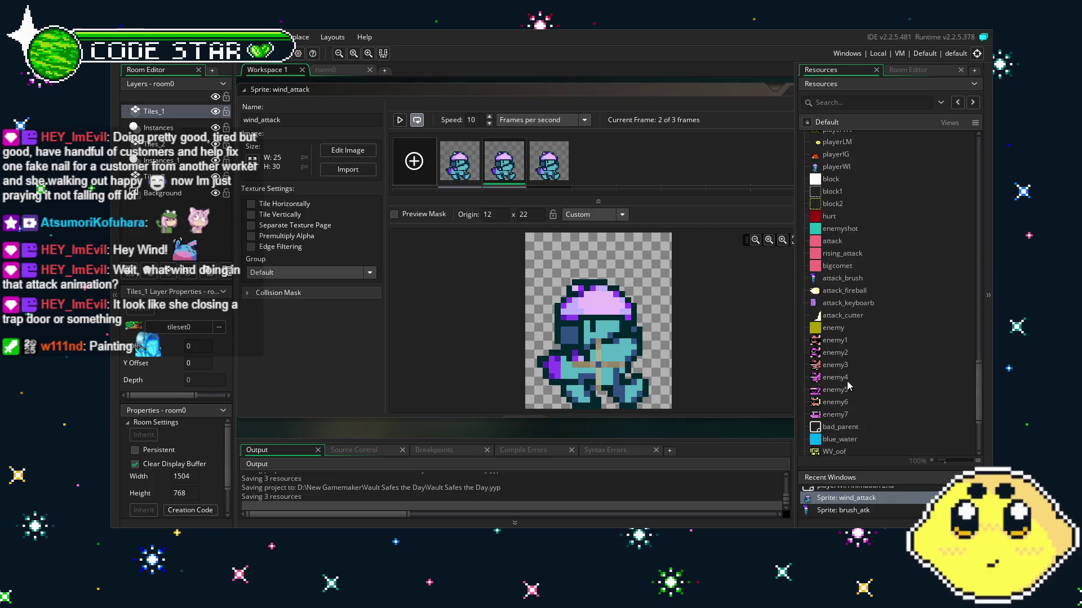
pyautogui.doubleClick(849, 256)
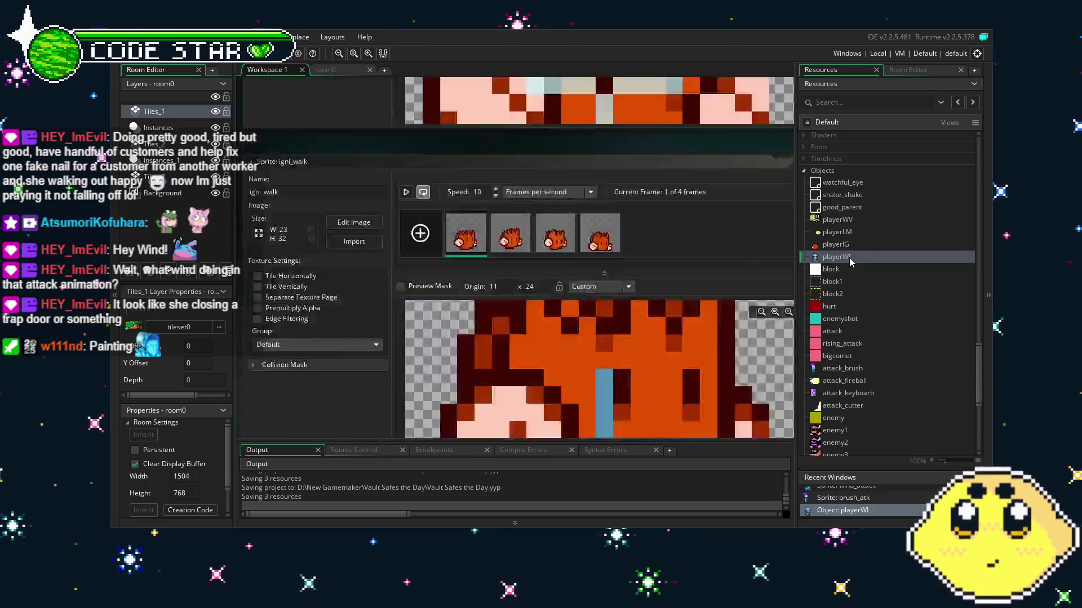
pyautogui.moveTo(451, 395); pyautogui.dragTo(263, 390)
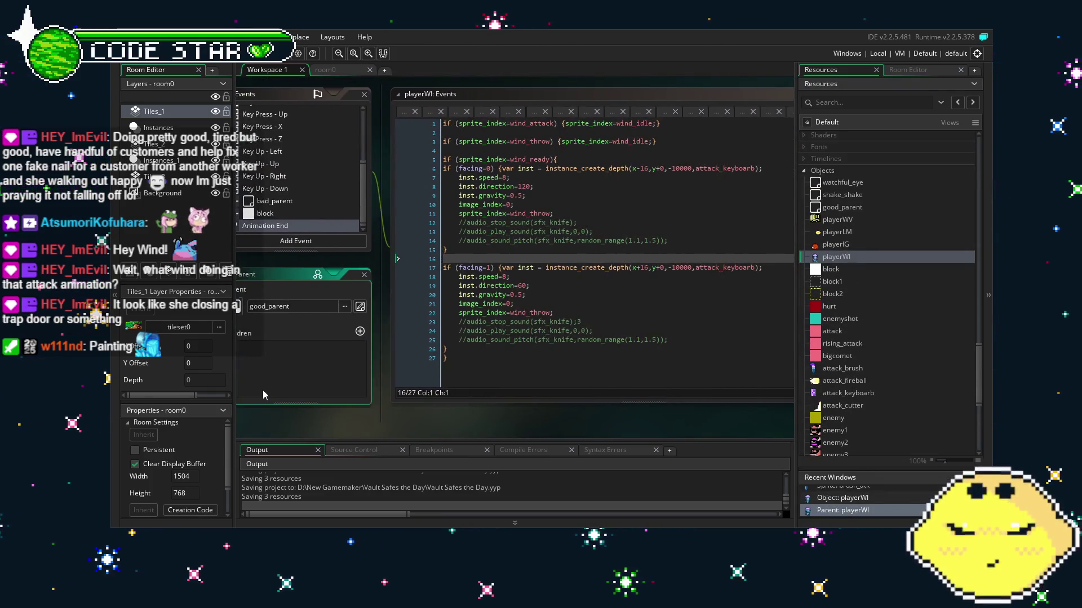
pyautogui.scroll(-2, 369, 394)
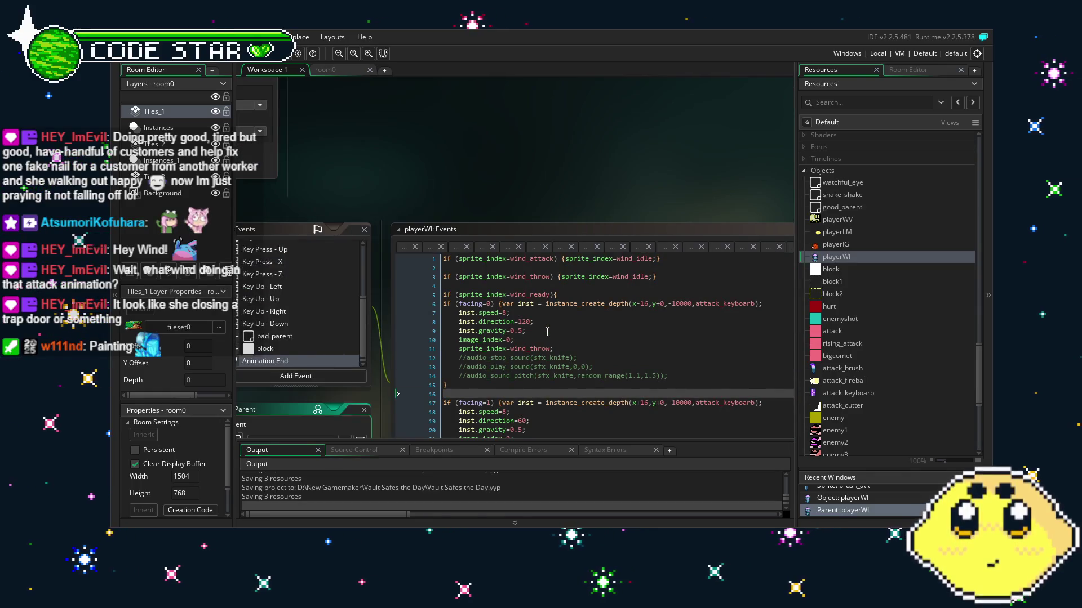
pyautogui.moveTo(373, 357); pyautogui.dragTo(429, 359)
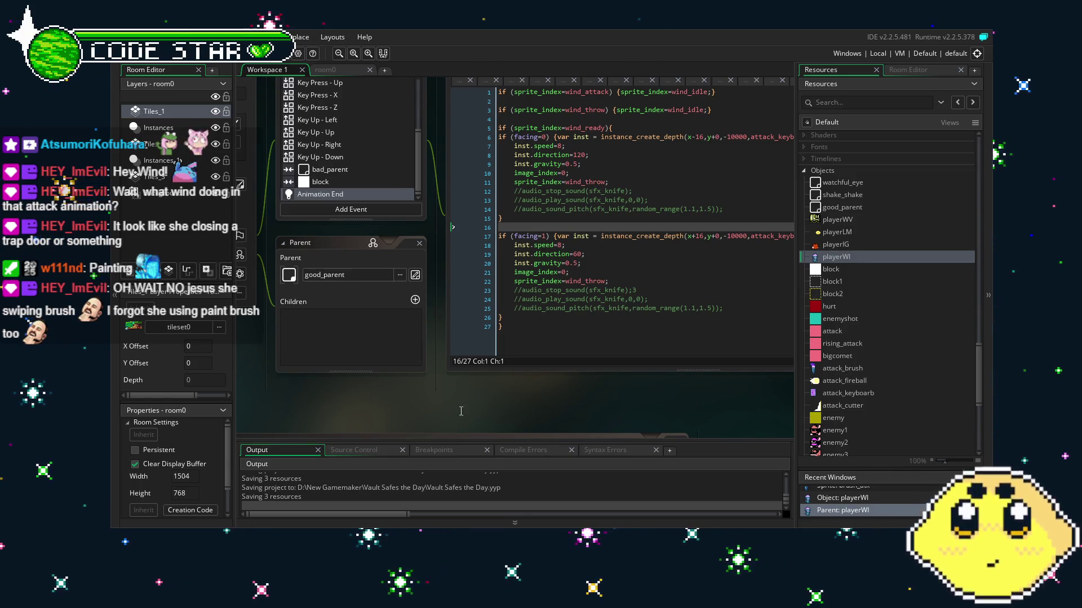
pyautogui.moveTo(468, 380); pyautogui.dragTo(373, 383)
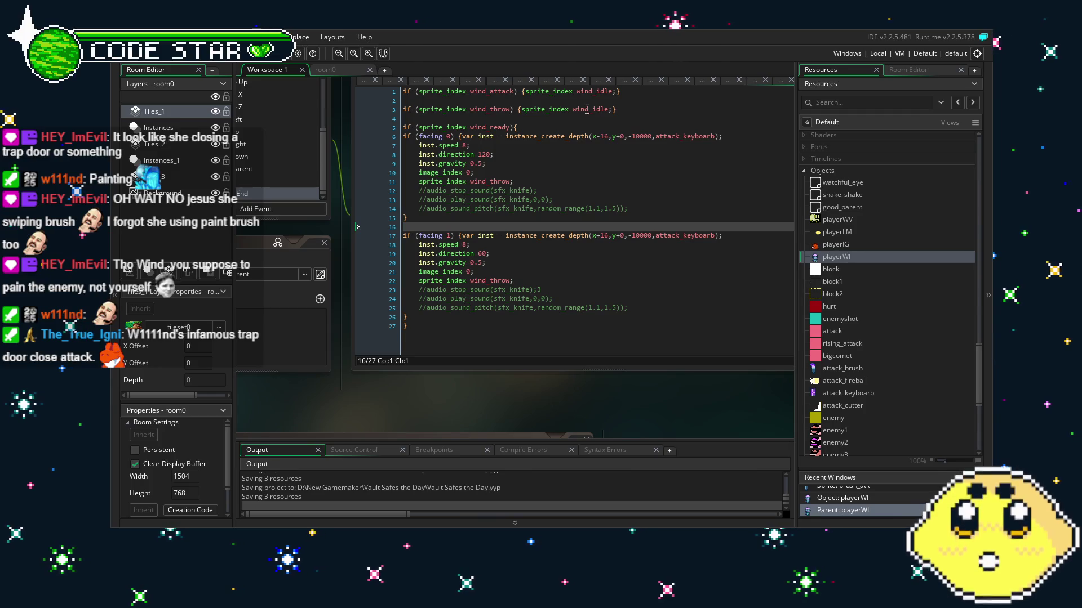
pyautogui.scroll(3, 504, 291)
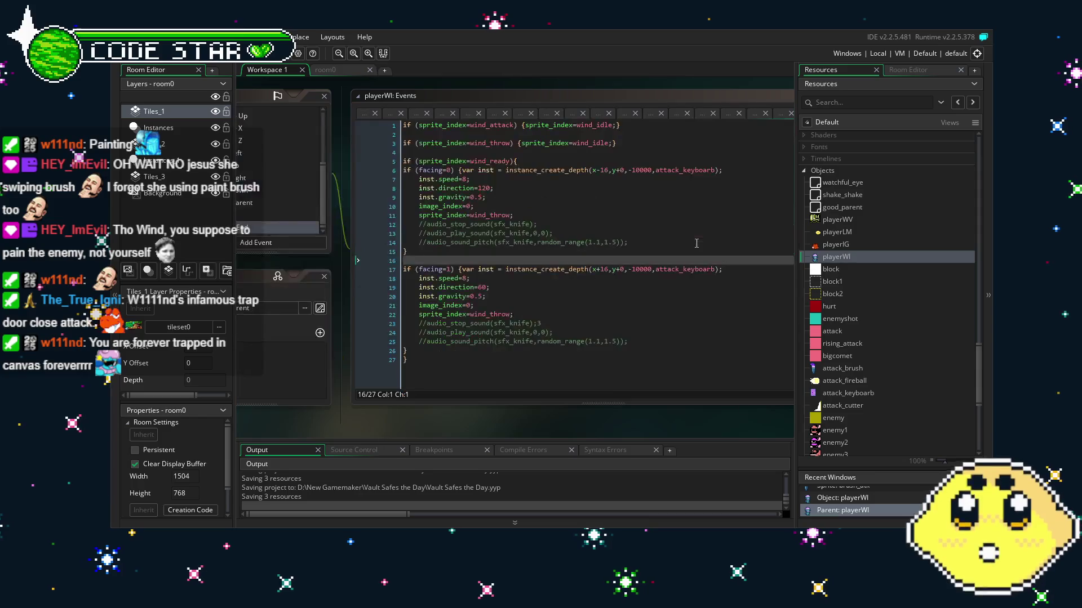
pyautogui.click(271, 227)
pyautogui.scroll(5, 349, 193)
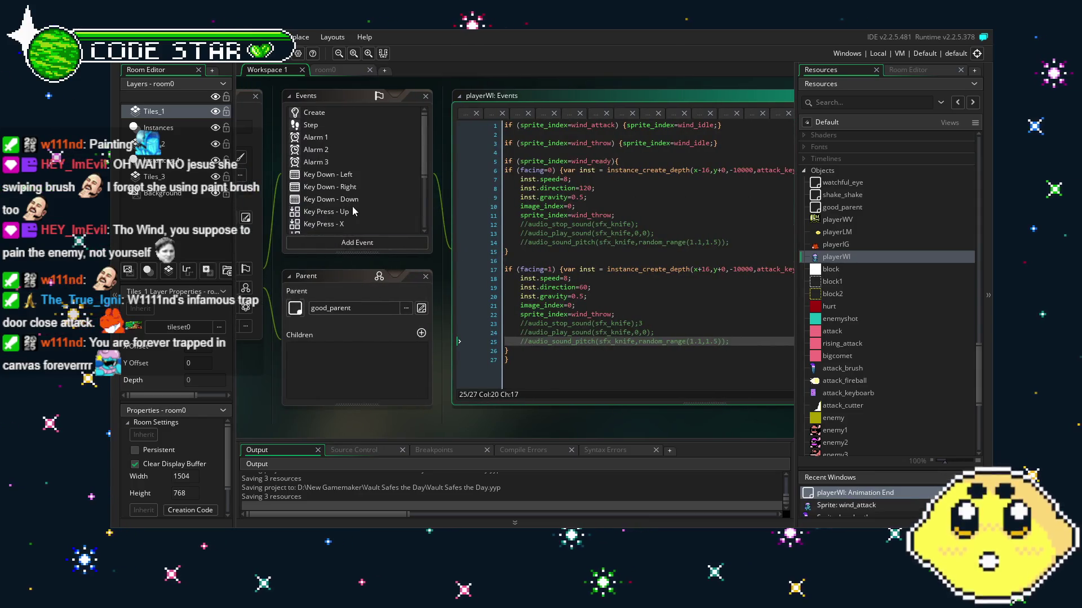
# Add inst.image_xscale=-1; after the wind_attack line in Key Press - X's facing=0 block, then run.
pyautogui.scroll(-2, 354, 203)
pyautogui.click(353, 182)
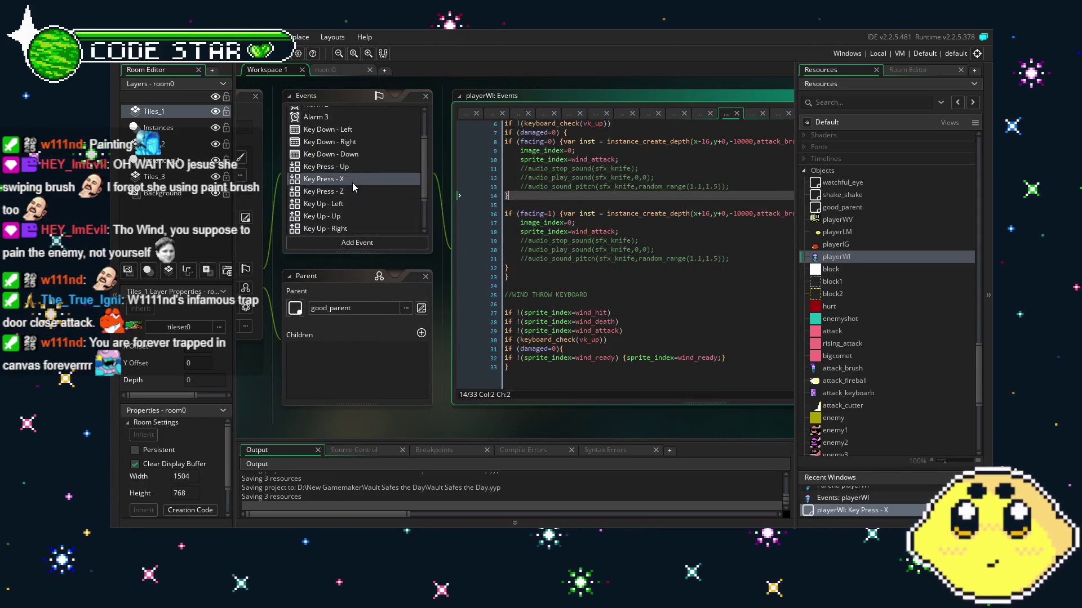
pyautogui.click(379, 259)
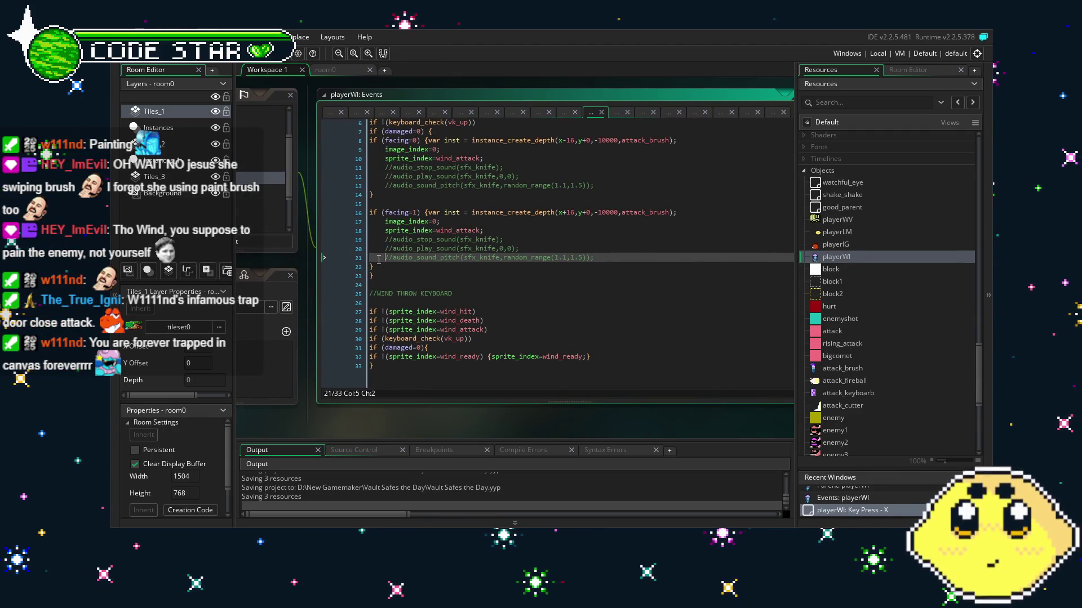
pyautogui.click(494, 164)
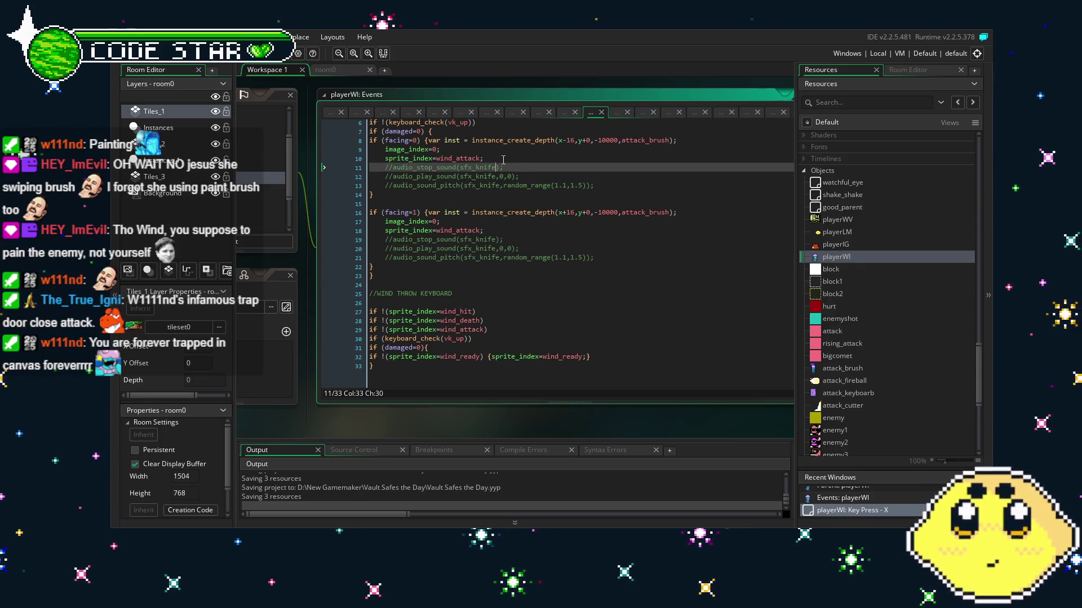
pyautogui.click(503, 160)
pyautogui.press('Return')
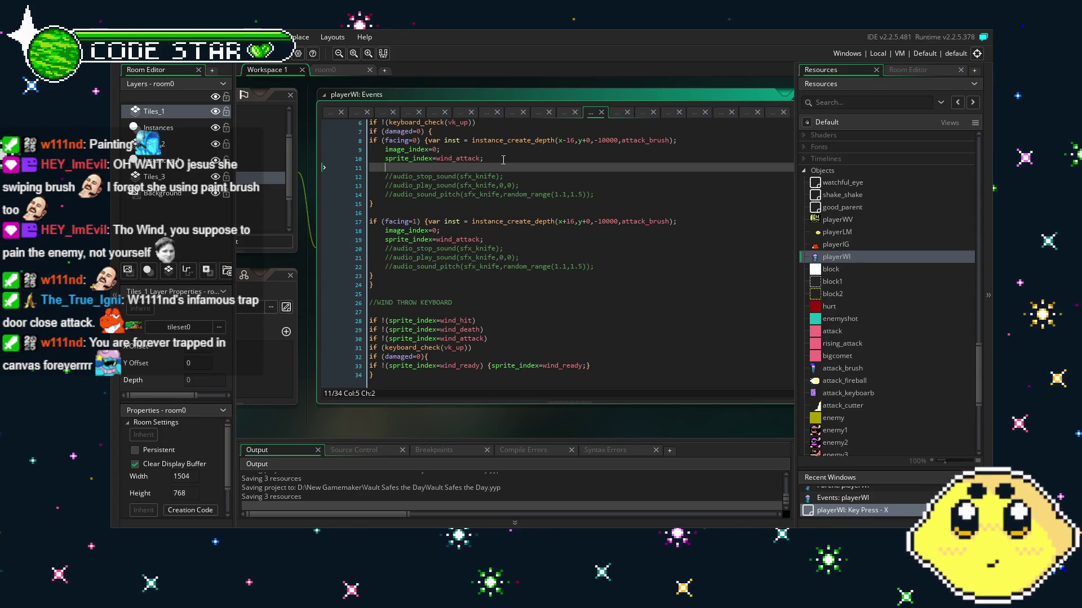
pyautogui.write('i')
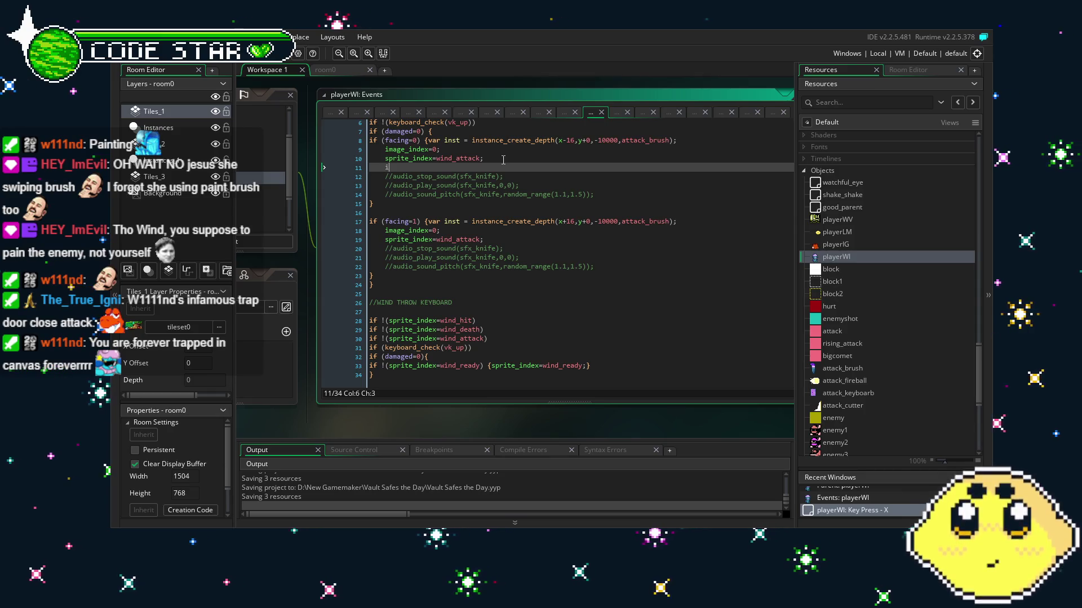
pyautogui.write('nst.image_xscal')
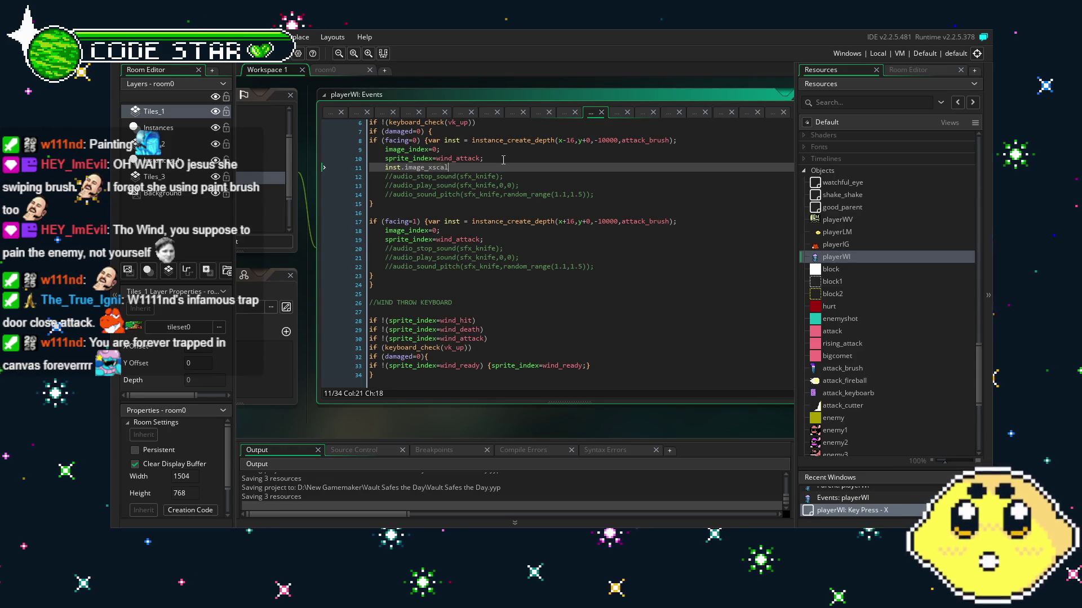
pyautogui.write('e=-1;')
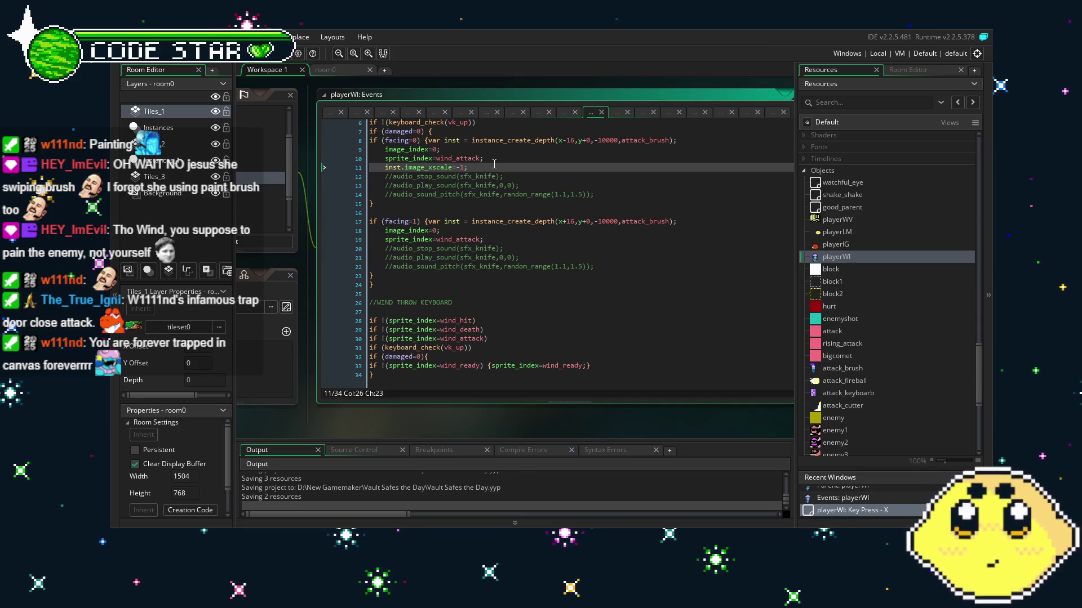
pyautogui.click(223, 62)
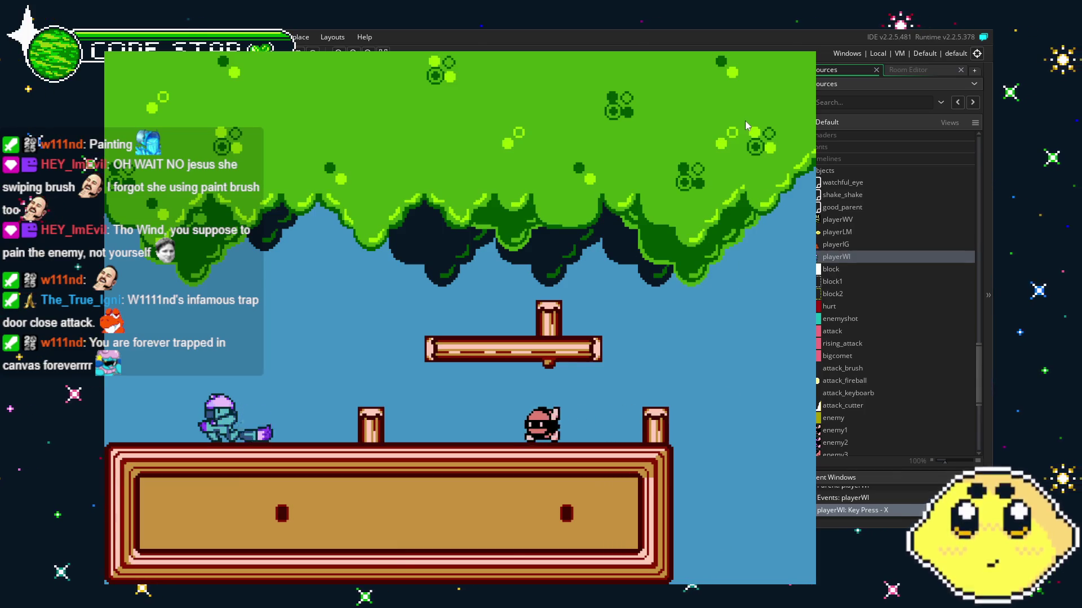
# Walk Wind left and right and jump a couple of times, then close the game.
pyautogui.press('Right')
pyautogui.press('Up')
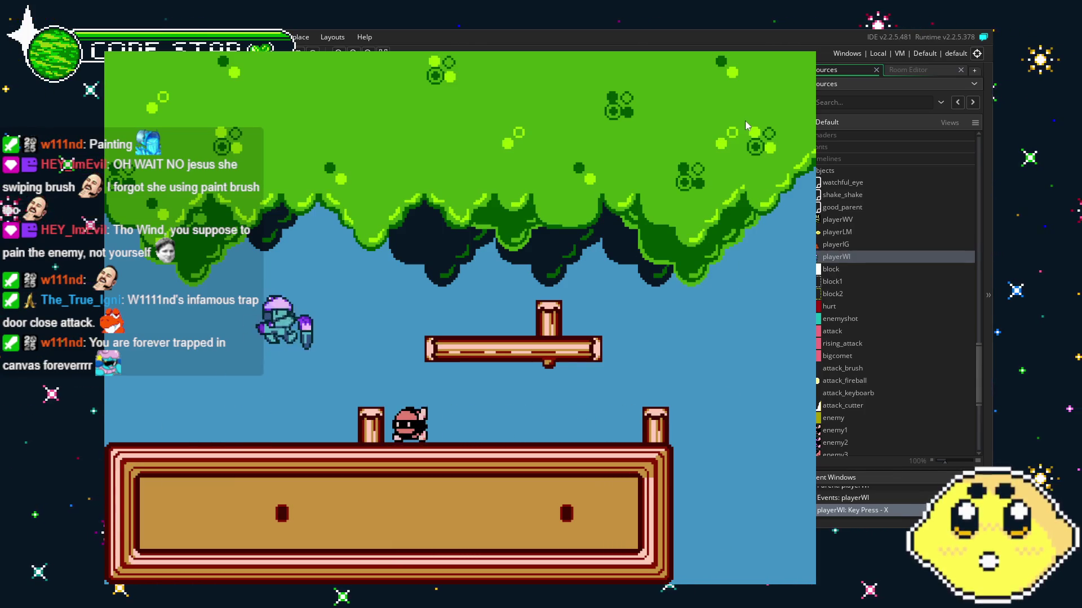
pyautogui.press('Left')
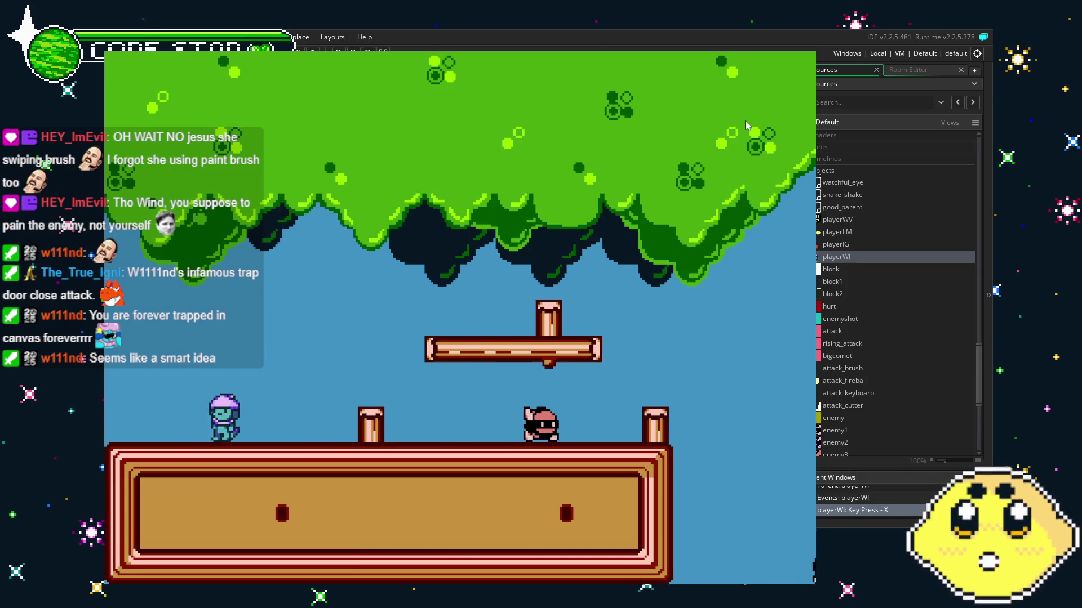
pyautogui.press('Right')
pyautogui.press('Up')
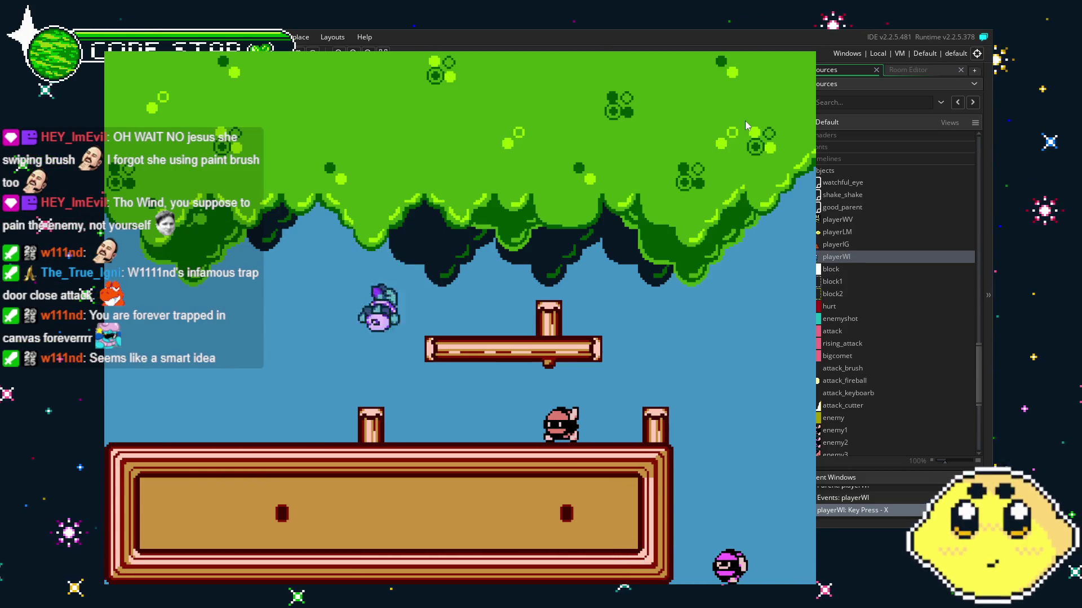
pyautogui.press('Left')
pyautogui.press('Right')
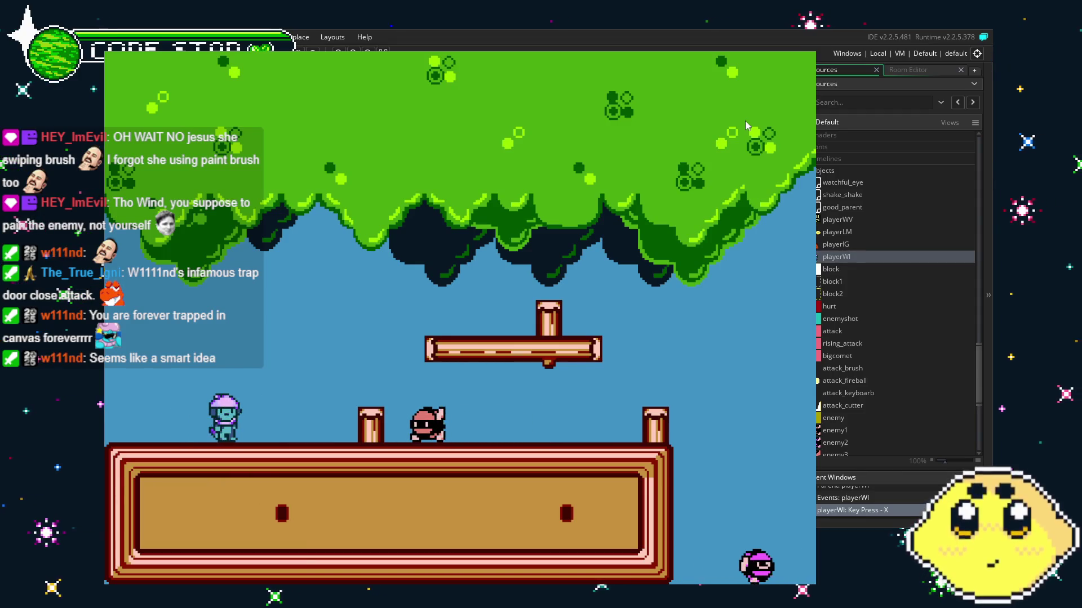
pyautogui.press('Escape')
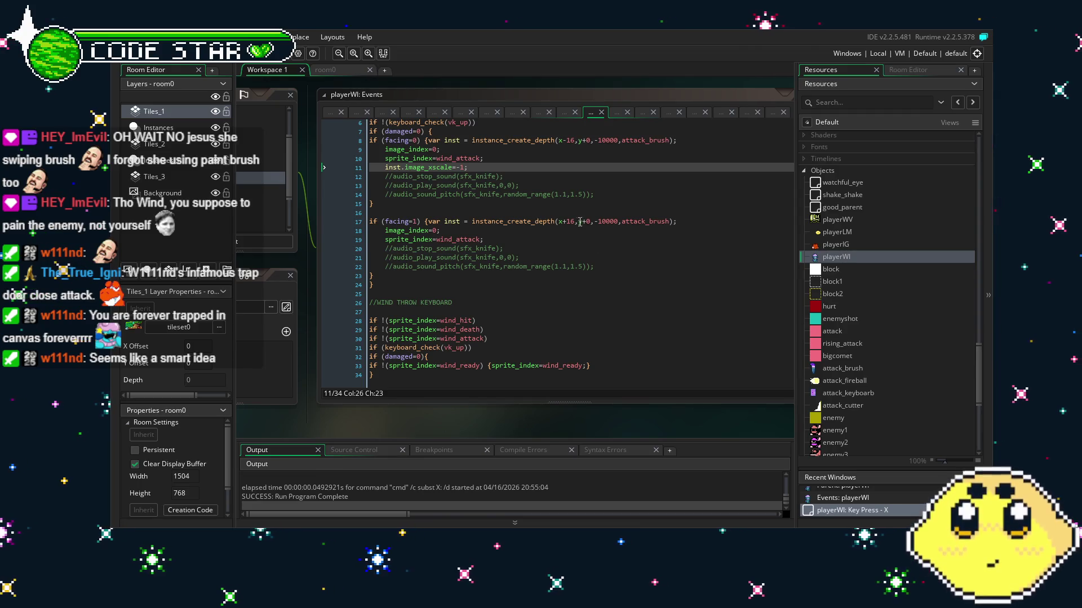
# Set the brush_atk sprite origin to Bottom Centre (8 x 15), then reopen playerWI.
pyautogui.scroll(10, 837, 298)
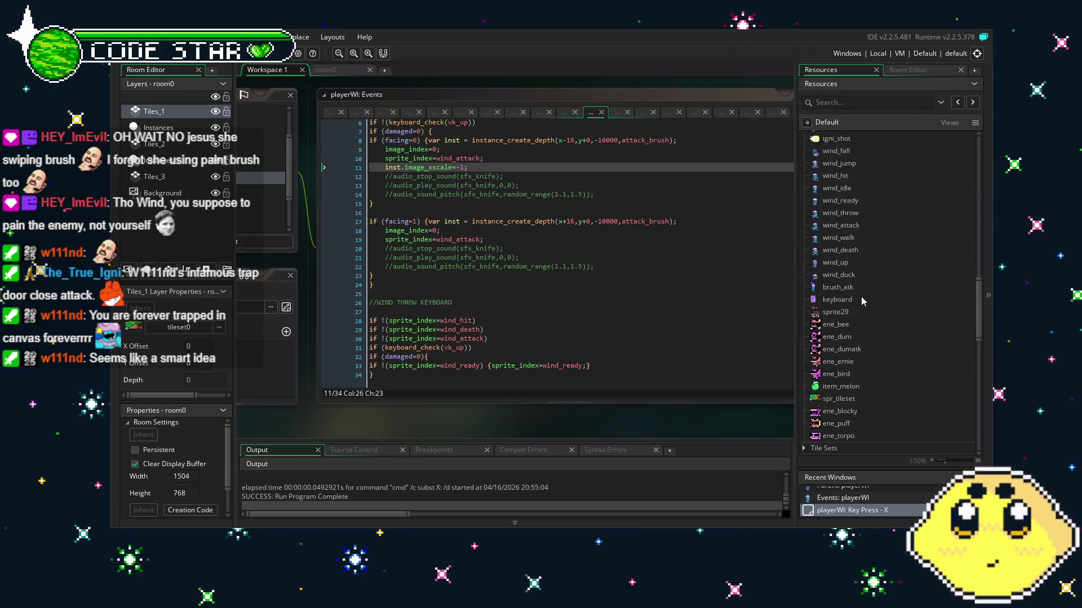
pyautogui.doubleClick(838, 264)
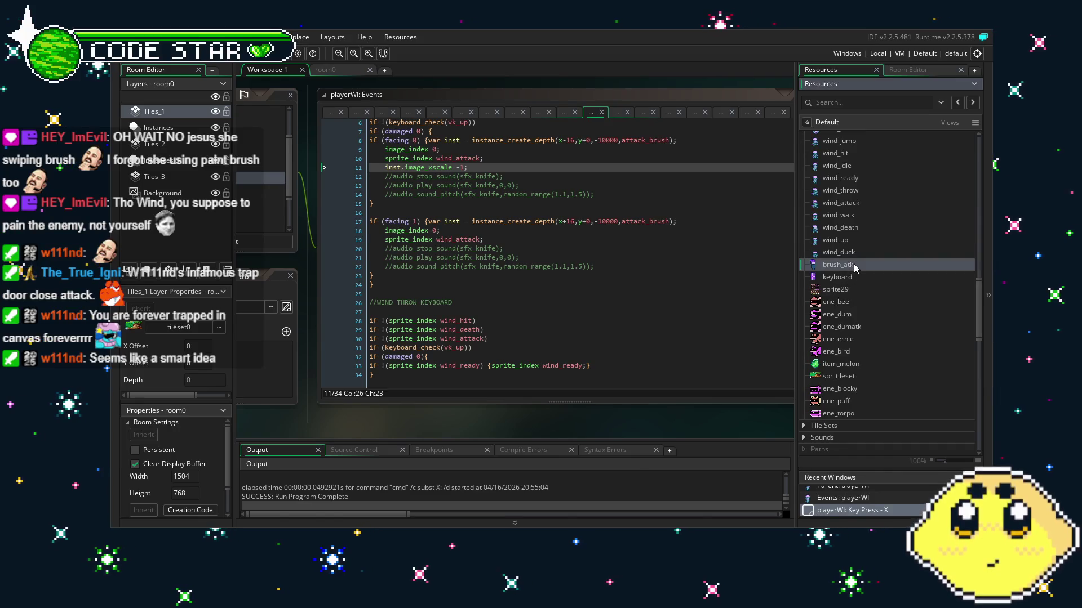
pyautogui.click(619, 215)
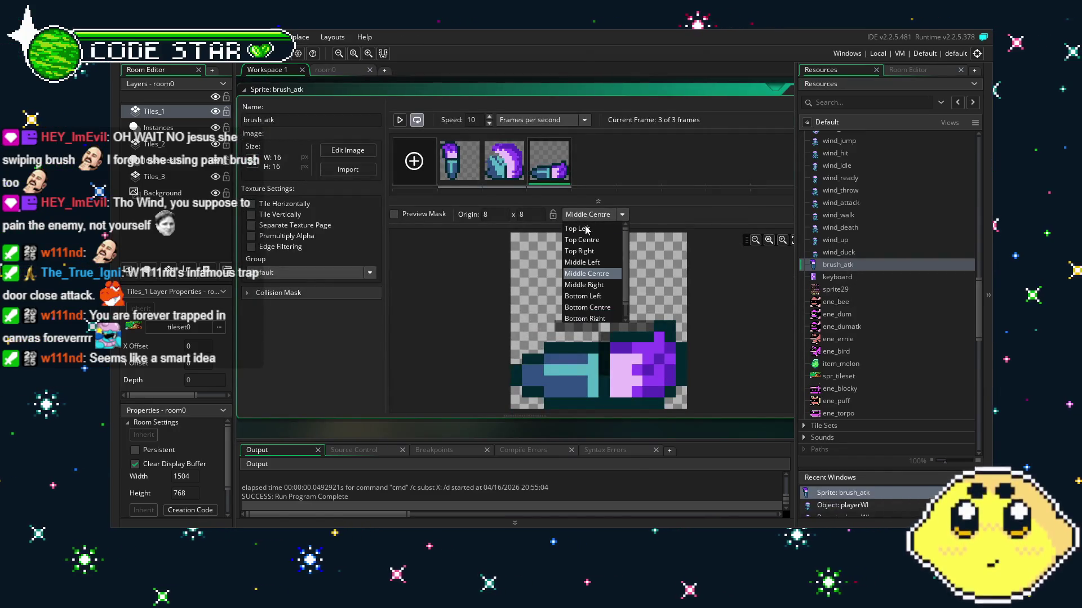
pyautogui.click(597, 309)
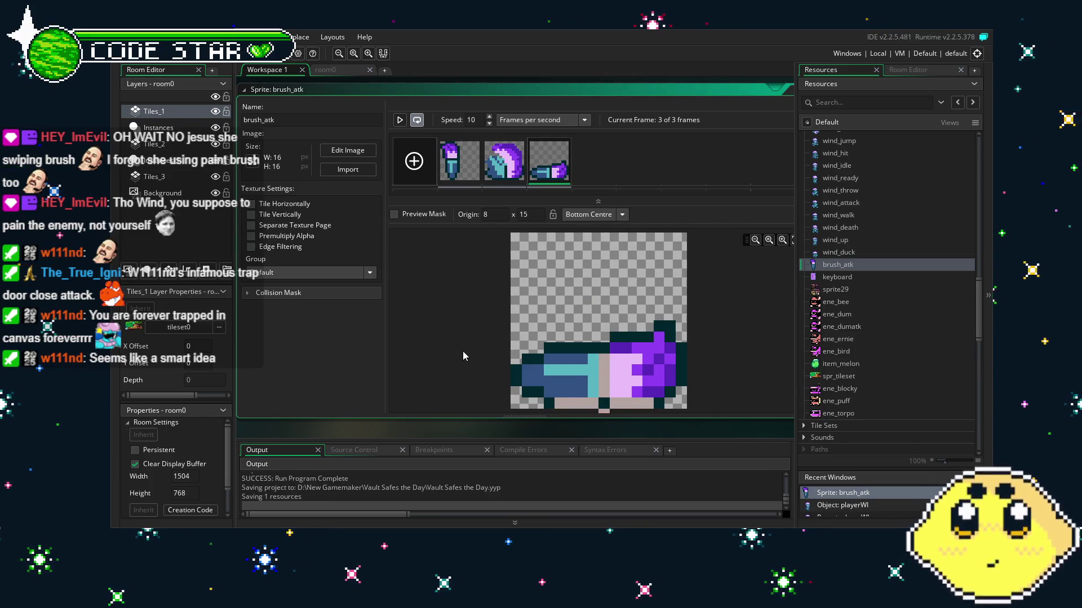
pyautogui.scroll(-7, 897, 405)
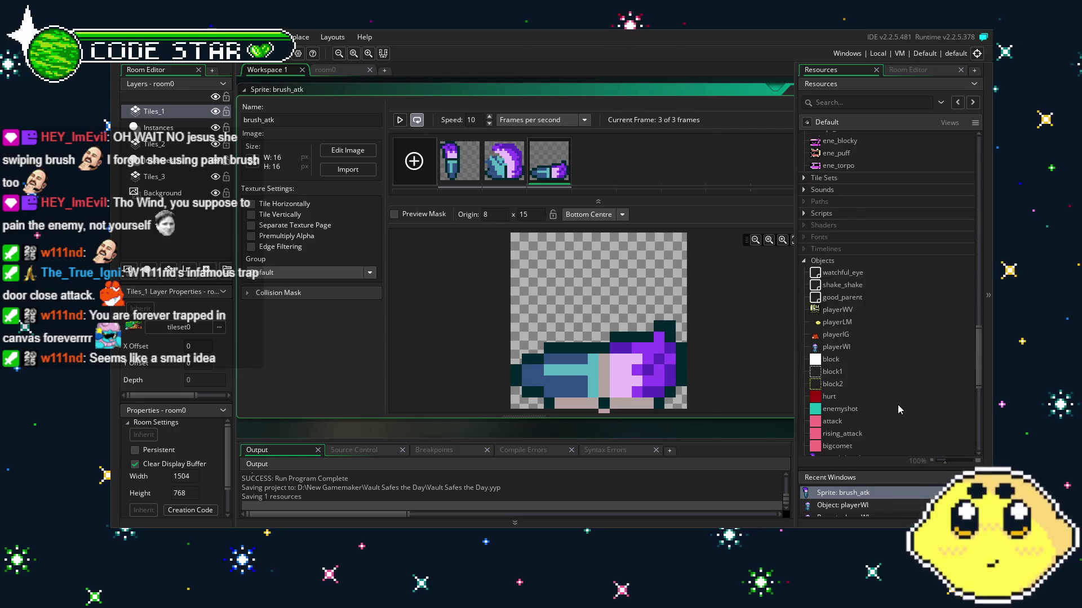
pyautogui.scroll(-5, 898, 404)
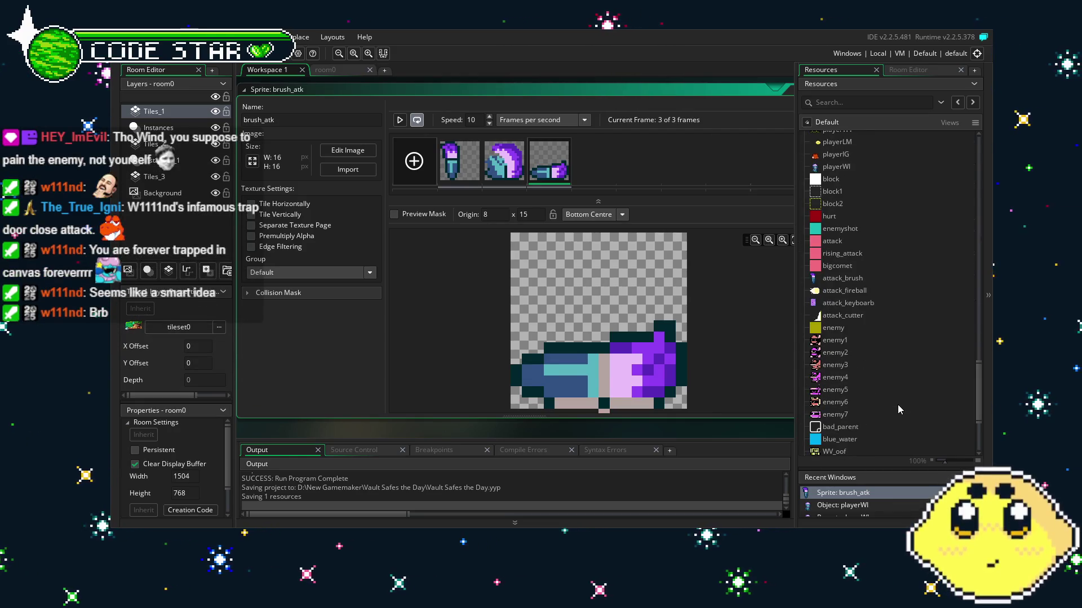
pyautogui.scroll(1, 898, 405)
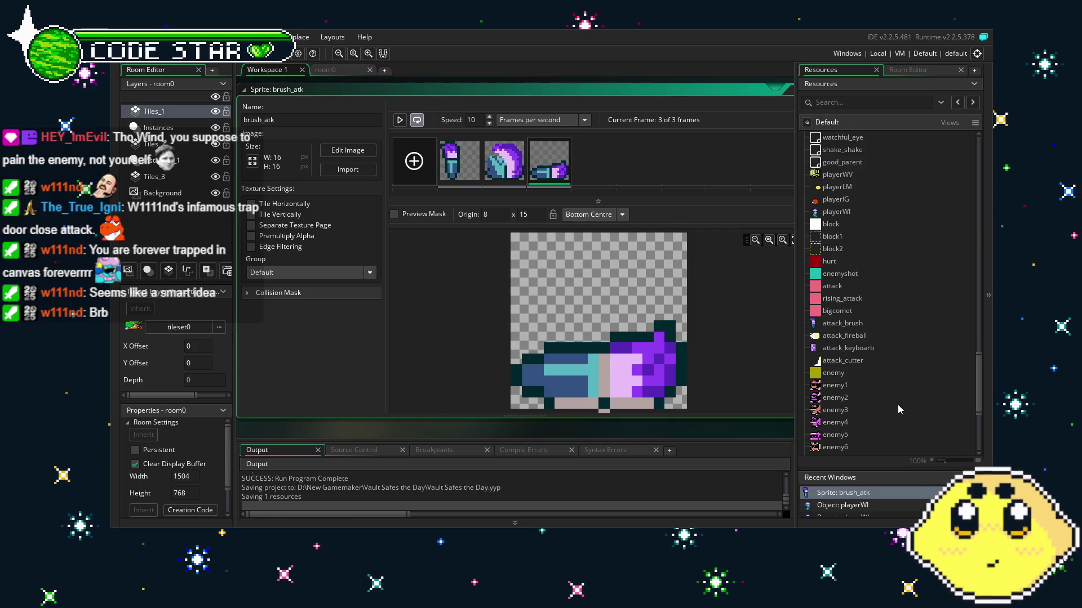
pyautogui.doubleClick(847, 216)
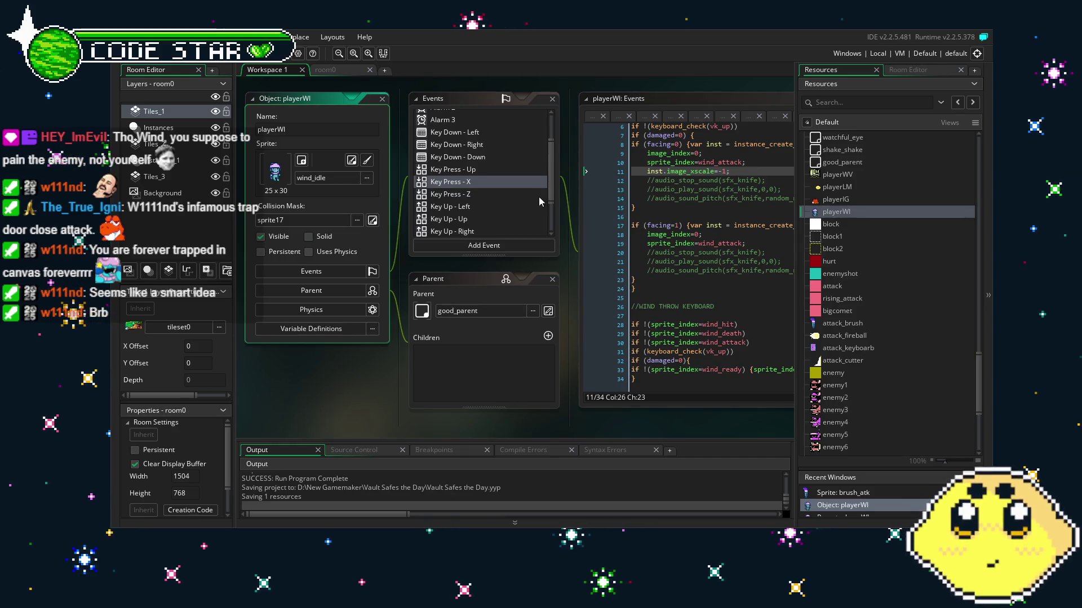
# Browse playerWI's events, viewing the Key Press - Z jump code, then returning to Key Press - X.
pyautogui.scroll(-1, 539, 201)
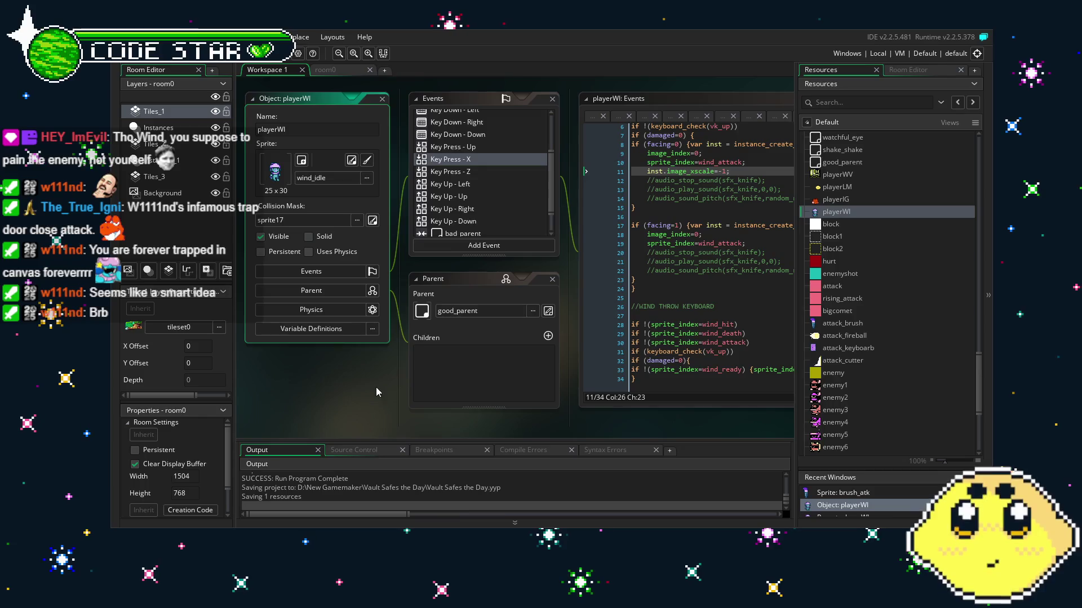
pyautogui.moveTo(377, 387); pyautogui.dragTo(359, 390)
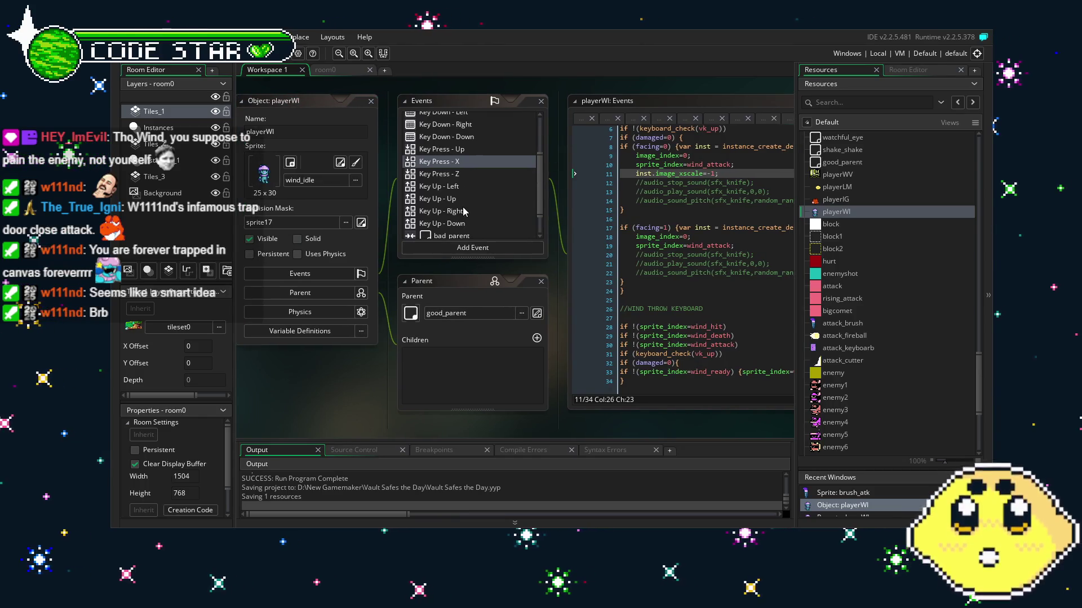
pyautogui.scroll(2, 463, 211)
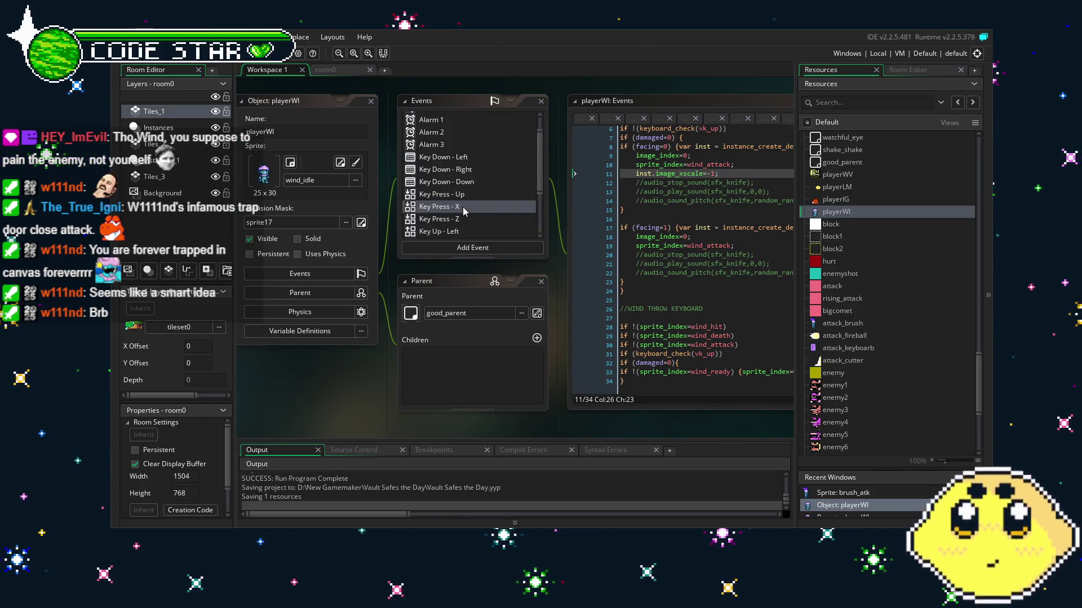
pyautogui.scroll(1, 464, 212)
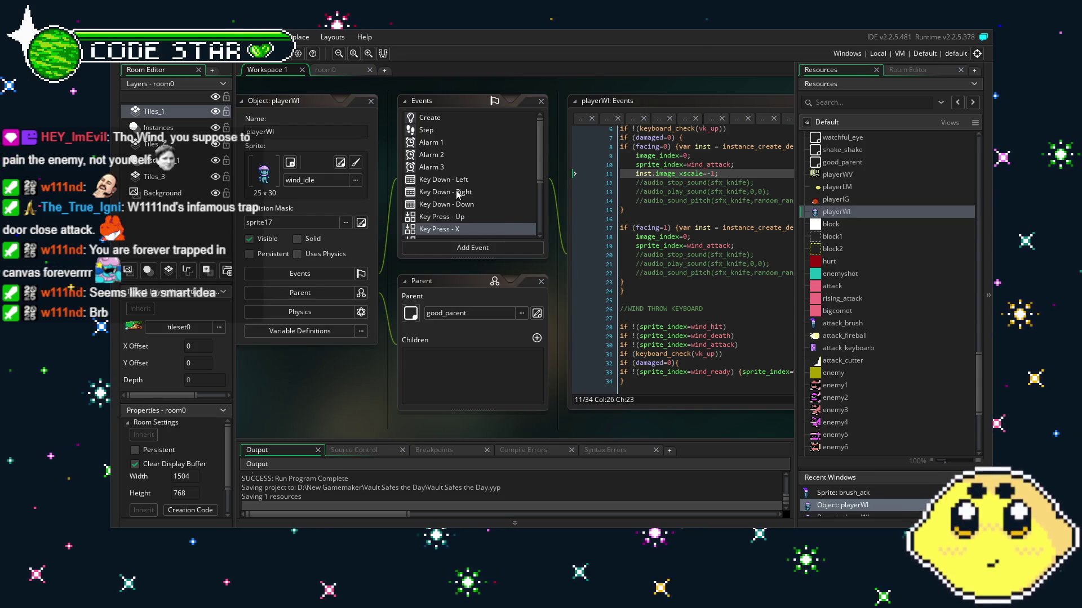
pyautogui.scroll(-2, 459, 197)
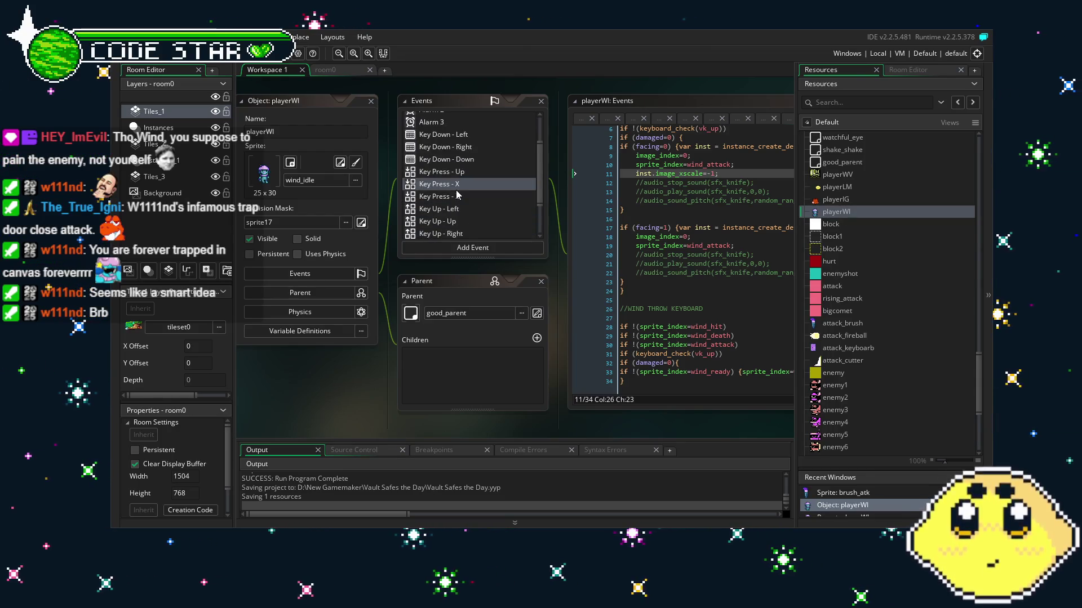
pyautogui.scroll(-2, 465, 208)
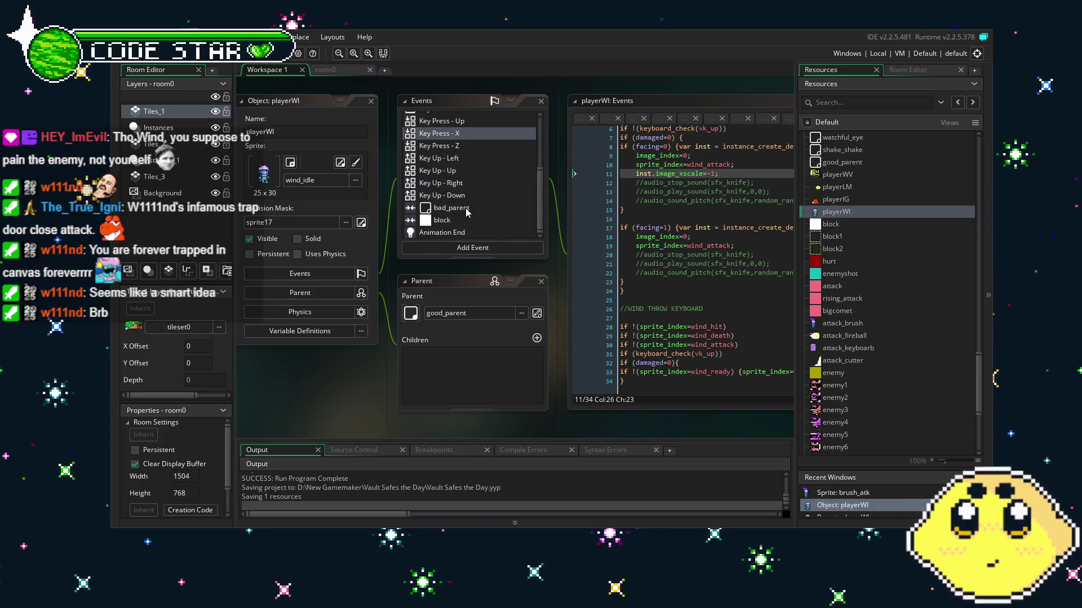
pyautogui.scroll(2, 466, 212)
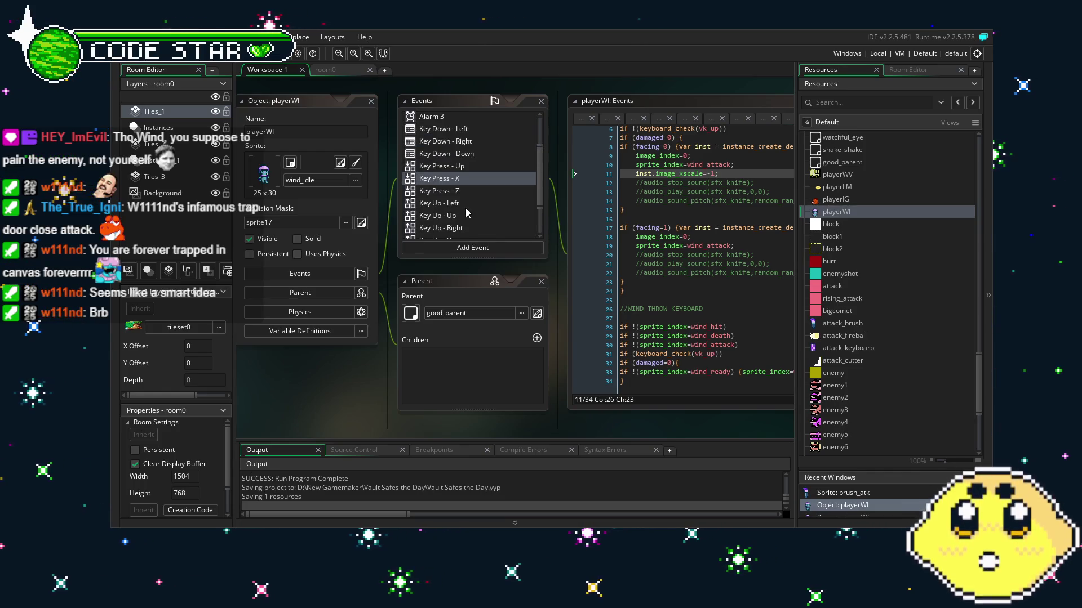
pyautogui.moveTo(465, 208); pyautogui.dragTo(440, 208)
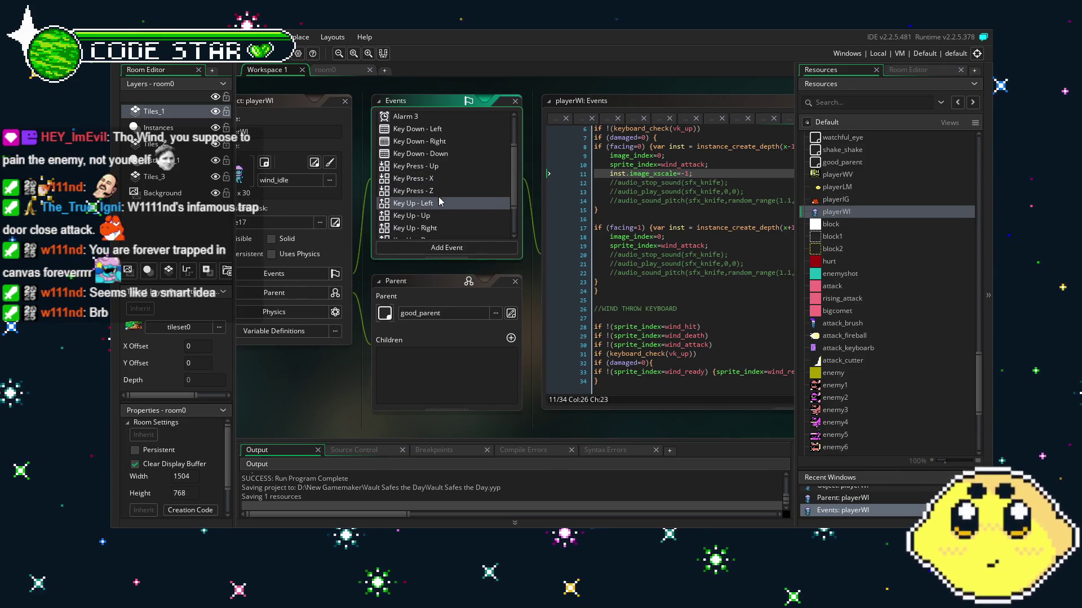
pyautogui.click(439, 189)
pyautogui.click(444, 178)
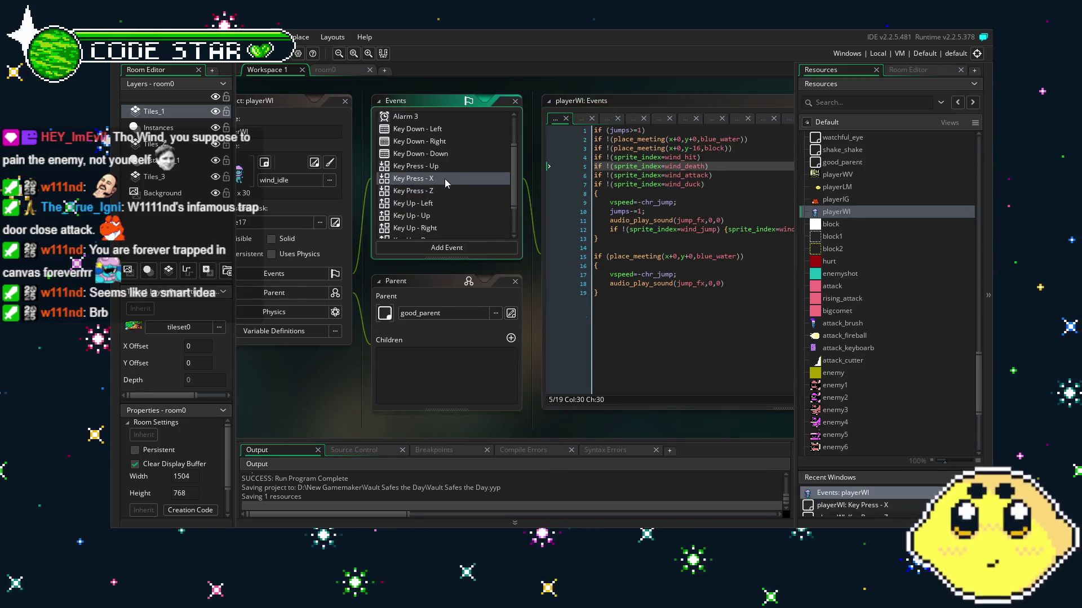
pyautogui.moveTo(445, 178); pyautogui.dragTo(351, 178)
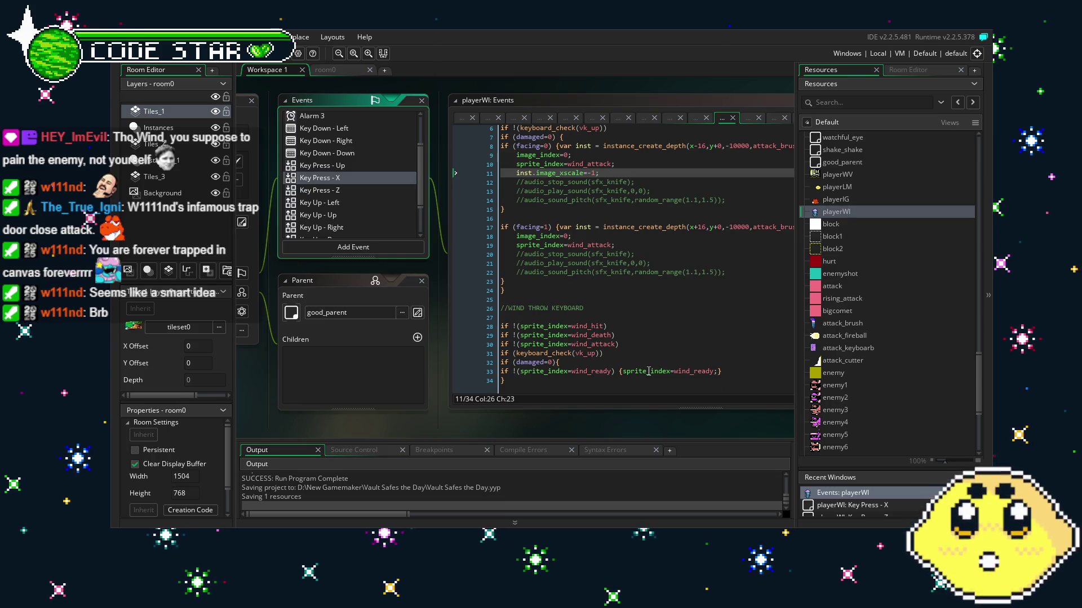
# Review the Key Press - X code, including the wind_attack and wind_hit checks in WIND THROW KEYBOARD.
pyautogui.click(626, 377)
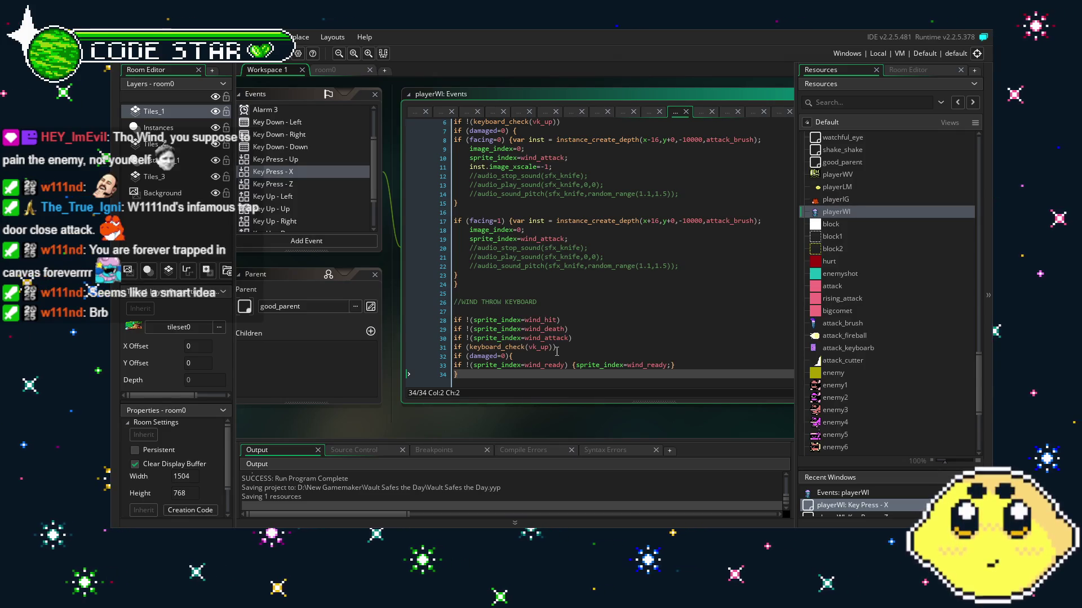
pyautogui.scroll(2, 567, 332)
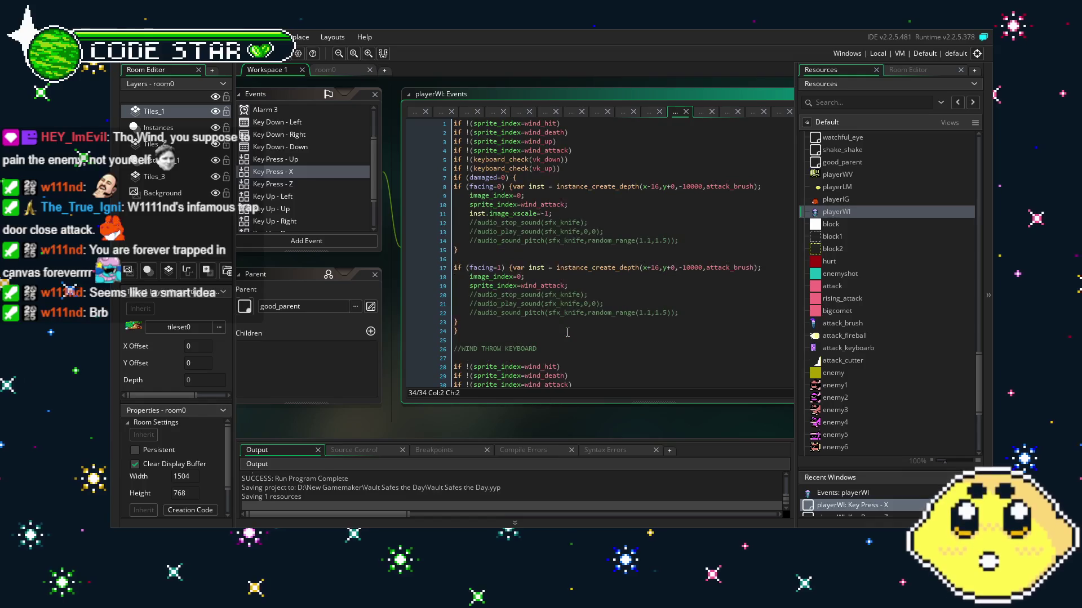
pyautogui.scroll(-2, 568, 332)
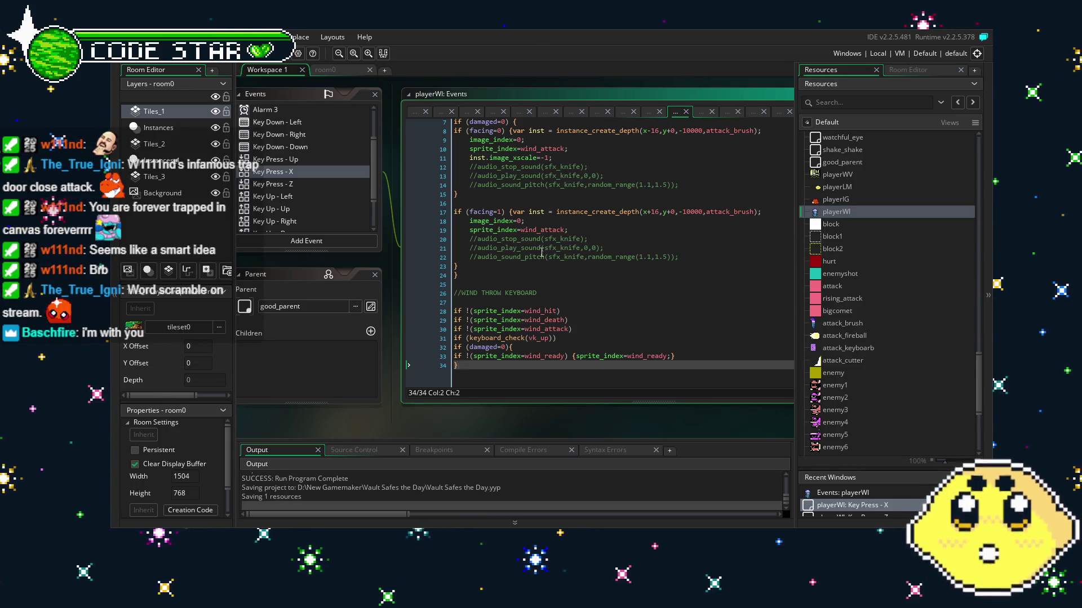
pyautogui.click(530, 330)
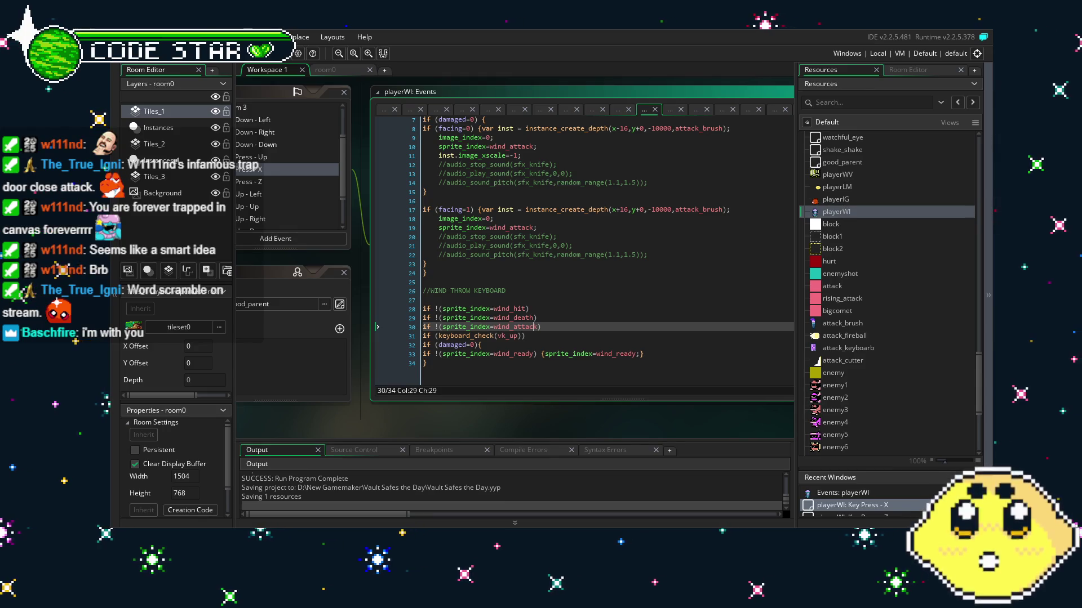
pyautogui.moveTo(371, 426)
pyautogui.mouseDown()
pyautogui.moveTo(424, 416)
pyautogui.moveTo(391, 418)
pyautogui.mouseUp()
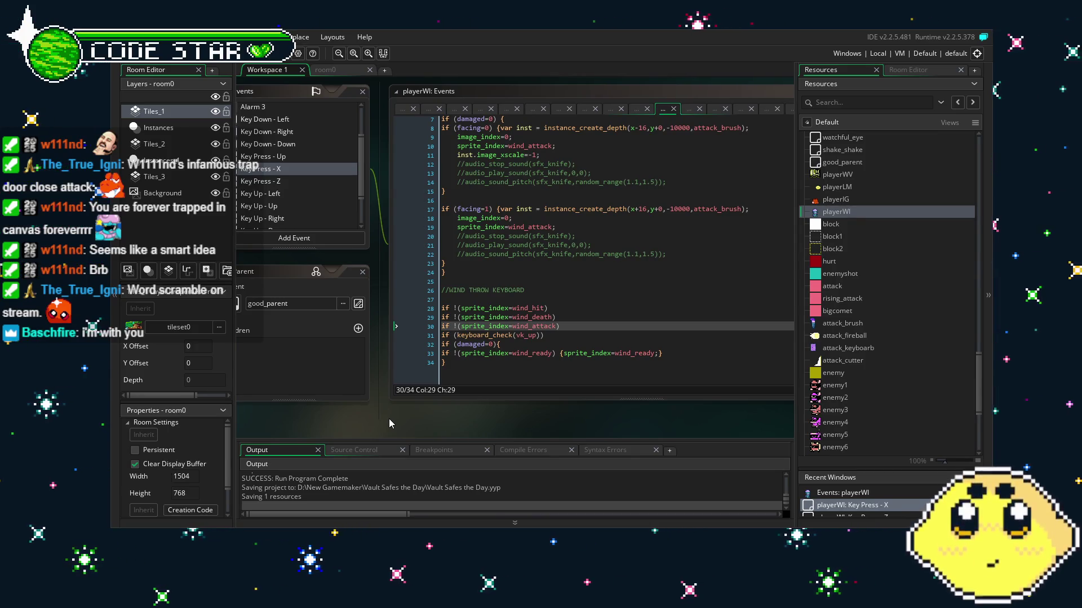
pyautogui.moveTo(363, 416)
pyautogui.mouseDown()
pyautogui.moveTo(417, 415)
pyautogui.moveTo(383, 415)
pyautogui.mouseUp()
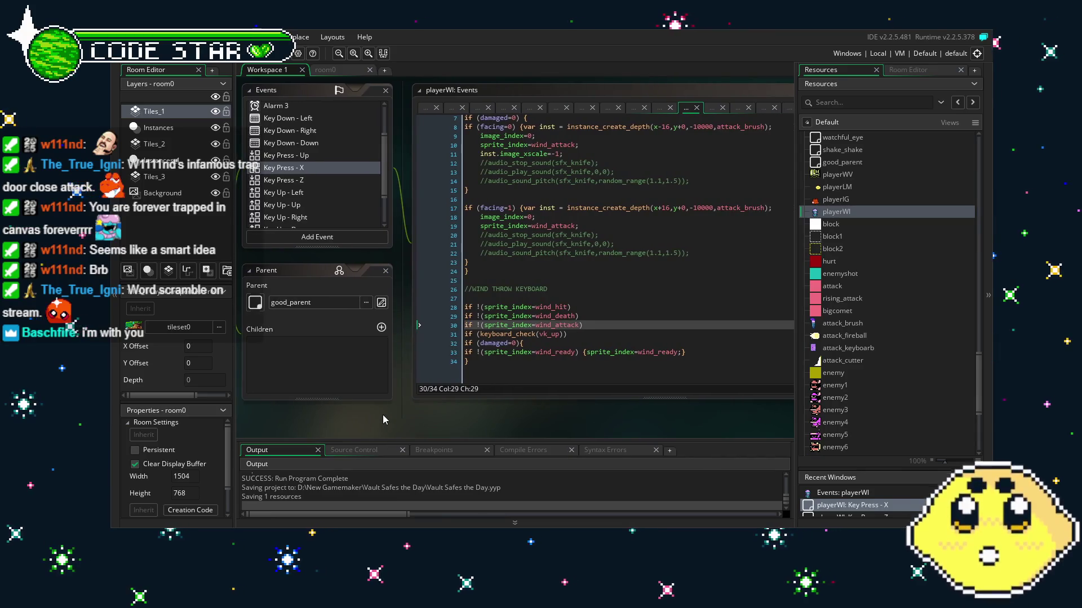
pyautogui.scroll(-2, 344, 213)
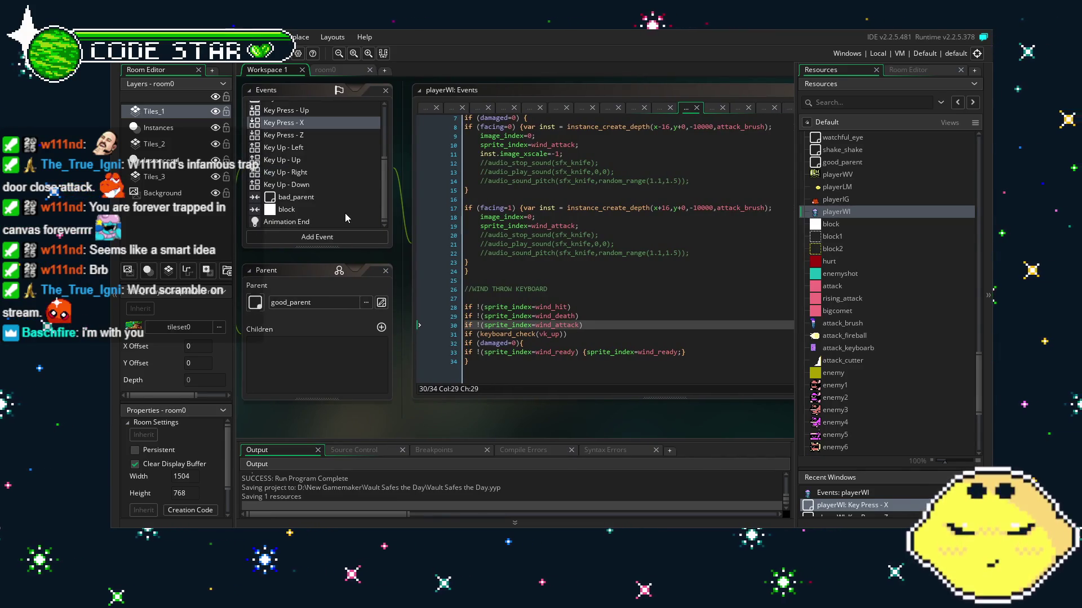
pyautogui.scroll(2, 345, 214)
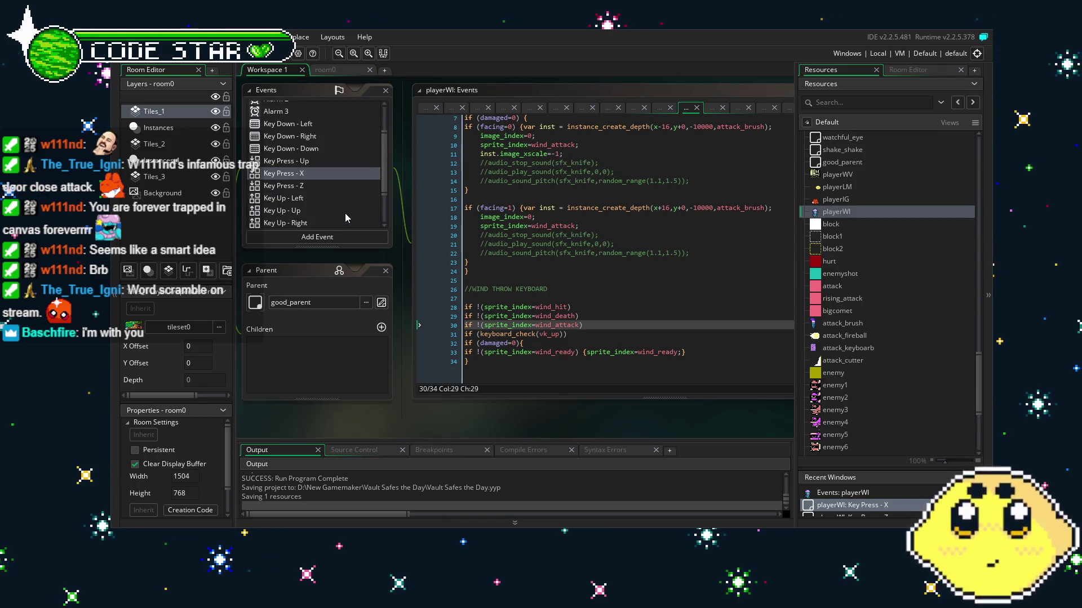
pyautogui.click(551, 305)
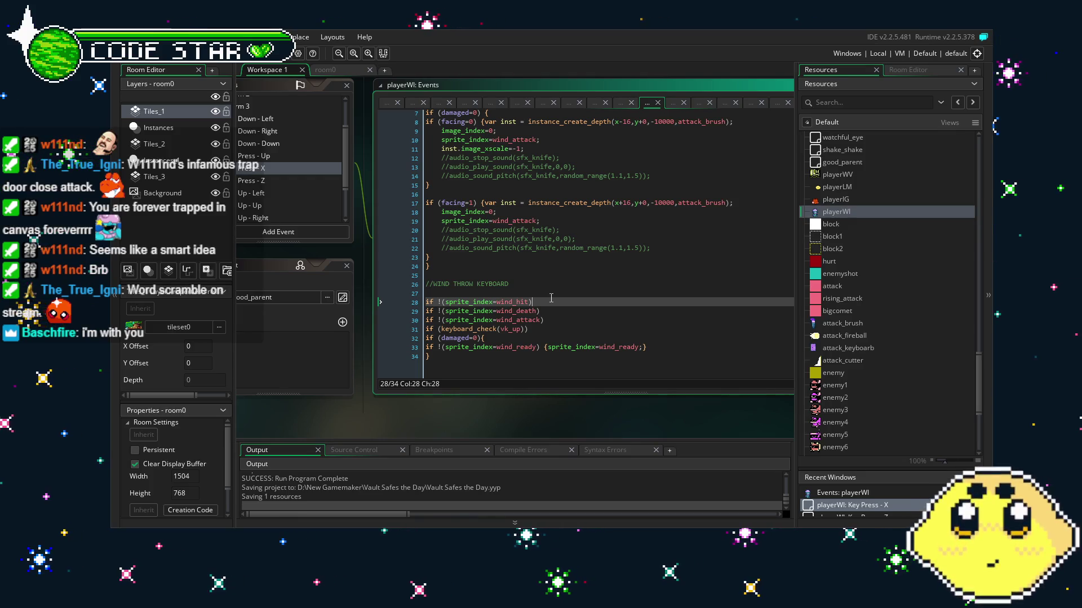
pyautogui.scroll(2, 551, 298)
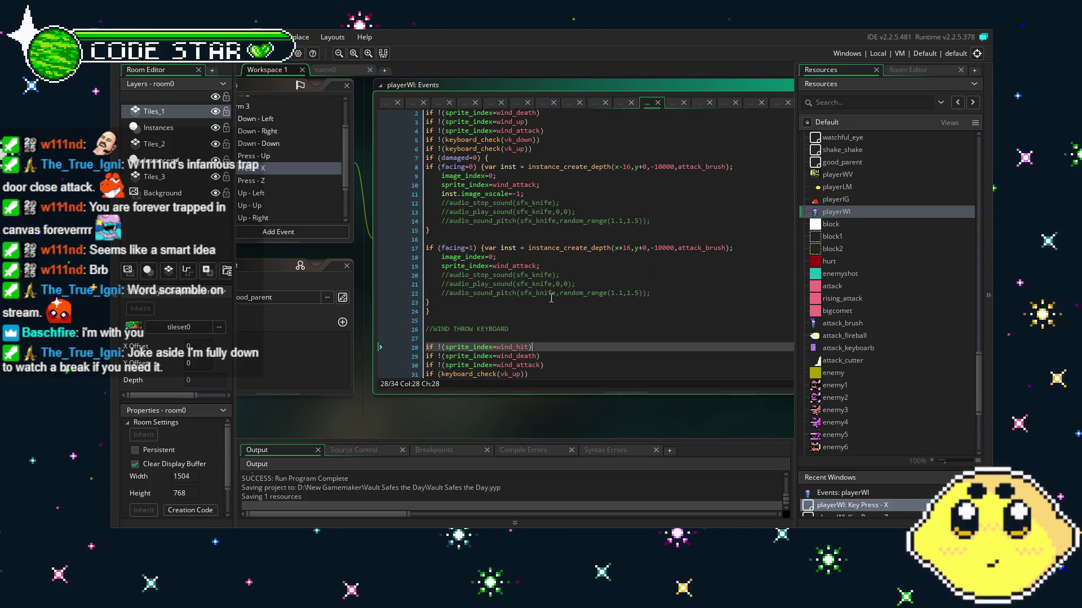
pyautogui.moveTo(390, 418); pyautogui.dragTo(457, 416)
pyautogui.scroll(1, 613, 133)
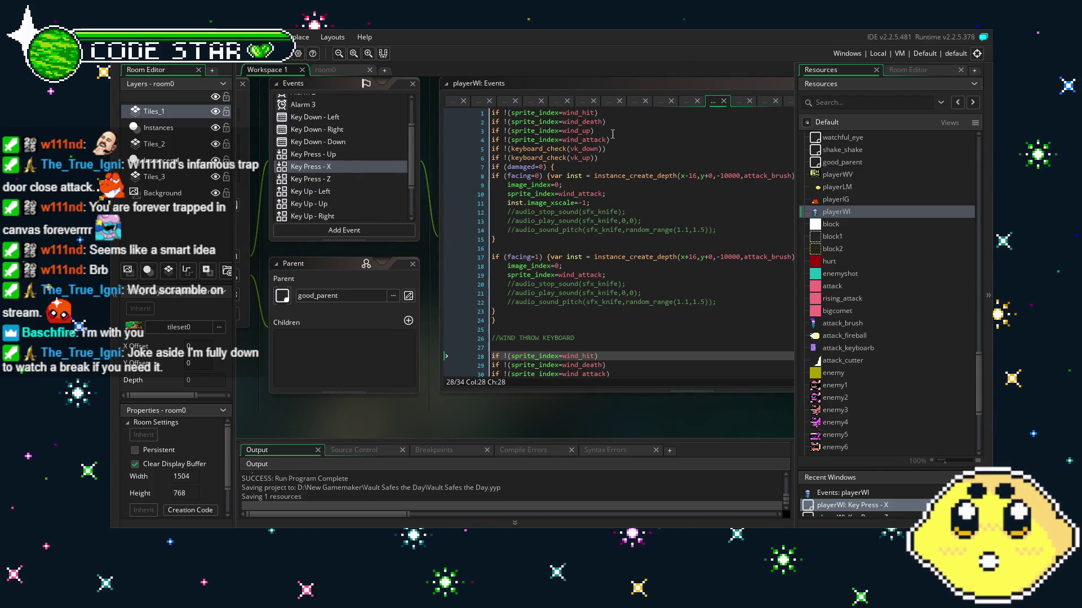
pyautogui.moveTo(610, 139); pyautogui.dragTo(474, 140)
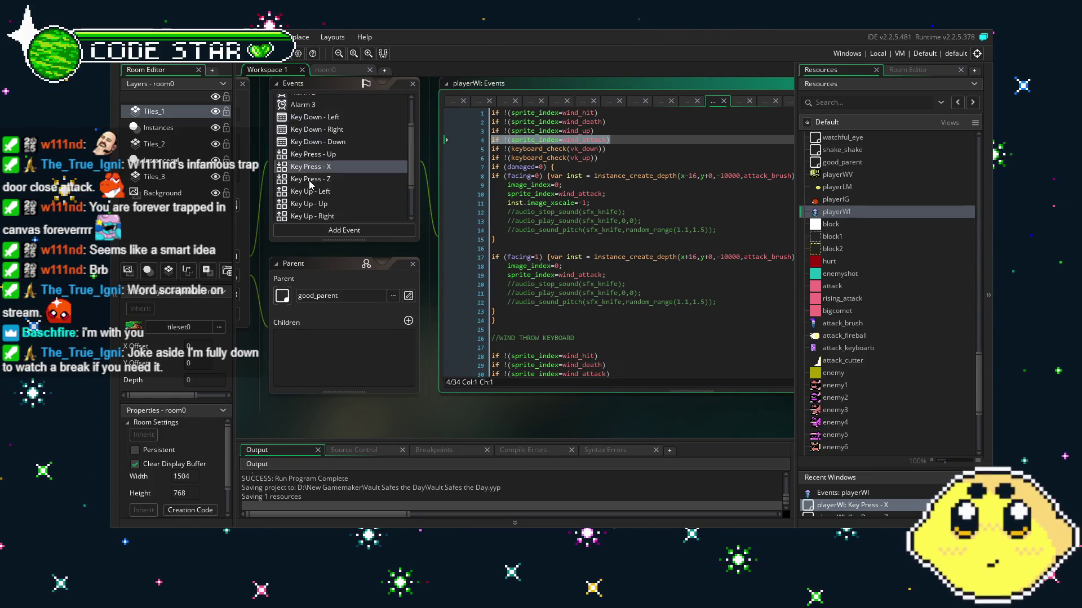
pyautogui.scroll(-2, 311, 184)
pyautogui.scroll(2, 314, 182)
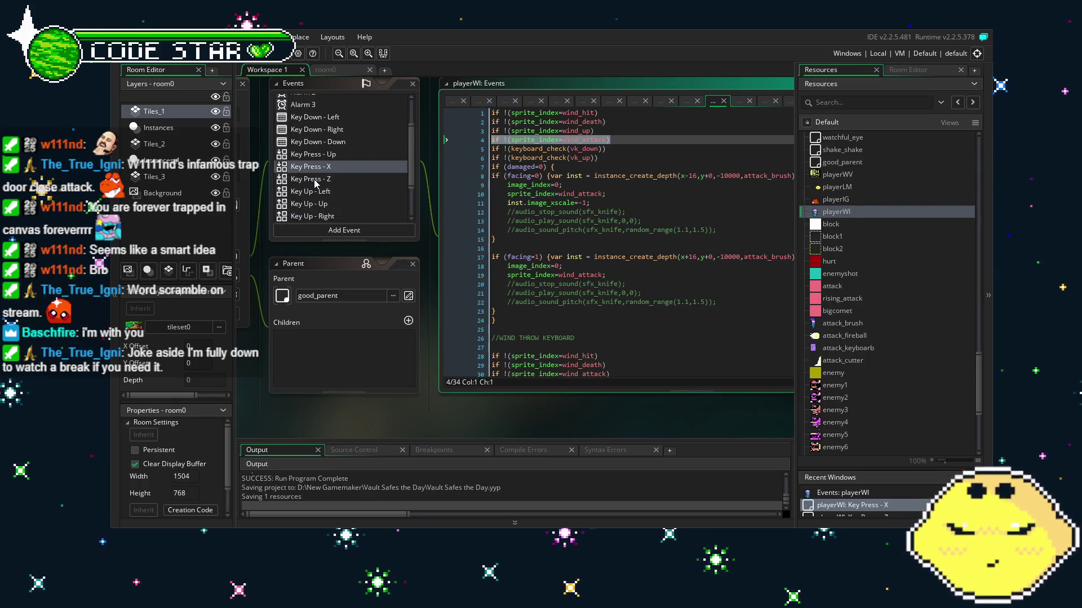
pyautogui.click(332, 180)
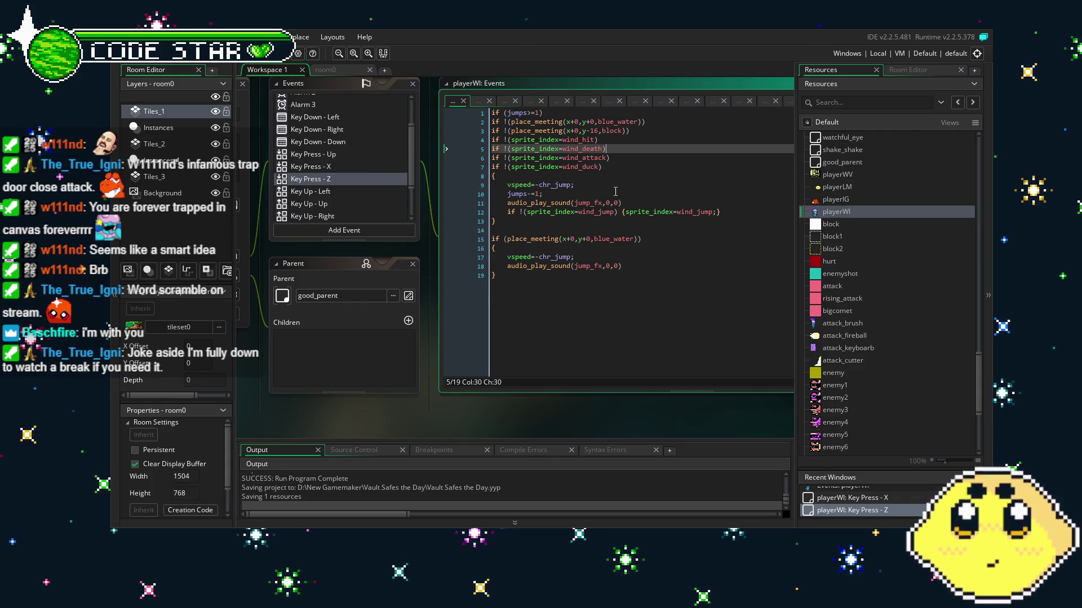
pyautogui.click(652, 127)
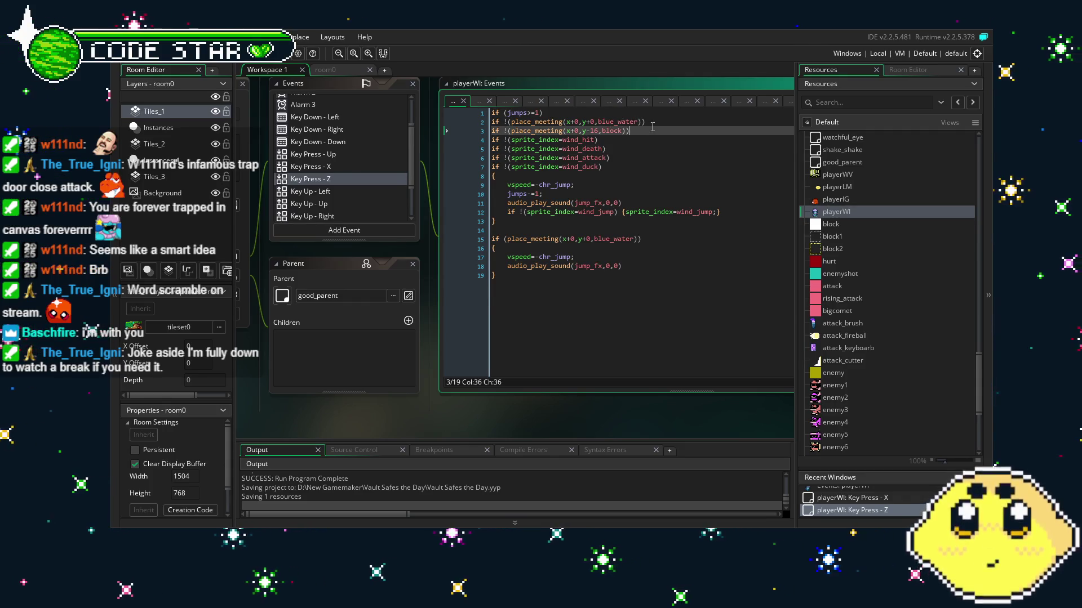
pyautogui.hotkey('shift', 'Home')
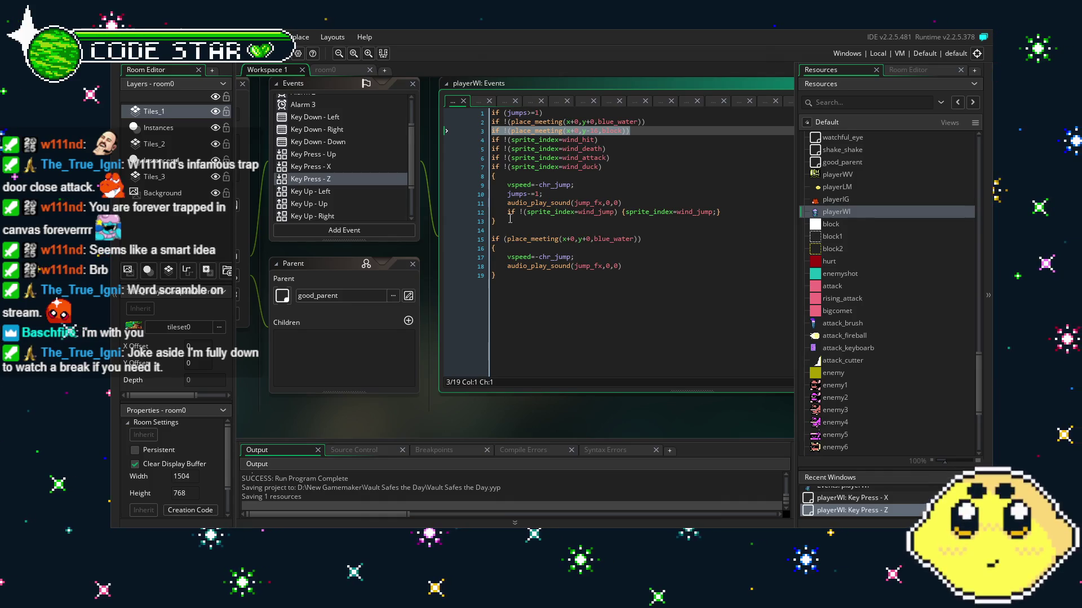
pyautogui.click(323, 167)
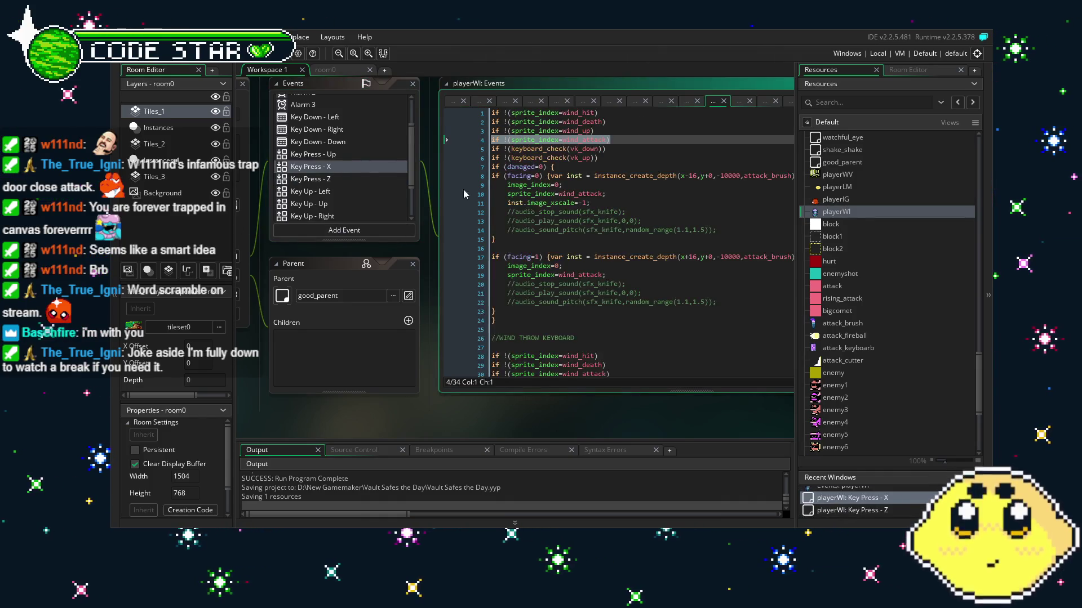
pyautogui.click(607, 158)
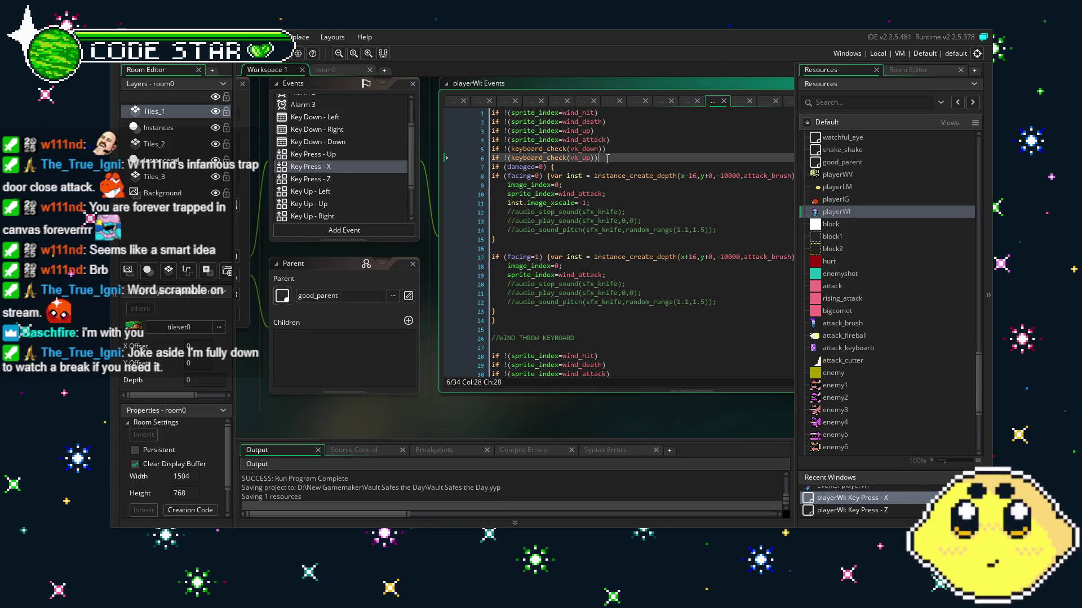
# Paste the block check as a new line 7 below the vk_up check, then remove it again.
pyautogui.press('Return')
pyautogui.write('if !(place_meeting(x+0,y-16,block))')
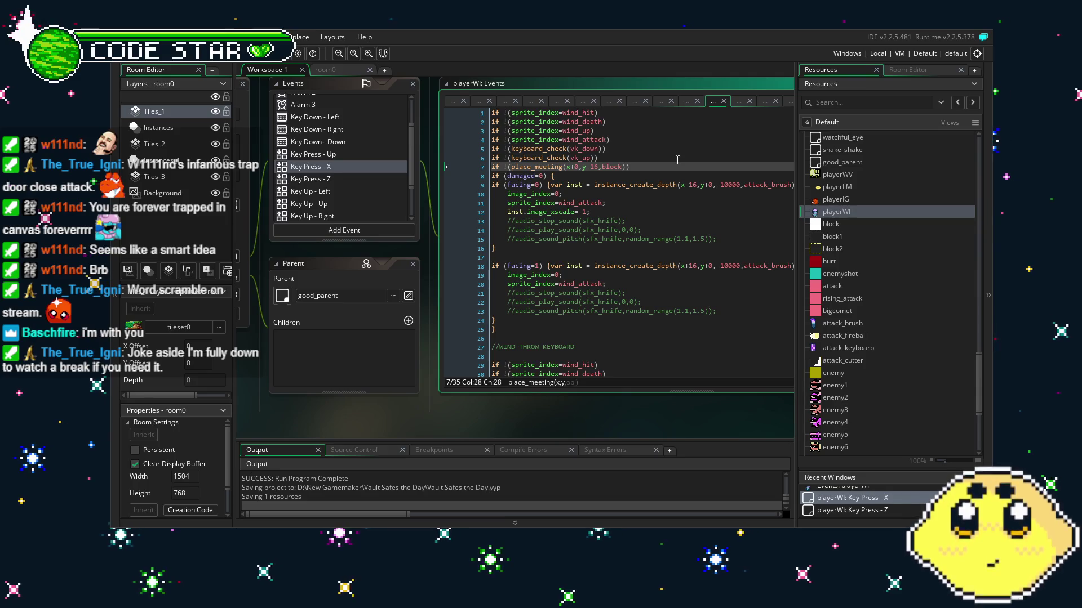
pyautogui.press('BackSpace')
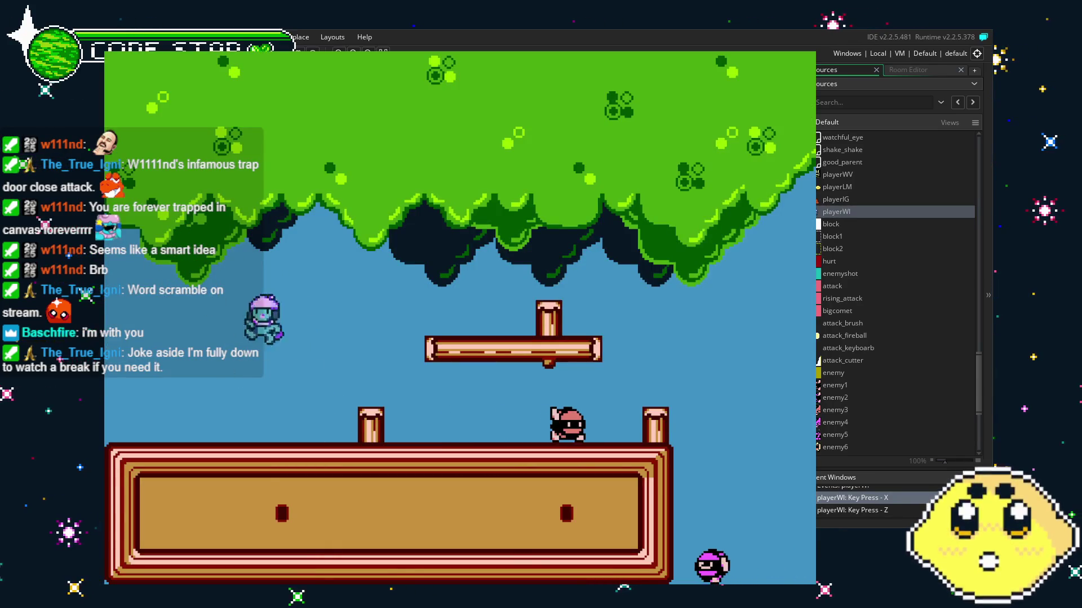
# Run Wind along the floor, jumping into the tree canopy and swinging brush attacks both ways.
pyautogui.press('Left')
pyautogui.press('Right')
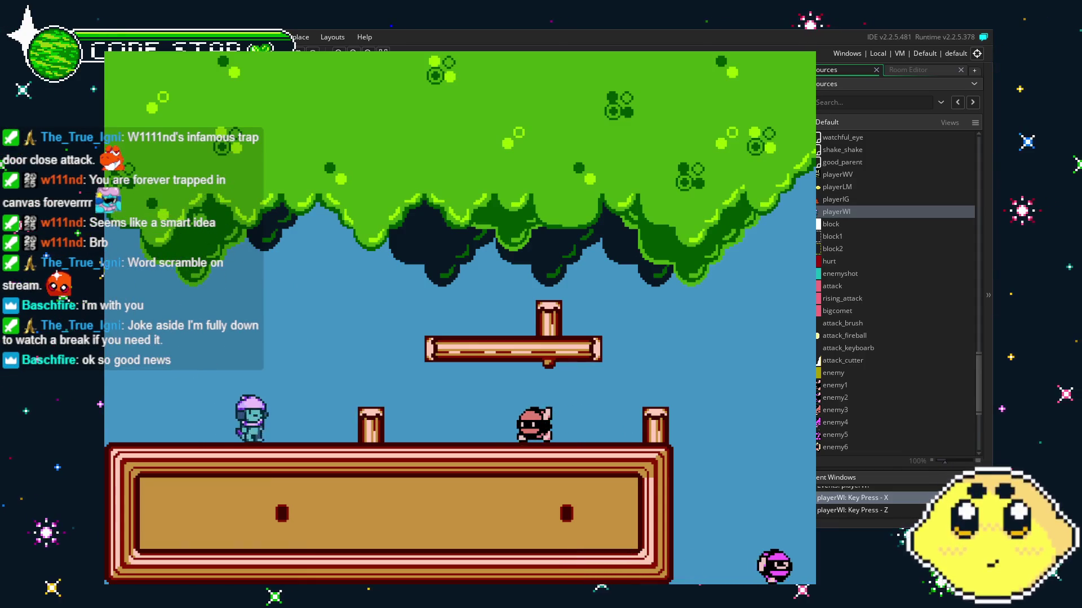
pyautogui.press('Left')
pyautogui.press('Right')
pyautogui.press('x')
pyautogui.press('z')
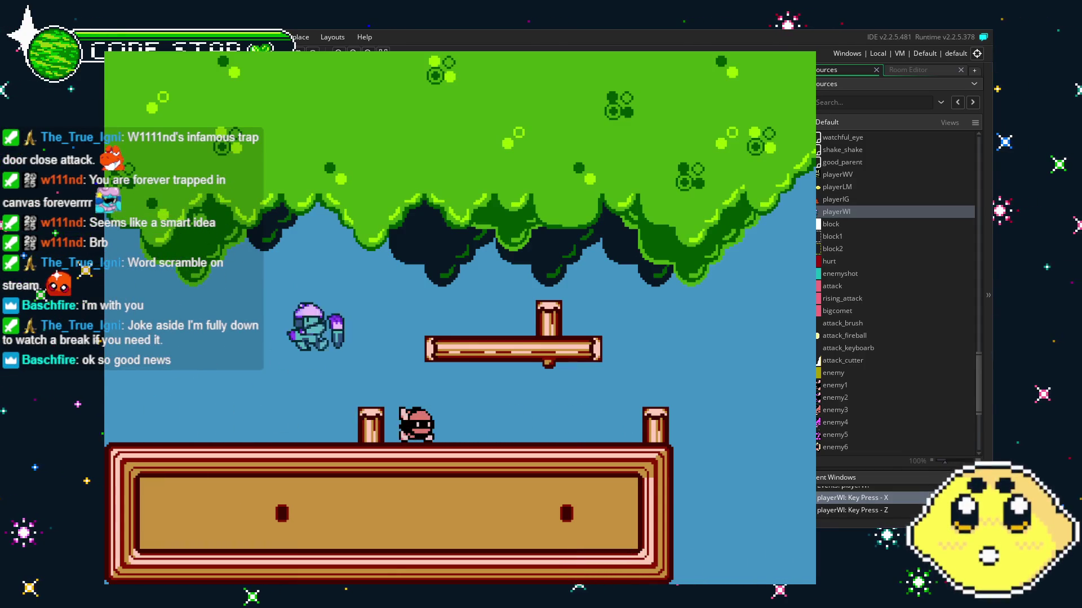
pyautogui.press('Right')
pyautogui.press('Left')
pyautogui.press('z')
pyautogui.press('x')
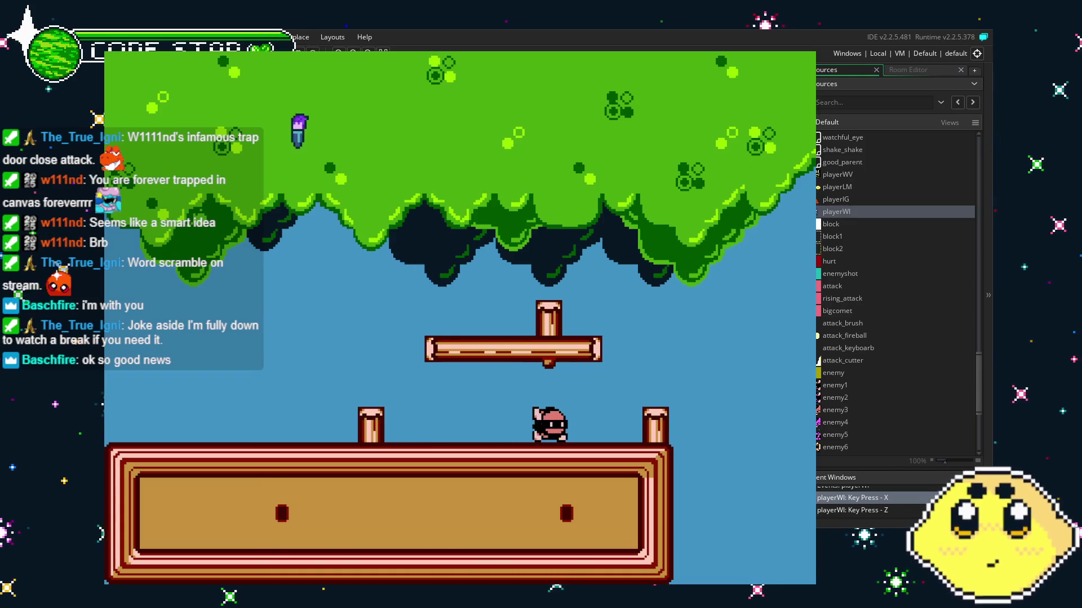
pyautogui.press('Left')
pyautogui.press('Right')
pyautogui.press('x')
pyautogui.press('z')
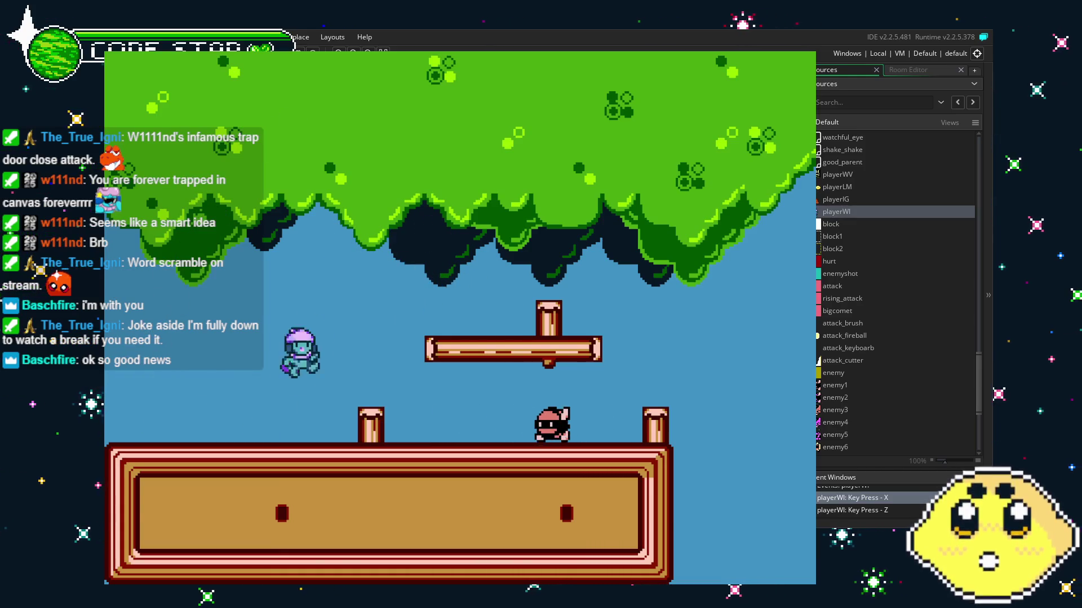
pyautogui.press('Left')
pyautogui.press('Right')
pyautogui.press('x')
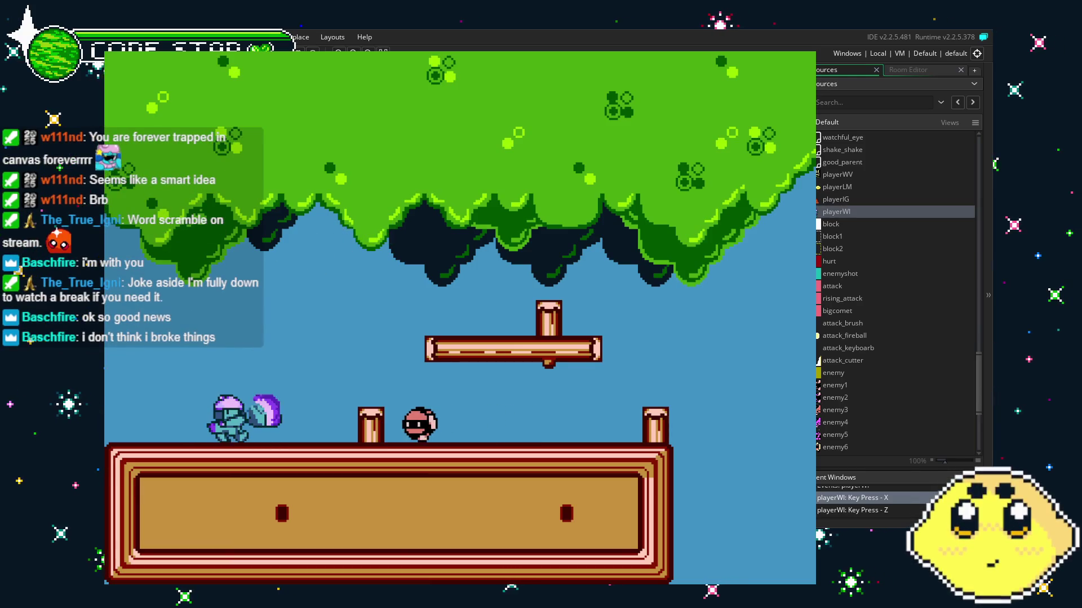
# Jump toward the canopy, defeat the enemy with an attack, and attack while crossing the gap.
pyautogui.press('Right')
pyautogui.press('z')
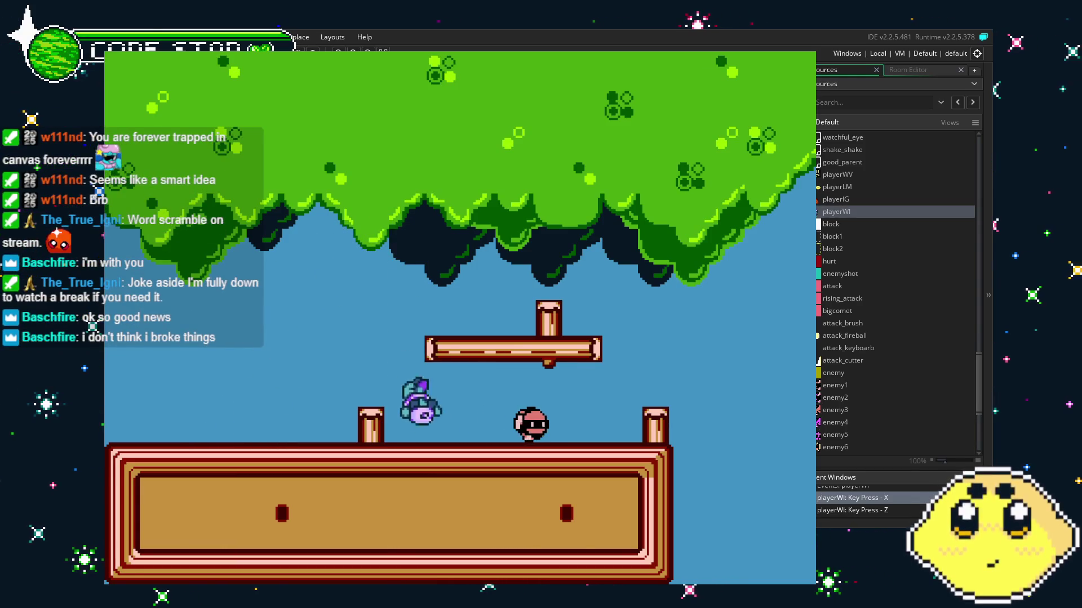
pyautogui.press('Right')
pyautogui.press('x')
pyautogui.press('Right')
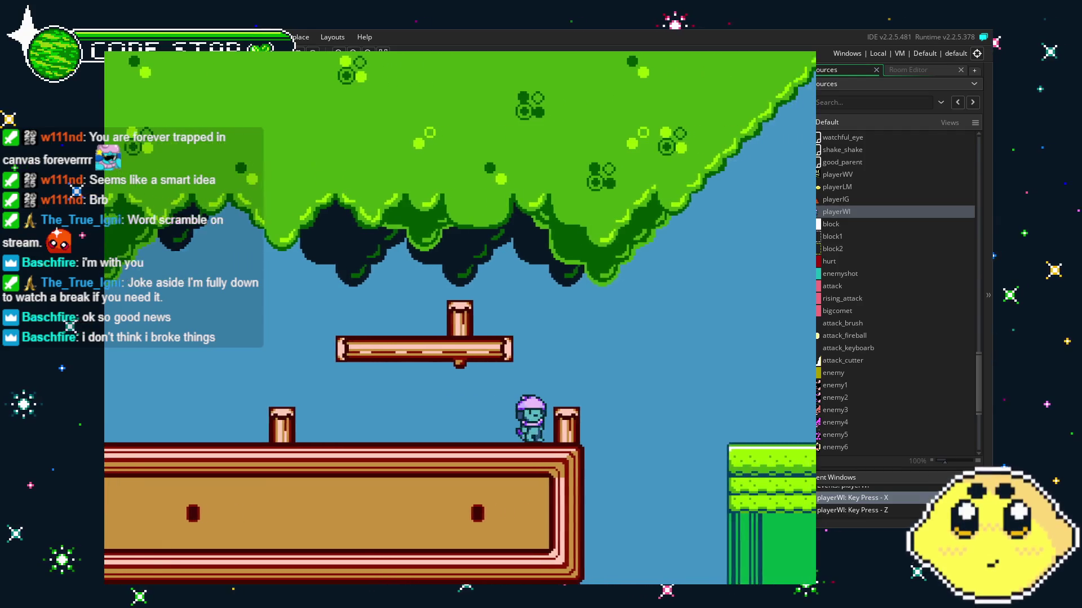
pyautogui.press('Left')
pyautogui.press('x')
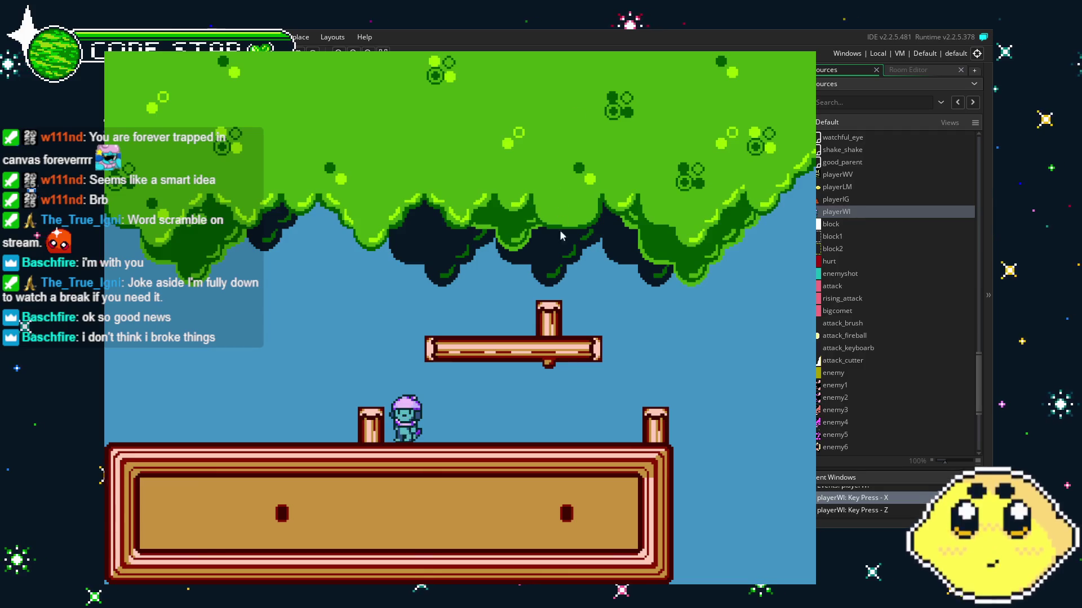
pyautogui.press('Right')
pyautogui.press('x')
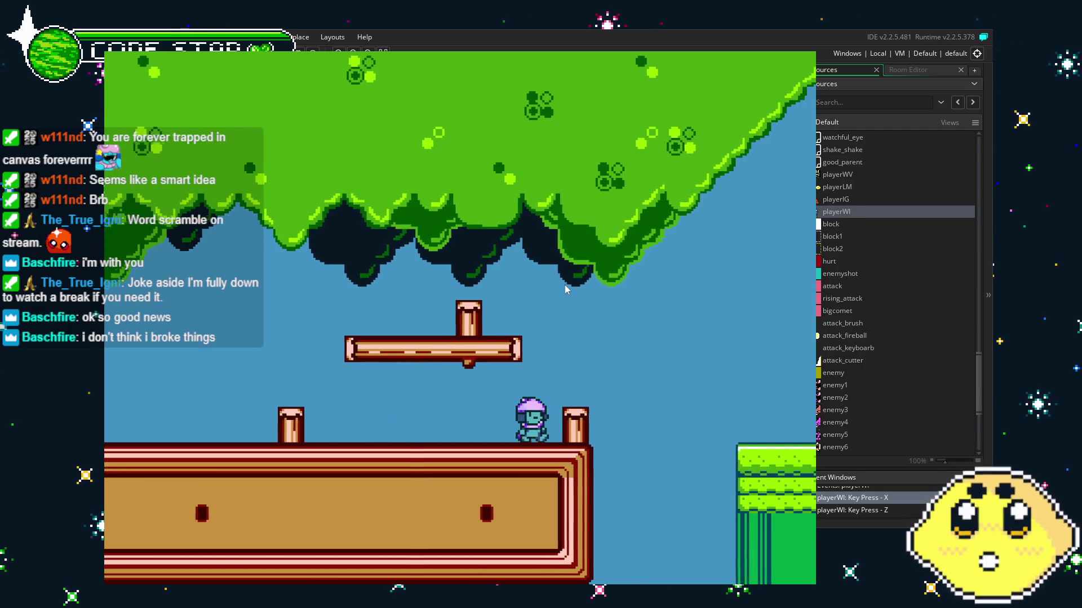
pyautogui.press('z')
pyautogui.press('Right')
pyautogui.press('z')
pyautogui.press('x')
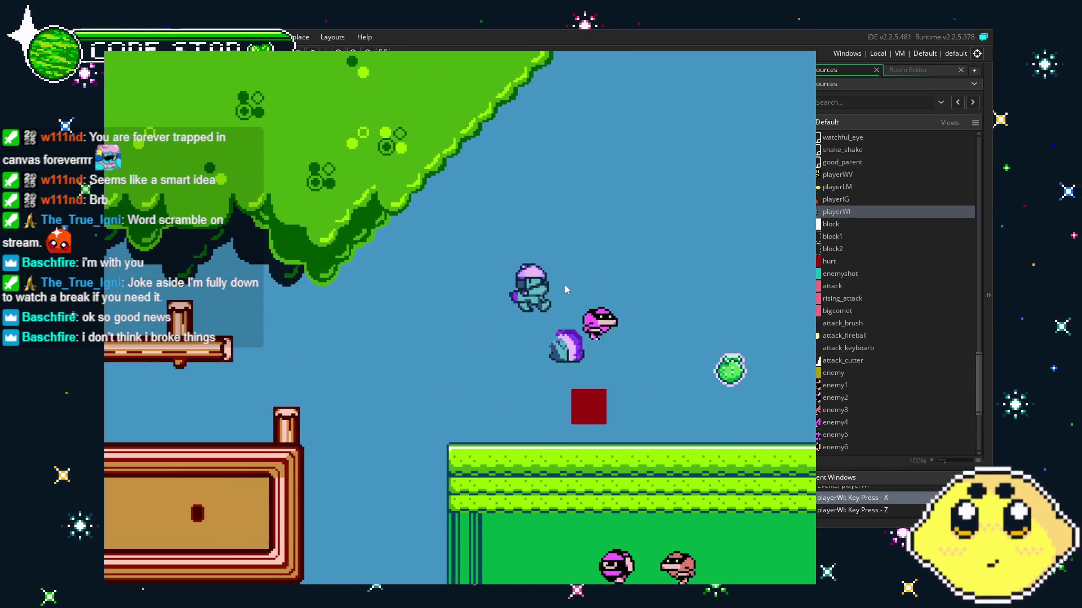
pyautogui.press('Right')
pyautogui.press('z')
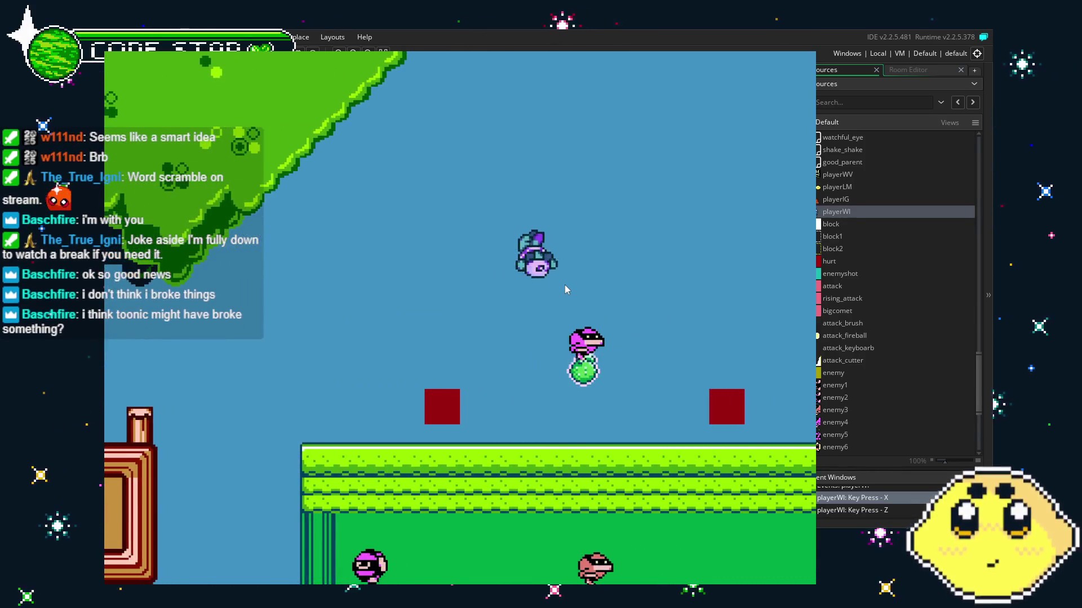
pyautogui.press('x')
# Climb the staircase to the green tower ledge, attack and jump there, then close the game.
pyautogui.press('Right')
pyautogui.press('z')
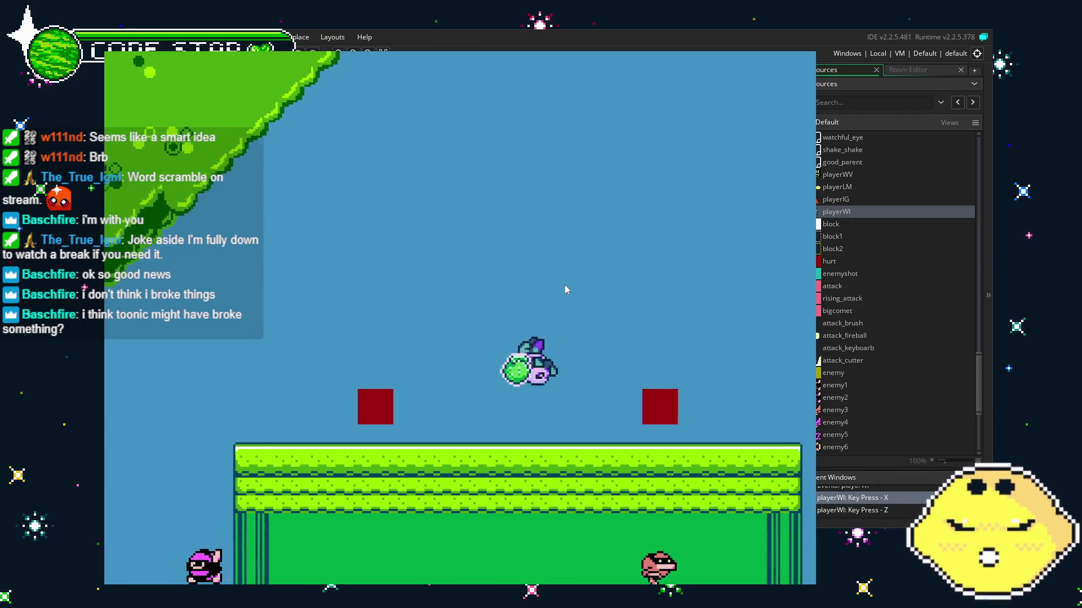
pyautogui.press('Right')
pyautogui.press('x')
pyautogui.press('Right')
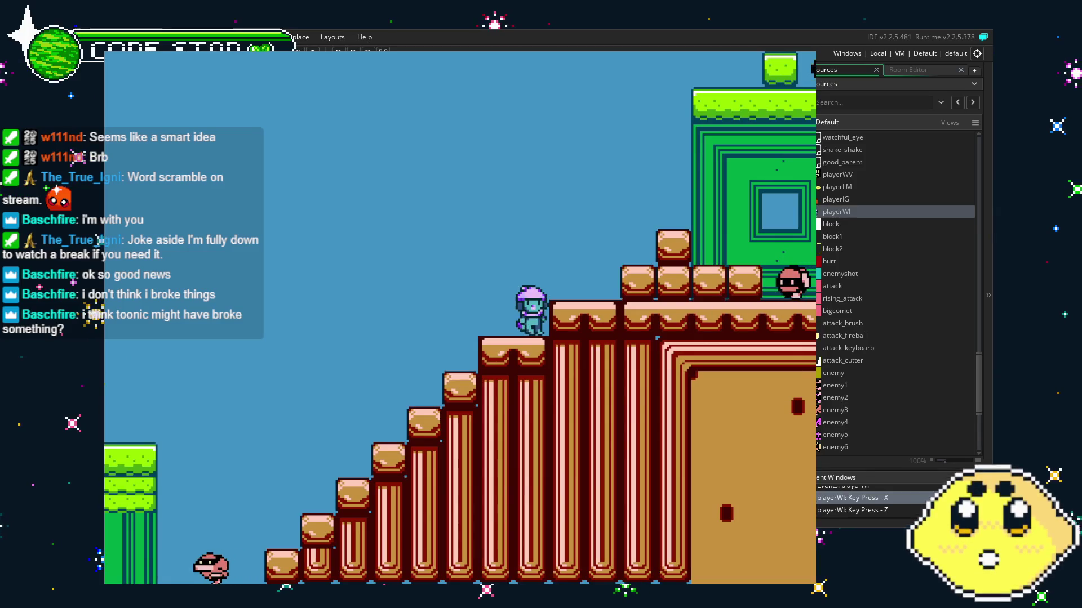
pyautogui.press('Right')
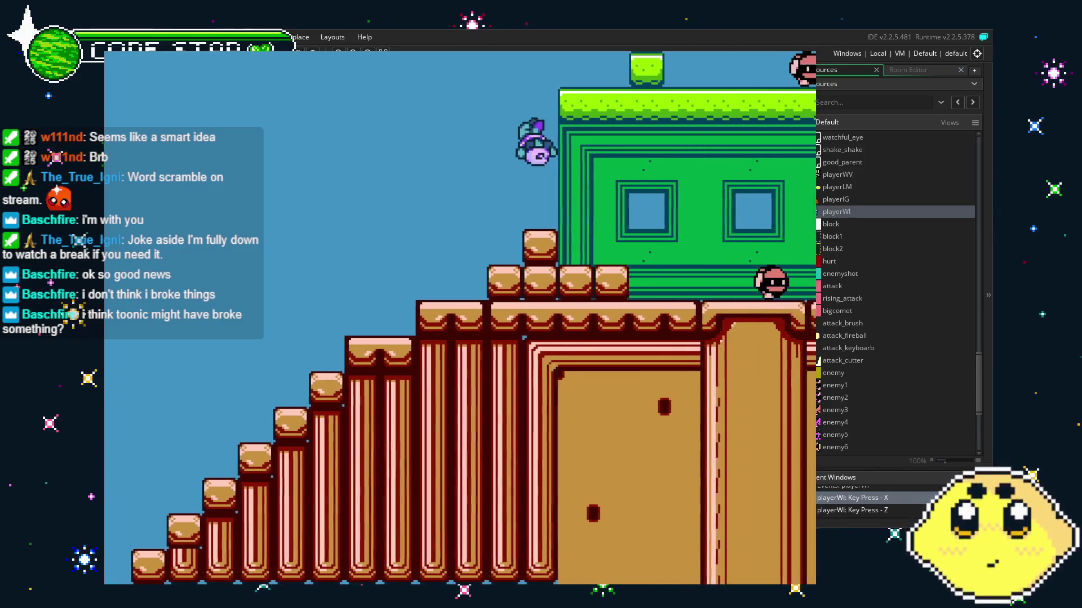
pyautogui.press('x')
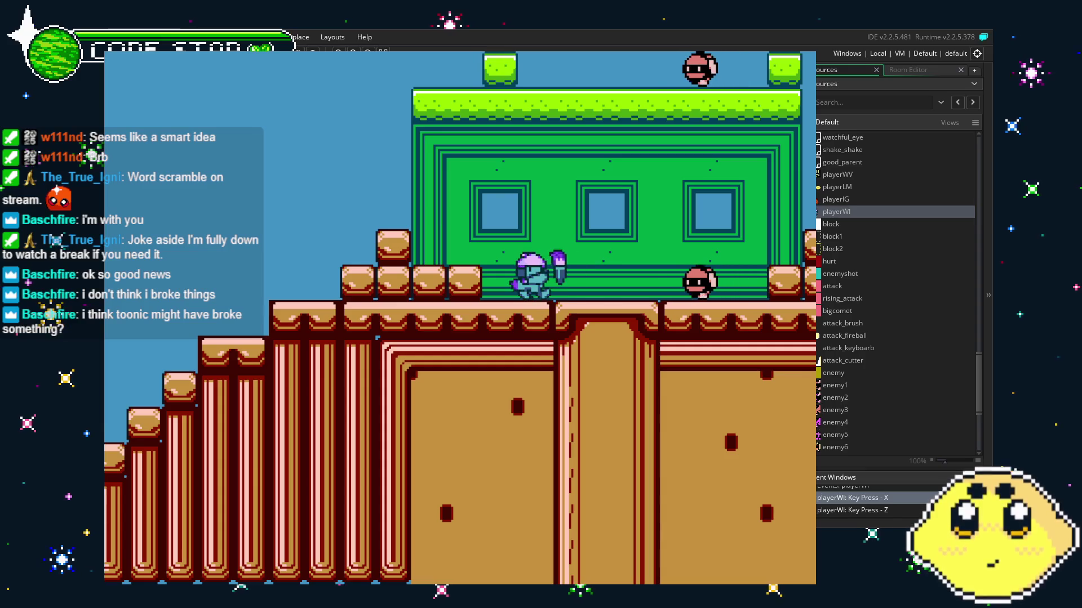
pyautogui.press('Right')
pyautogui.press('Right')
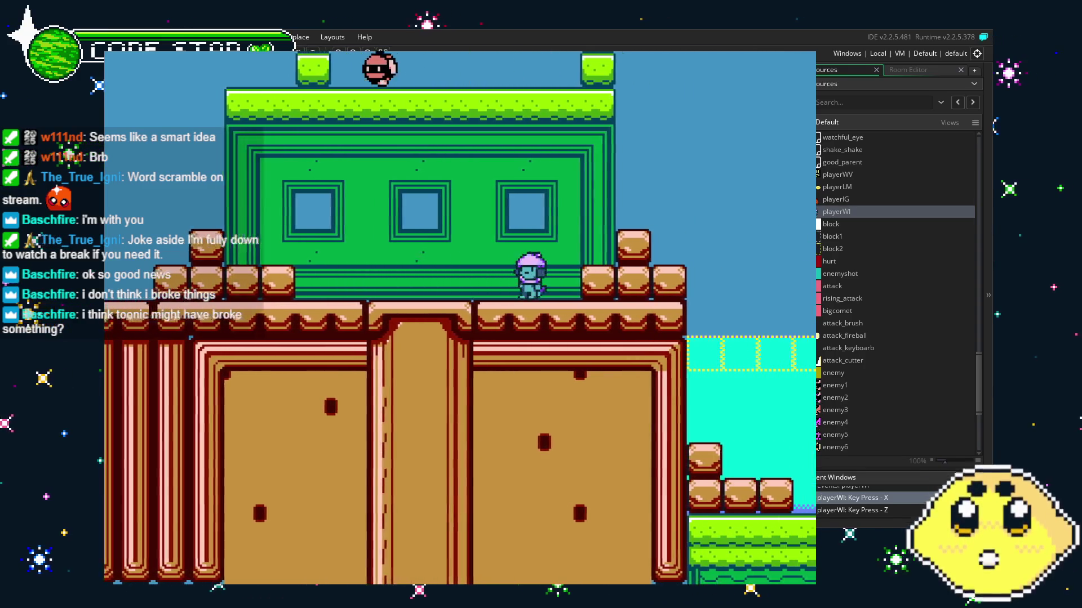
pyautogui.press('Left')
pyautogui.press('Right')
pyautogui.press('z')
pyautogui.press('Right')
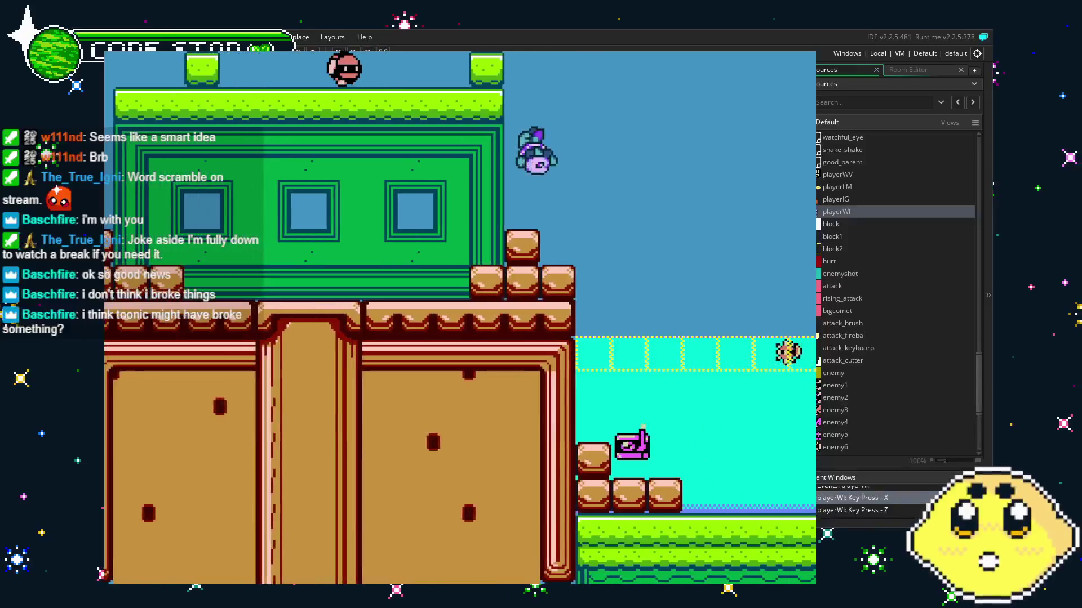
pyautogui.press('Left')
pyautogui.press('Left')
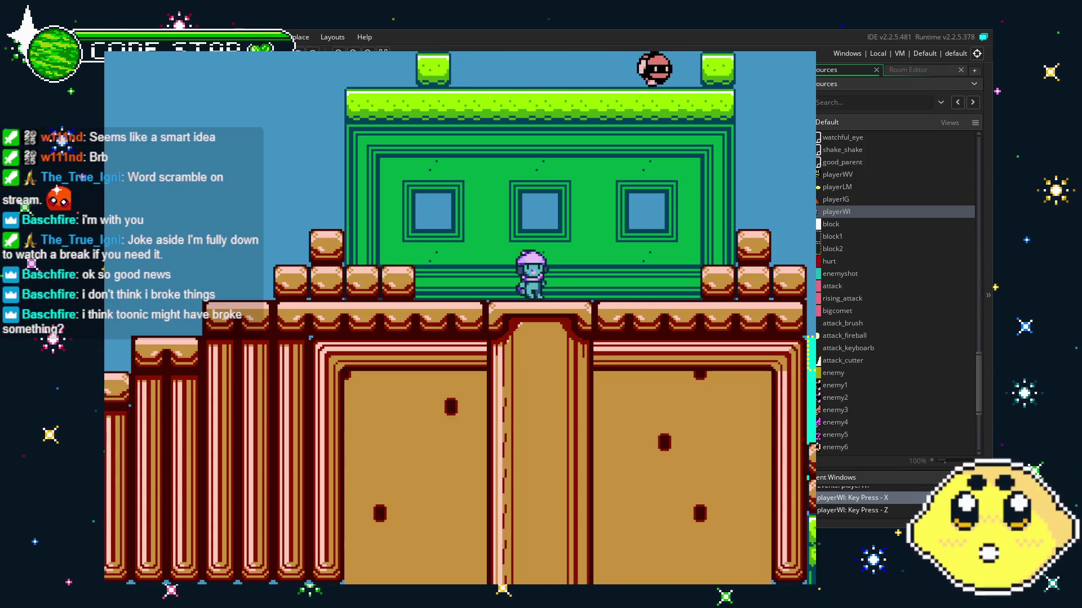
pyautogui.press('Escape')
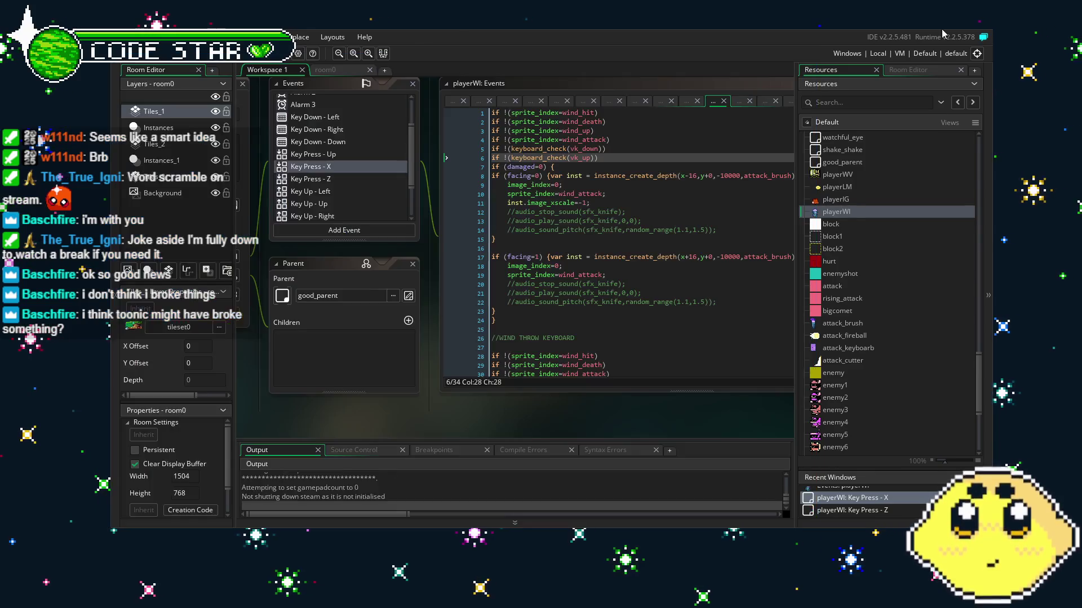
# Browse room0's tiles, pick the red column tile, and switch between rectangle and single-tile painting.
pyautogui.click(324, 71)
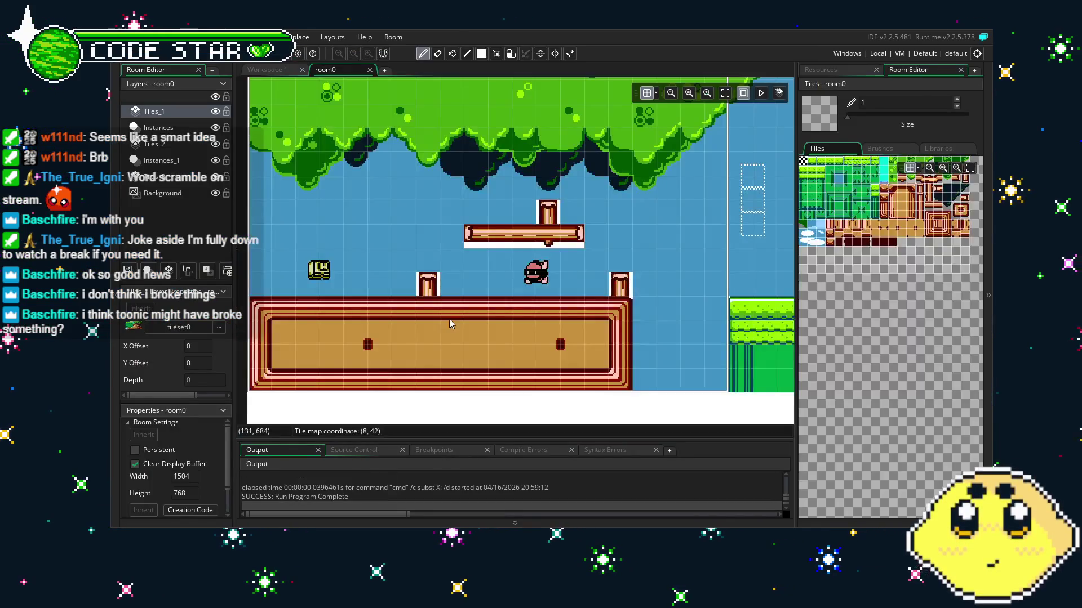
pyautogui.scroll(-3, 638, 162)
pyautogui.hscroll(5, 555, 296)
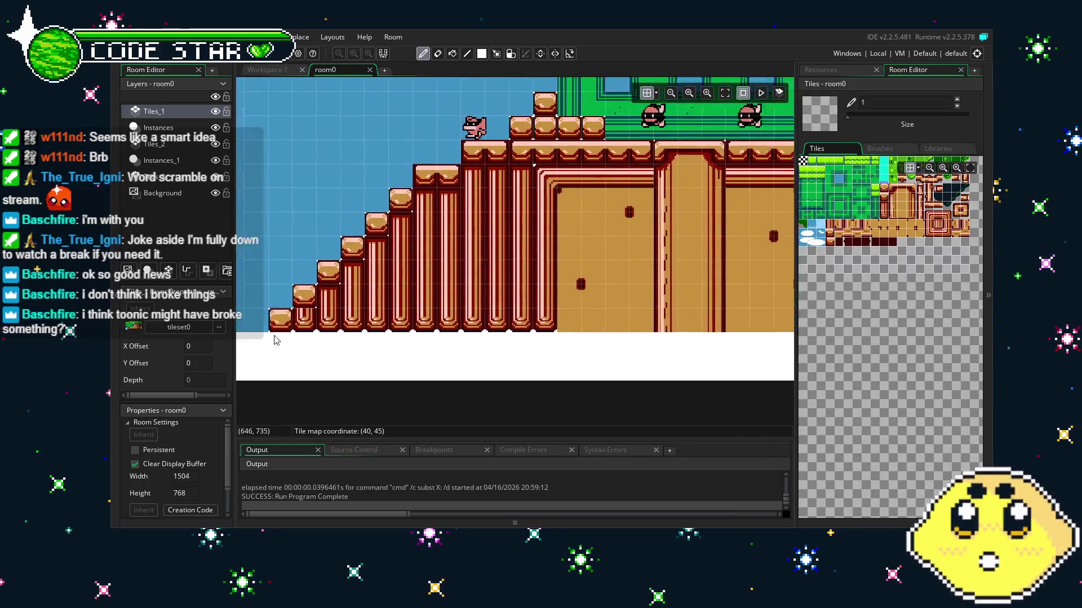
pyautogui.press('f')
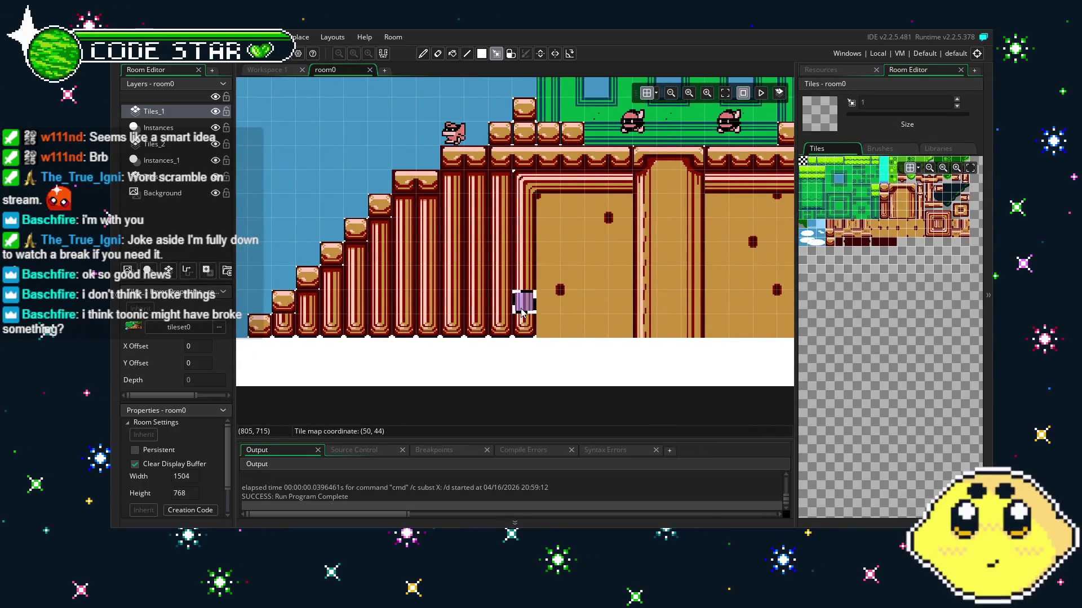
pyautogui.keyDown('ctrl'); pyautogui.click(521, 310); pyautogui.keyUp('ctrl')
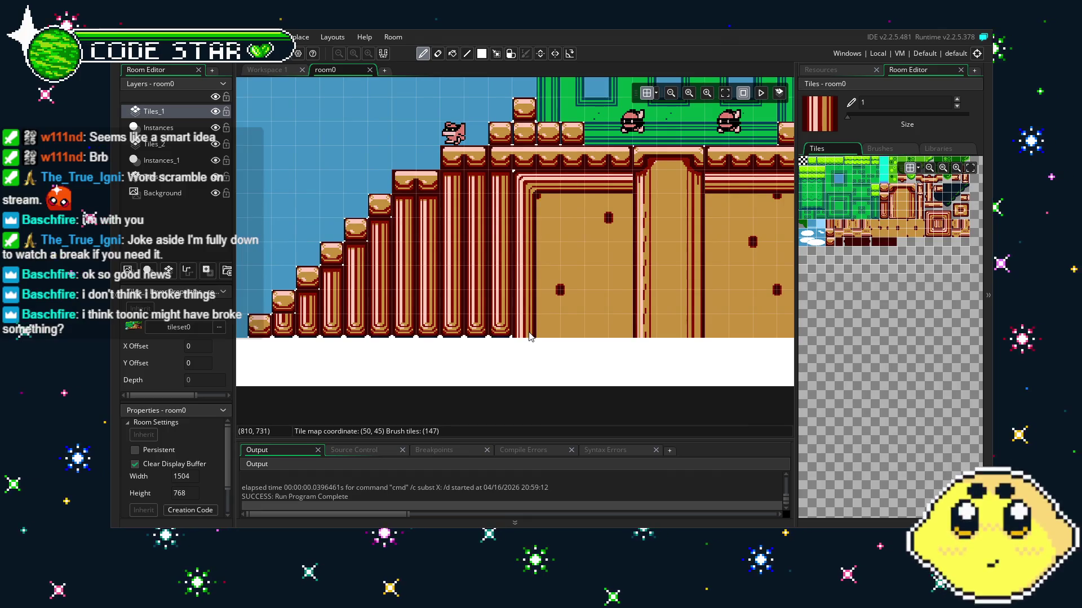
pyautogui.press('r')
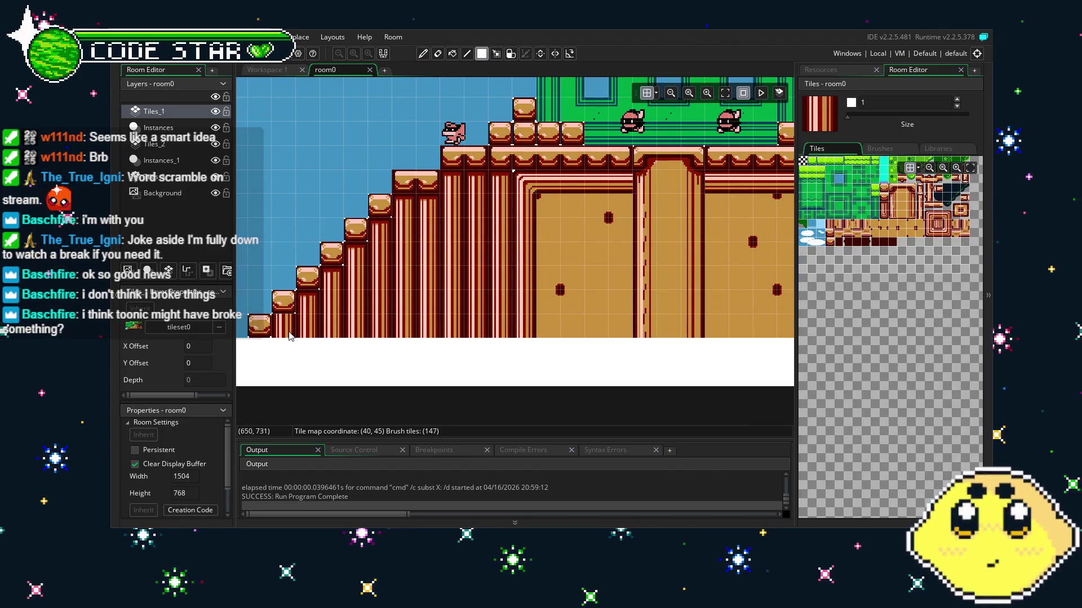
pyautogui.hscroll(5, 423, 329)
pyautogui.hscroll(-2, 506, 322)
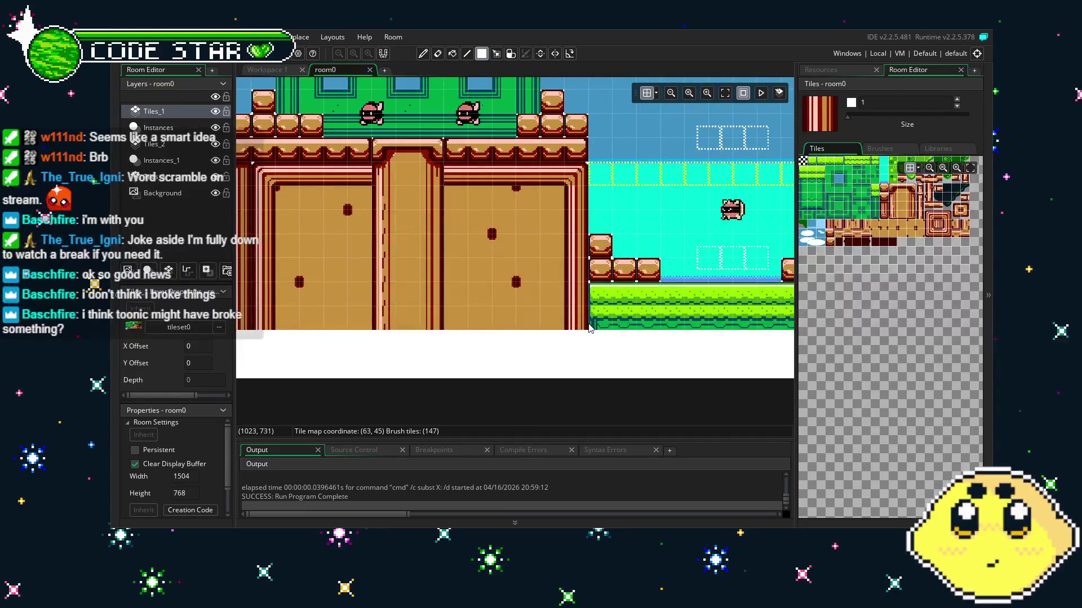
pyautogui.hscroll(-4, 378, 303)
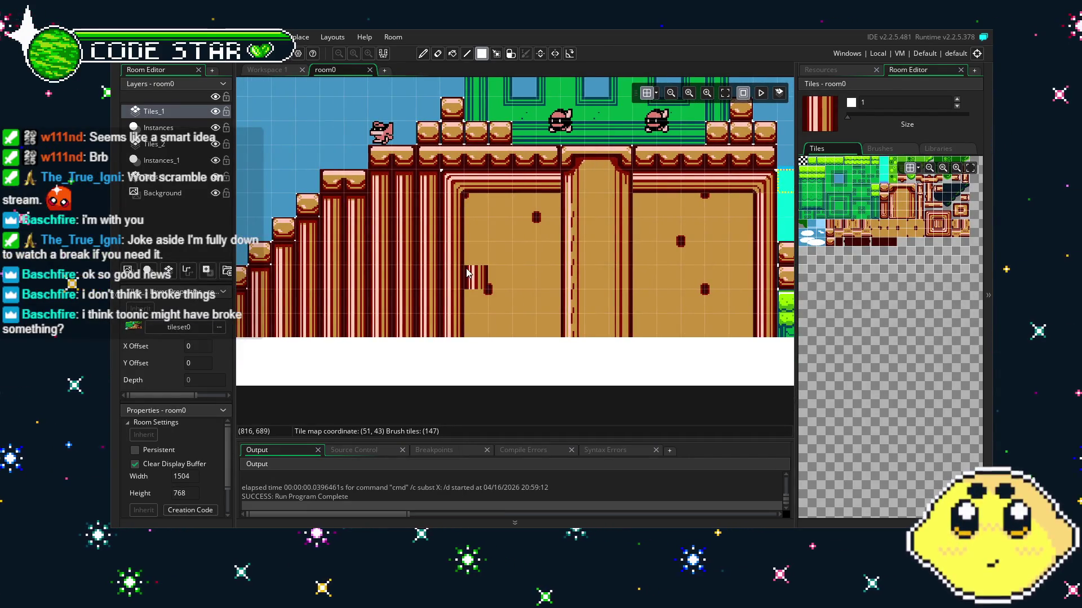
pyautogui.press('p')
pyautogui.hscroll(2, 465, 273)
# Save the project and return to the playerWI windows in Workspace 1.
pyautogui.hotkey('ctrl', 's')
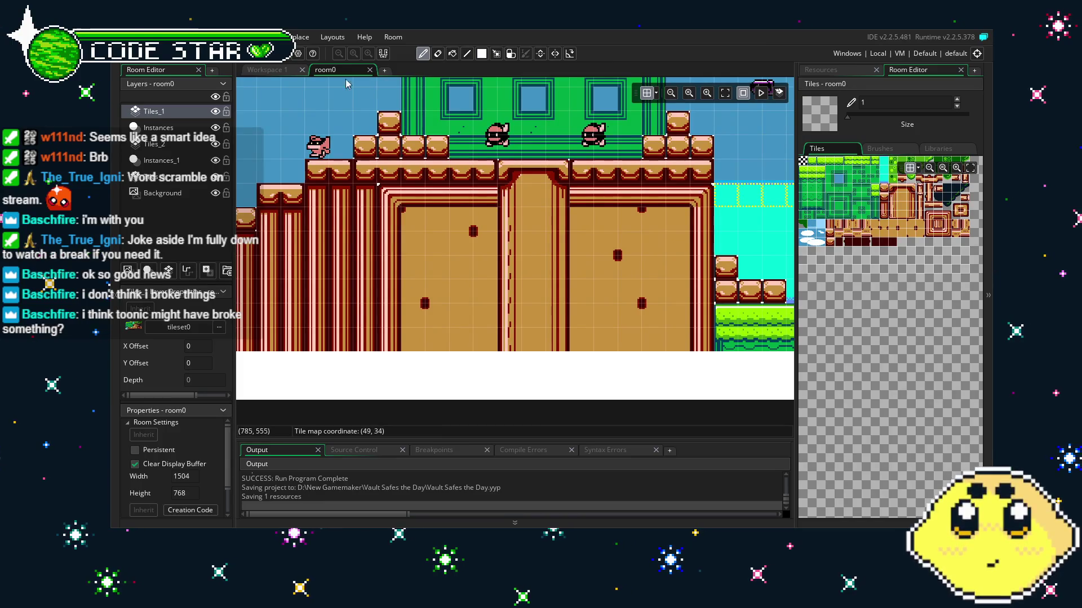
pyautogui.click(264, 69)
pyautogui.moveTo(312, 381); pyautogui.dragTo(402, 383)
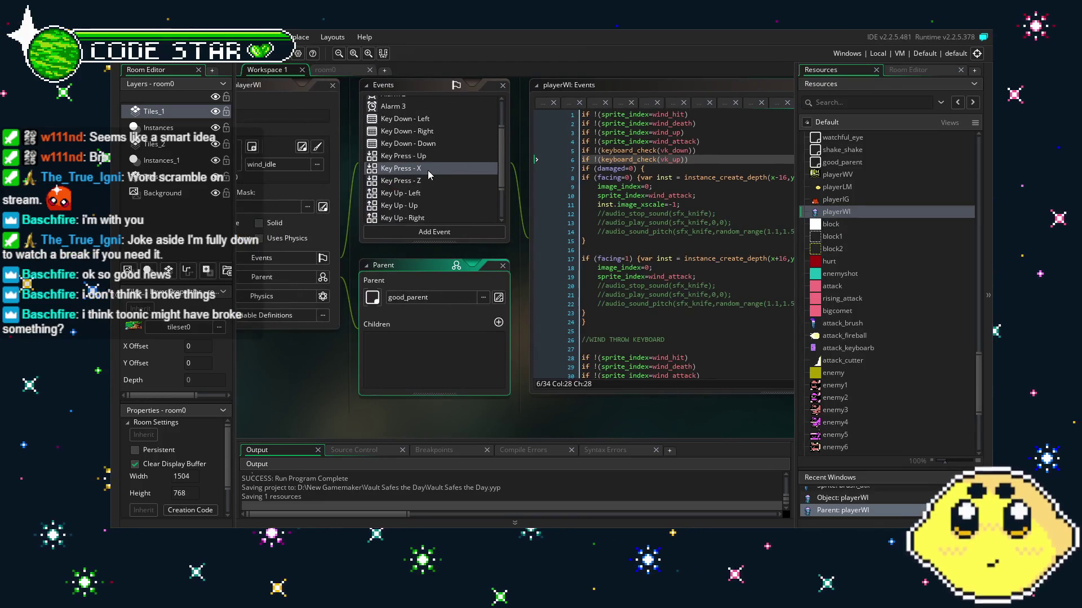
# Paste 'if !(place_meeting(x+0,y-16,block))' as line 7 of Key Press - X, after the vk_up check.
pyautogui.moveTo(424, 171); pyautogui.dragTo(373, 182)
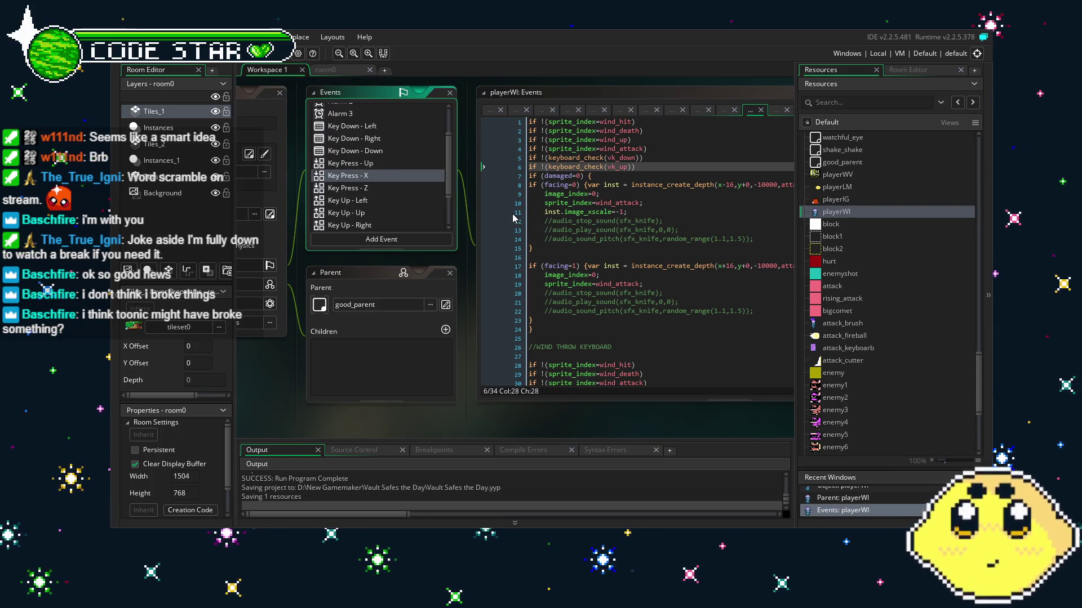
pyautogui.click(668, 159)
pyautogui.moveTo(668, 160); pyautogui.dragTo(575, 144)
pyautogui.scroll(-2, 540, 330)
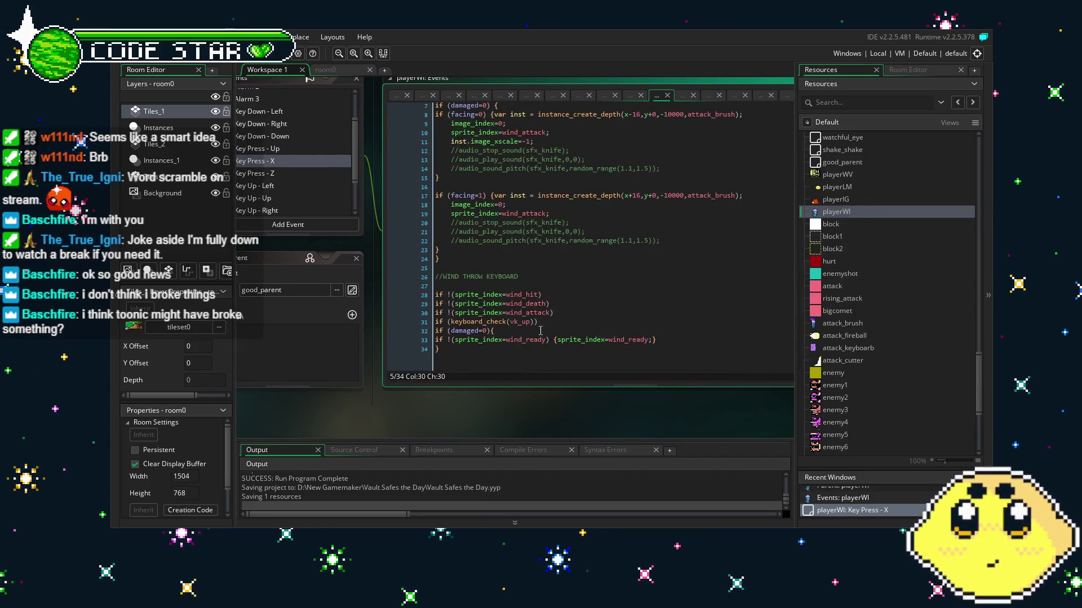
pyautogui.scroll(2, 571, 312)
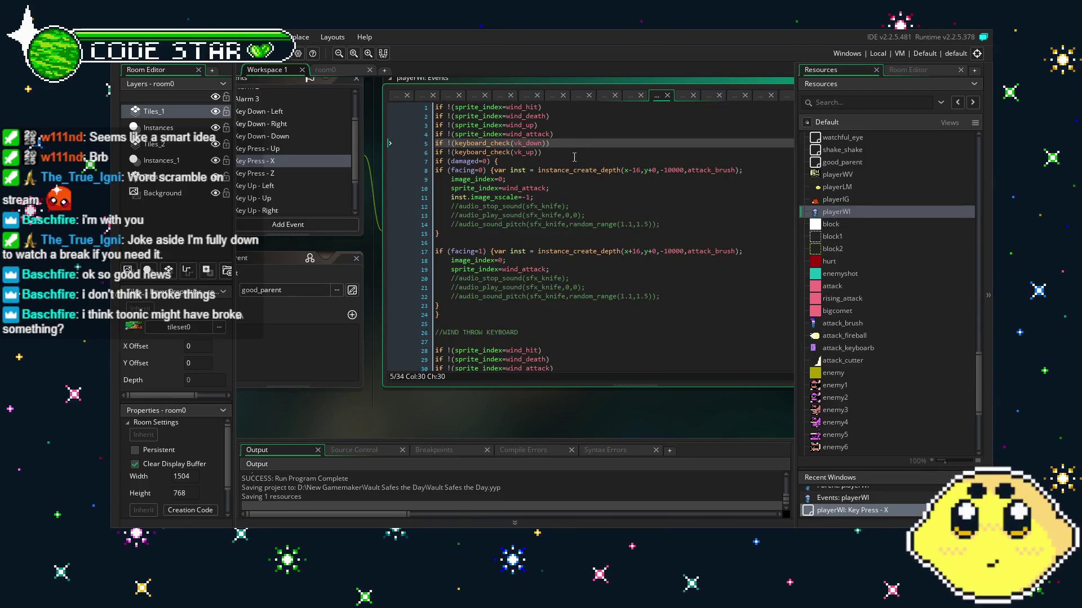
pyautogui.press('Down')
pyautogui.press('Up')
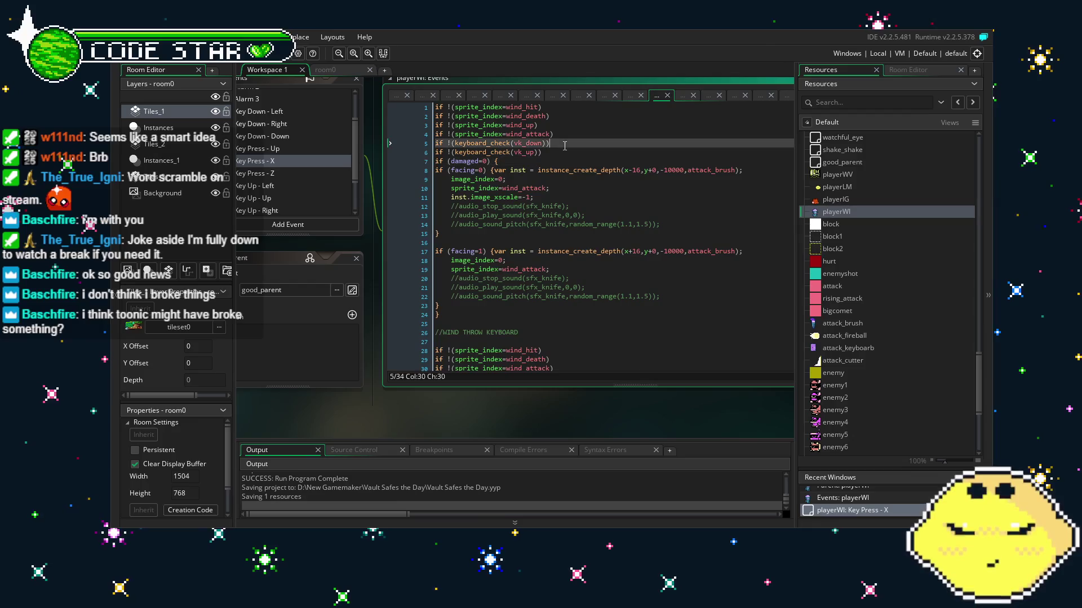
pyautogui.press('Down')
pyautogui.press('Return')
pyautogui.write('if !(place_meeting(x+0,y-16,block))')
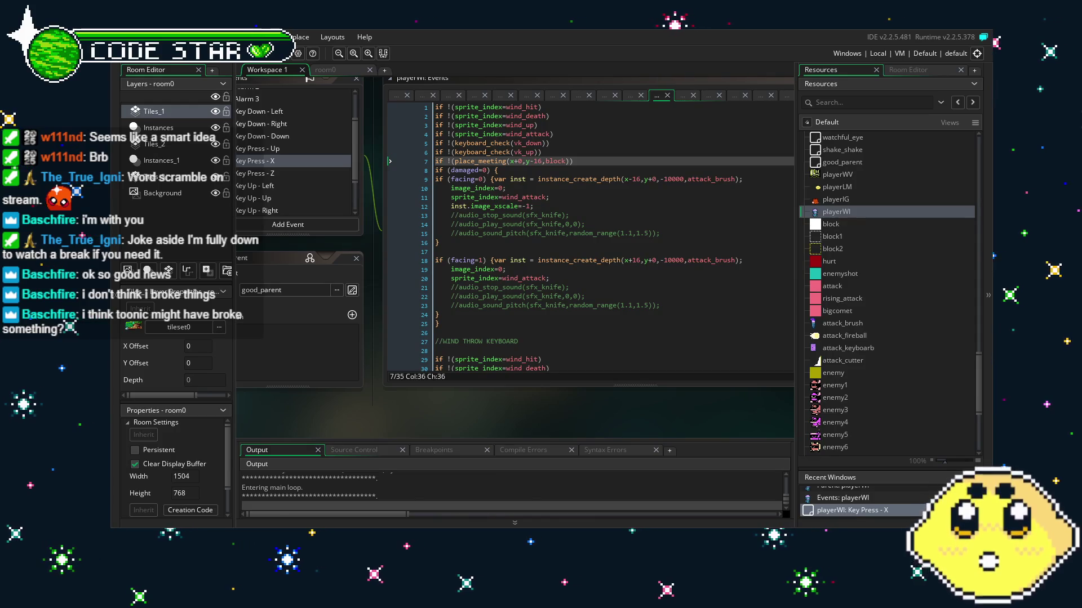
# Playtest Wind moving, jumping onto the platform and attacking with X, then close the game.
pyautogui.press('Left')
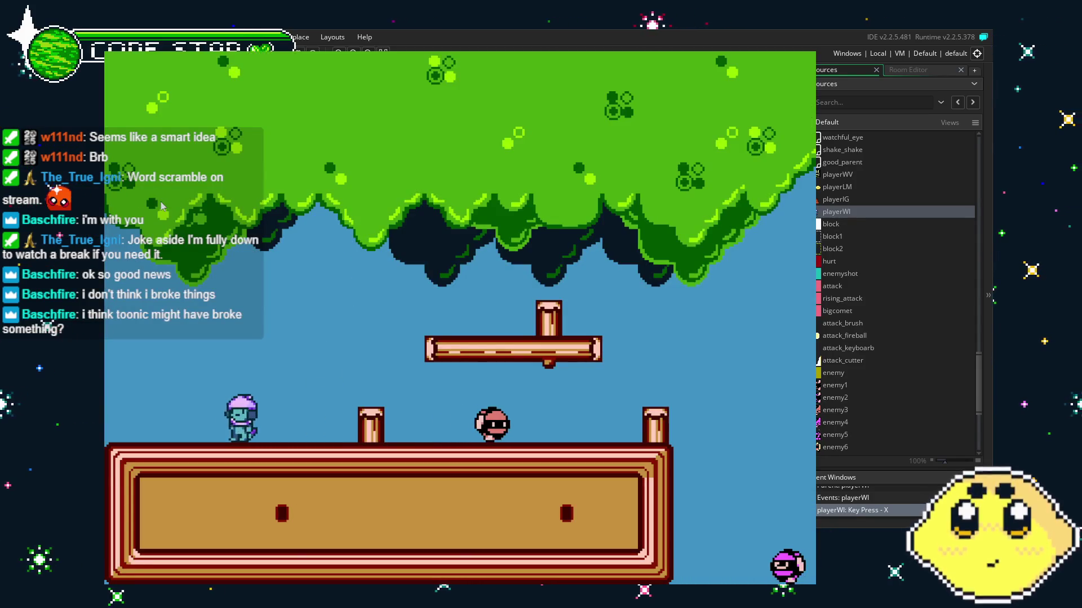
pyautogui.press('Right')
pyautogui.press('Right')
pyautogui.press('z')
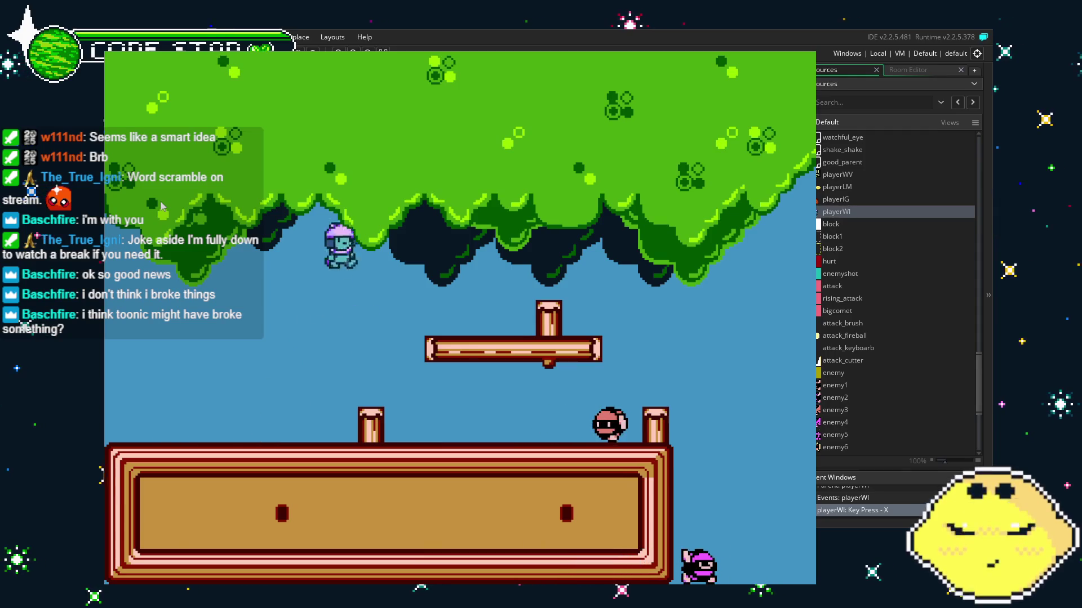
pyautogui.press('x')
pyautogui.press('Left')
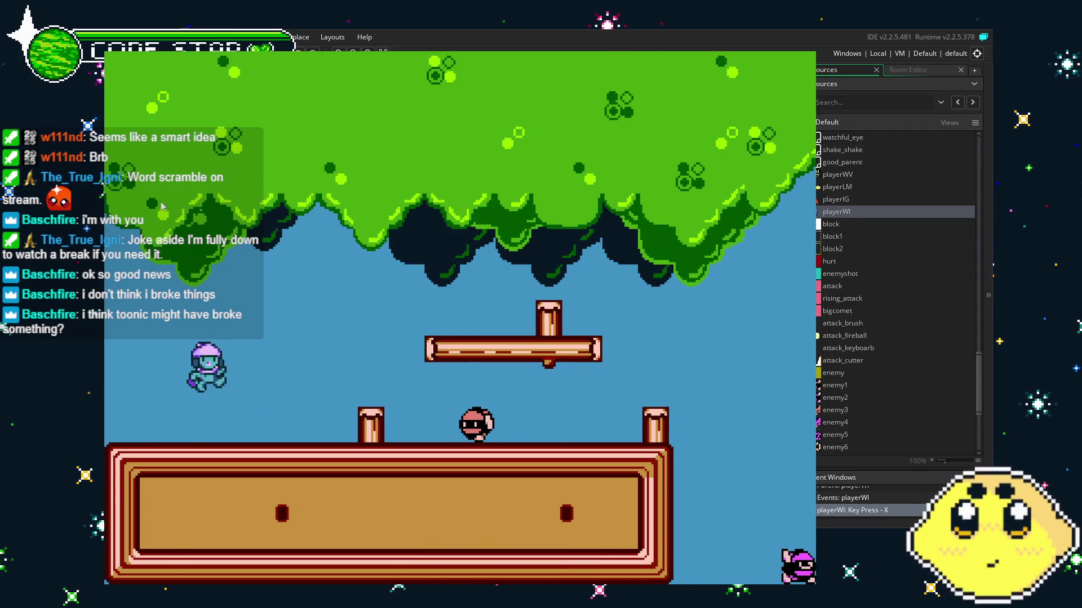
pyautogui.press('z')
pyautogui.press('Right')
pyautogui.press('z')
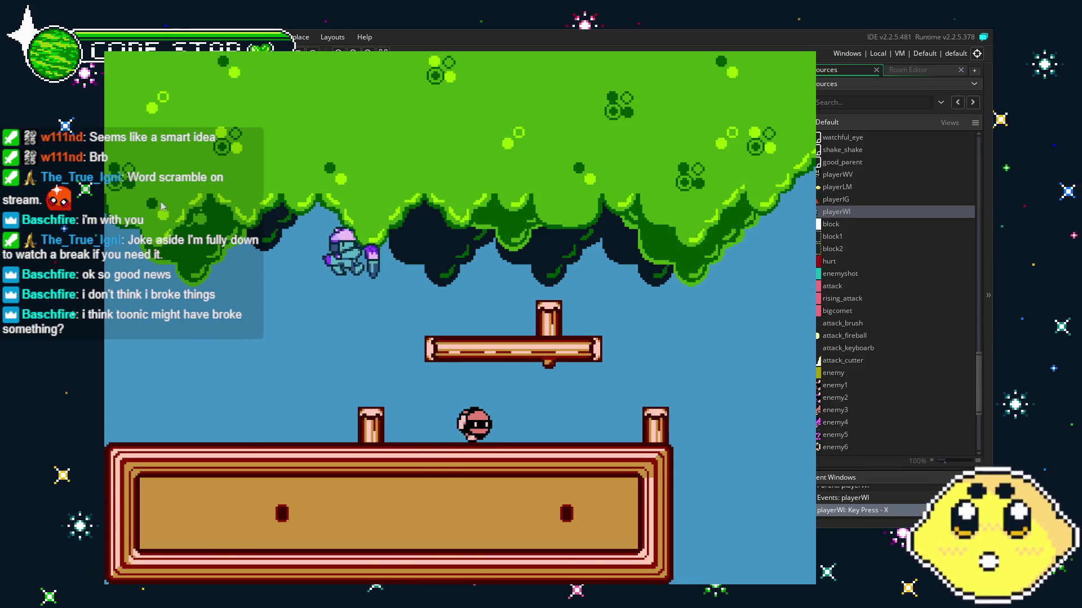
pyautogui.press('Left')
pyautogui.press('x')
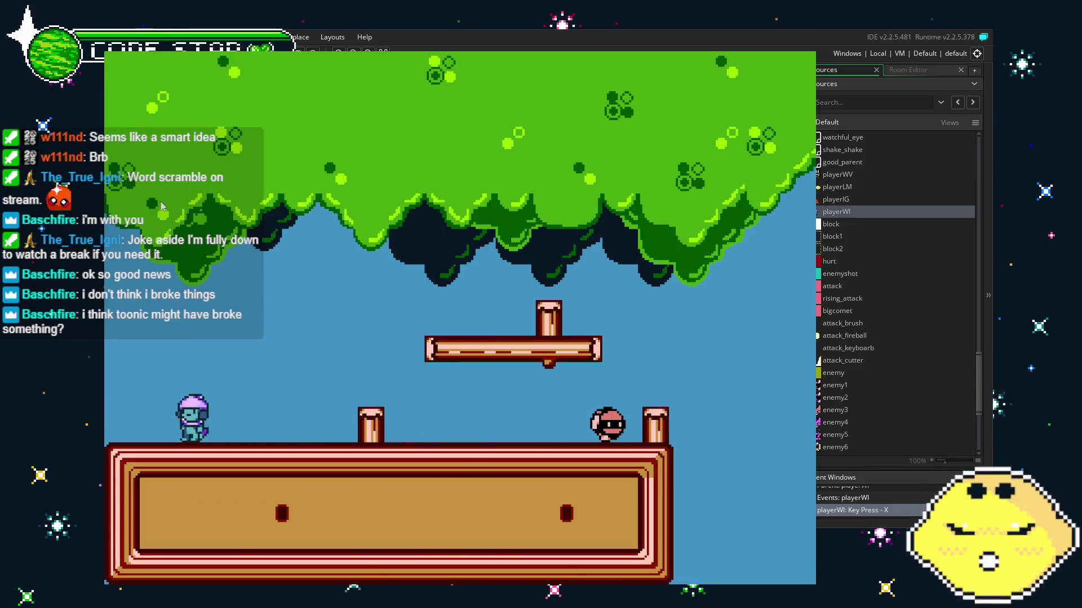
pyautogui.press('z')
pyautogui.press('Right')
pyautogui.press('x')
pyautogui.press('Left')
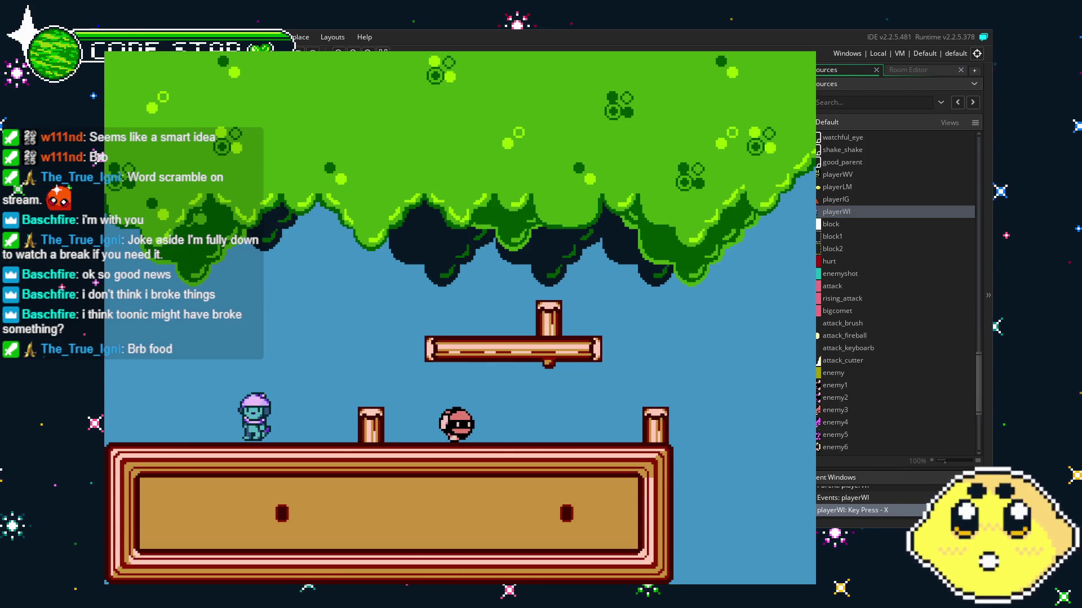
pyautogui.press('Escape')
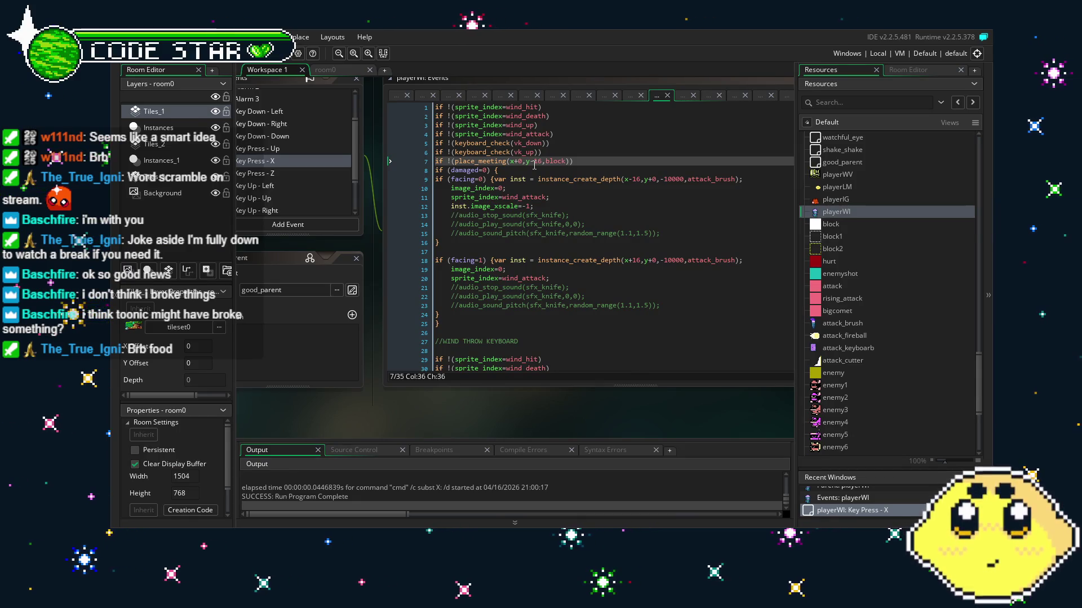
# Save the project, review playerWI's code, and place the caret at line 7's y offset.
pyautogui.hotkey('ctrl', 's')
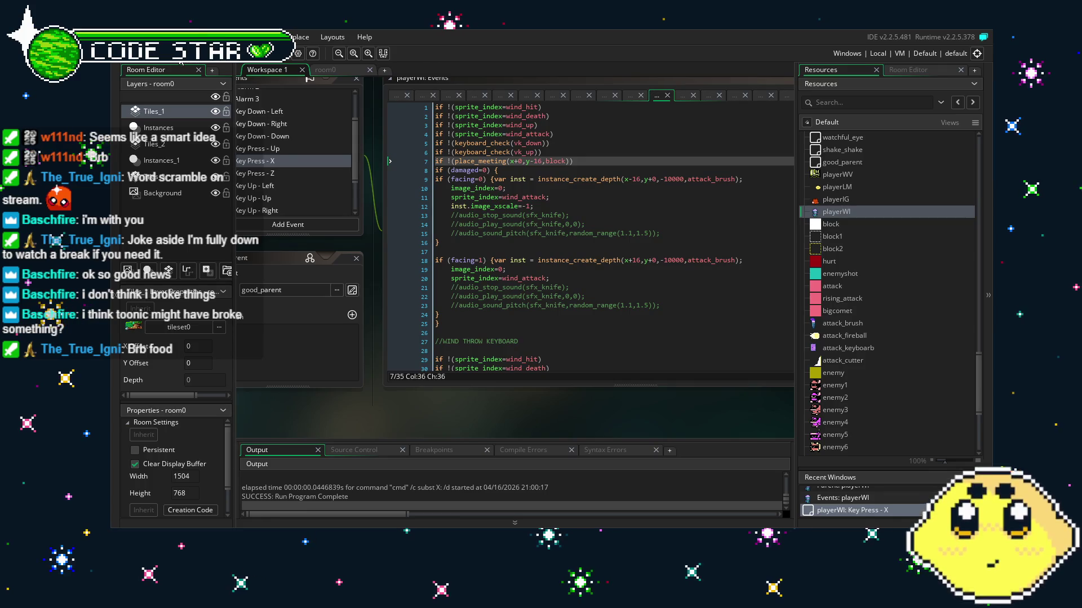
pyautogui.moveTo(403, 416); pyautogui.dragTo(334, 417)
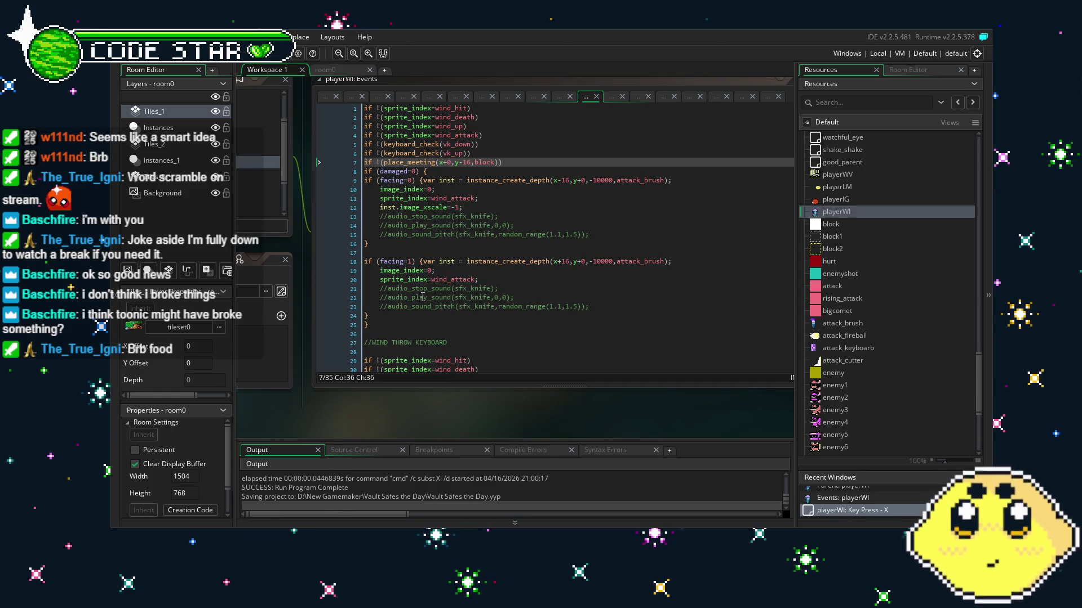
pyautogui.scroll(-3, 428, 296)
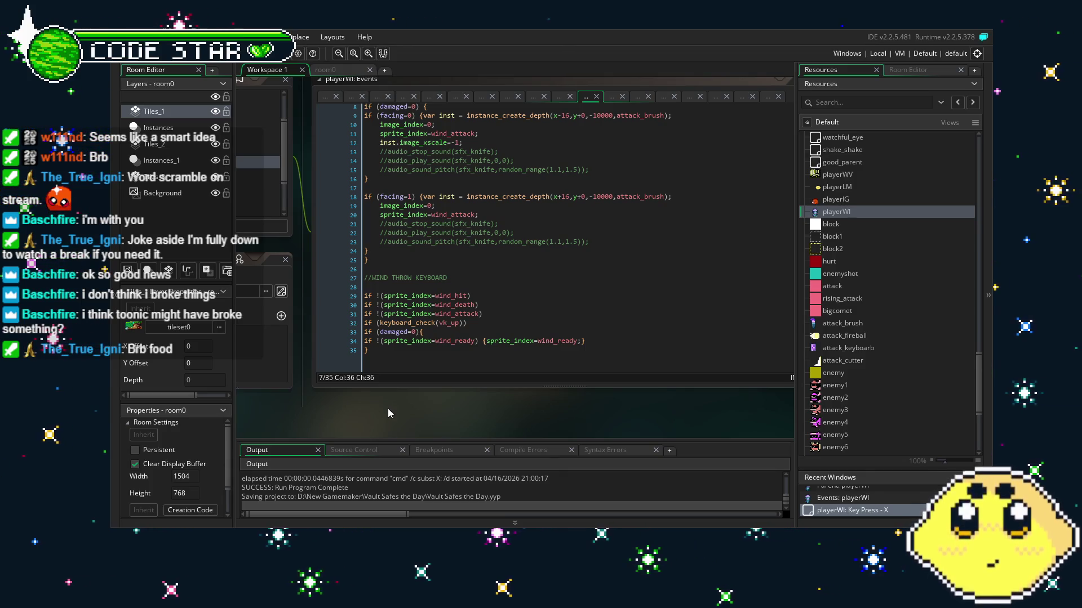
pyautogui.moveTo(377, 437); pyautogui.dragTo(428, 438)
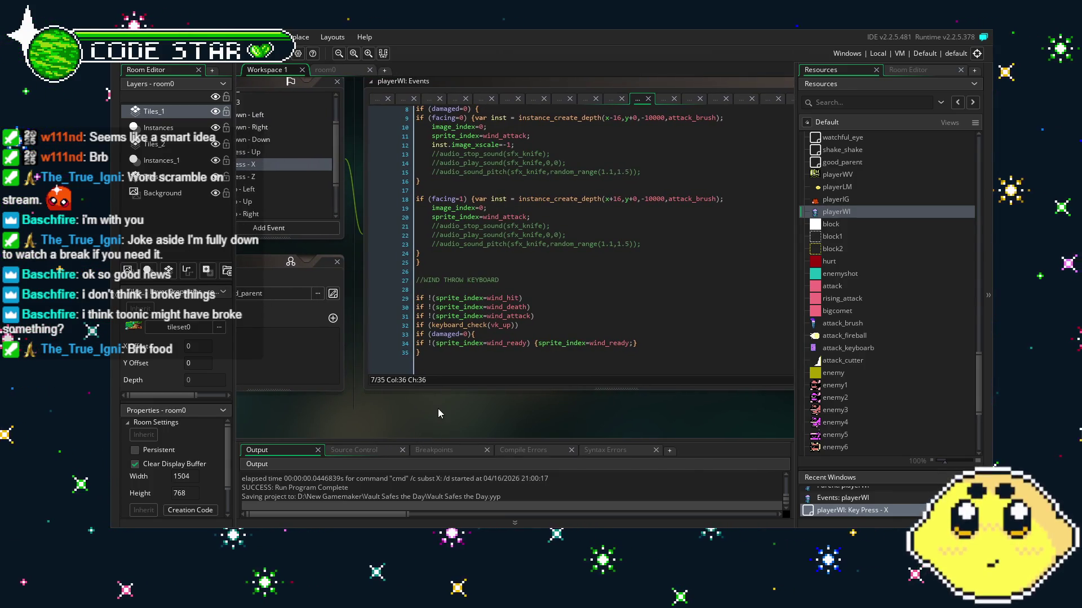
pyautogui.scroll(5, 512, 355)
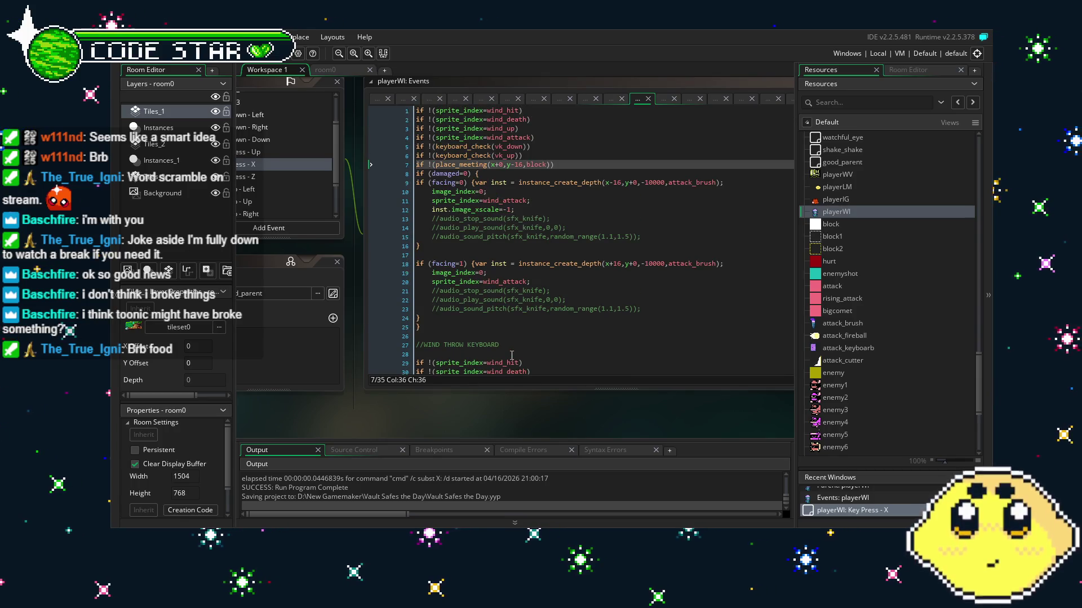
pyautogui.scroll(-3, 512, 355)
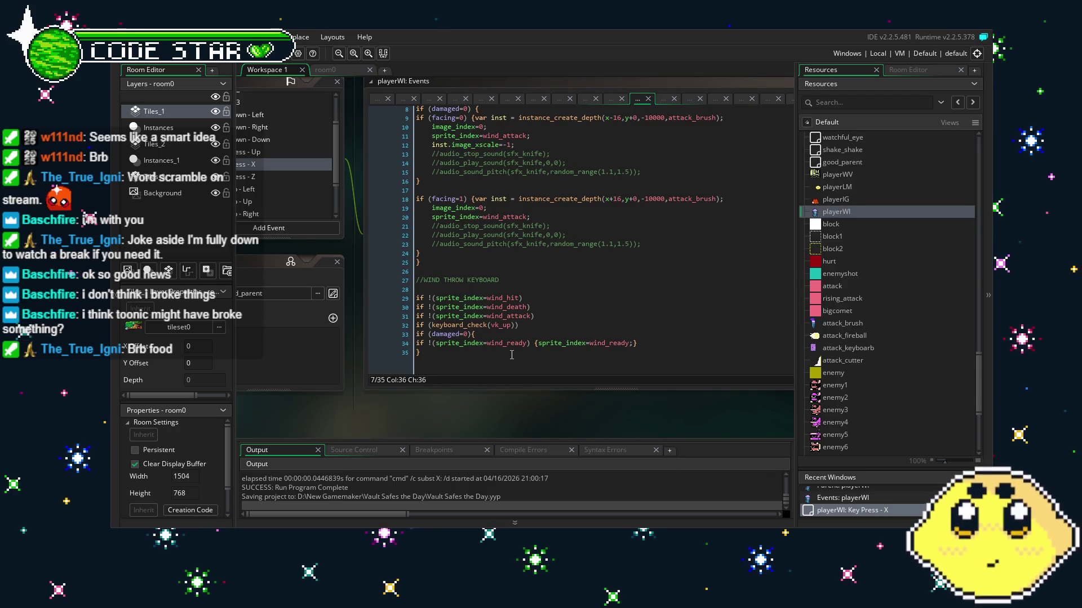
pyautogui.scroll(3, 512, 355)
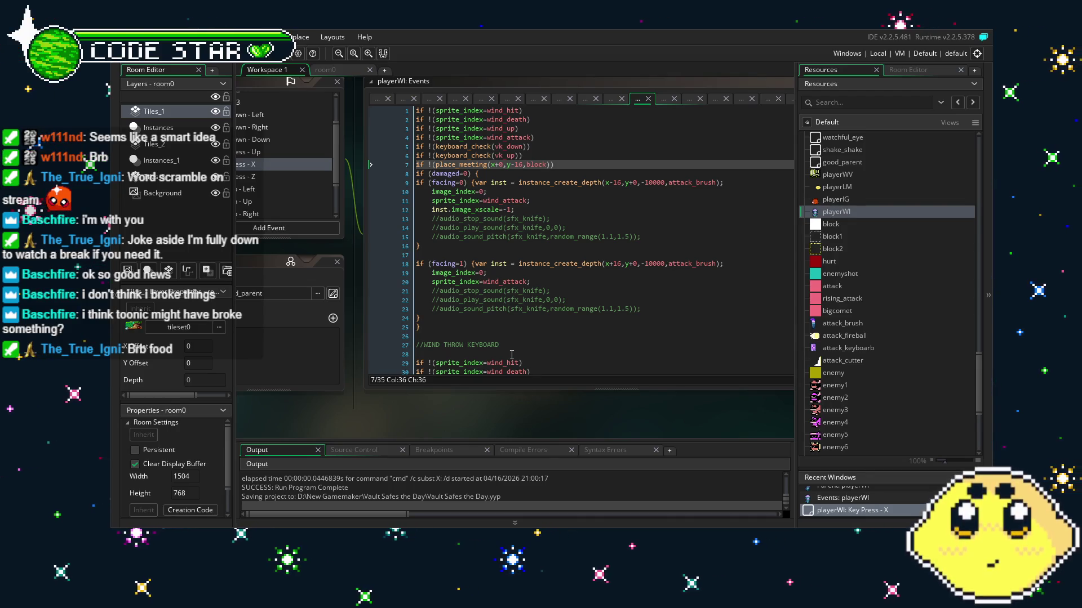
pyautogui.scroll(-3, 512, 354)
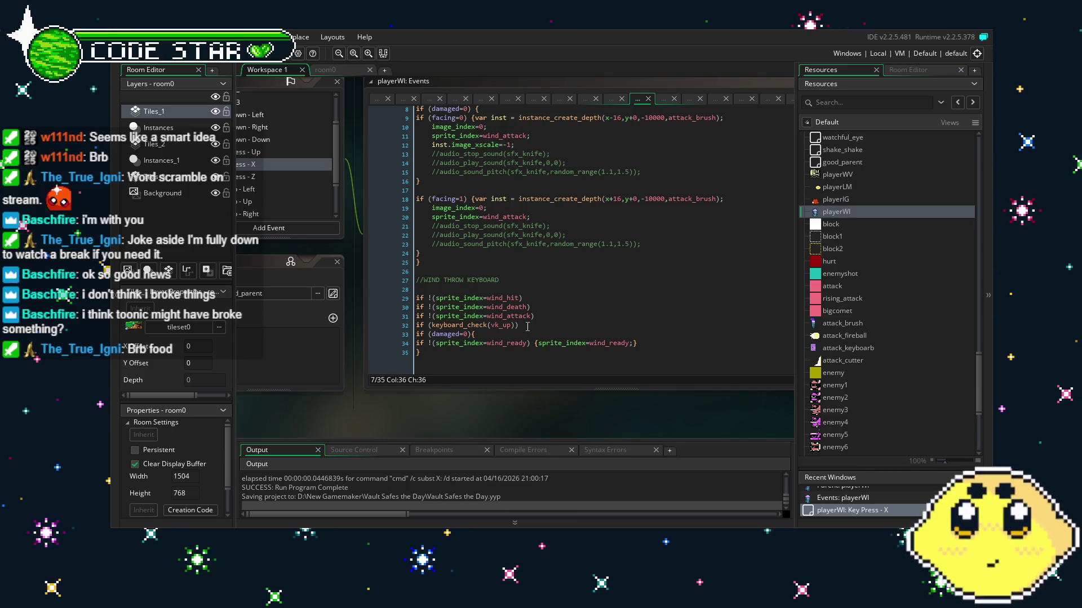
pyautogui.scroll(2, 527, 327)
pyautogui.scroll(1, 527, 327)
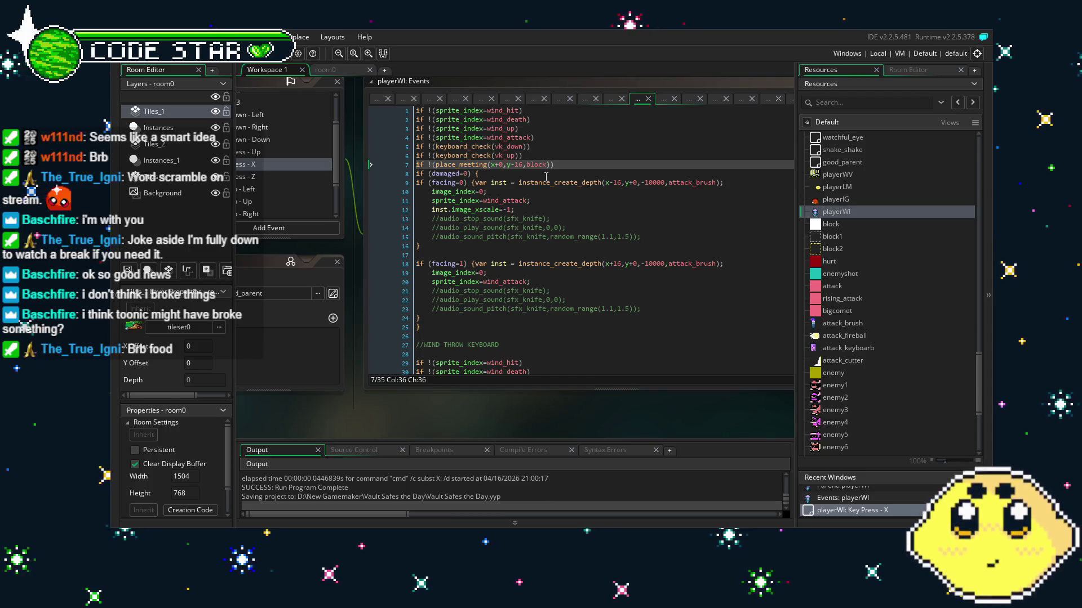
pyautogui.click(520, 164)
pyautogui.write('+')
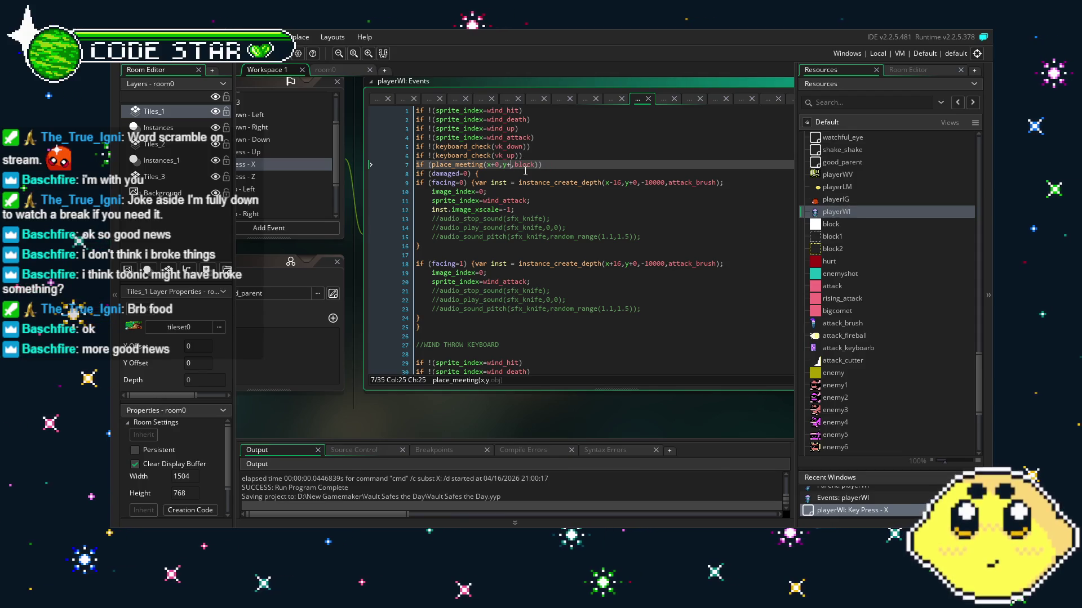
# Make line 7 read 'if (place_meeting(x+0,y+4,block))', save, and run the game with F5.
pyautogui.write('4')
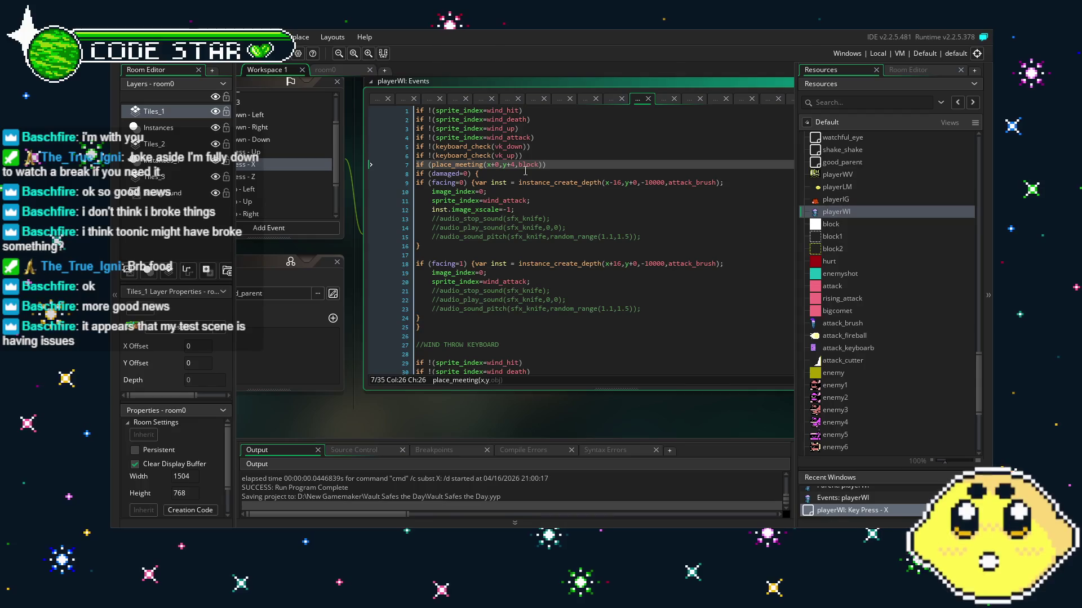
pyautogui.click(625, 244)
pyautogui.scroll(-3, 625, 245)
pyautogui.scroll(3, 624, 245)
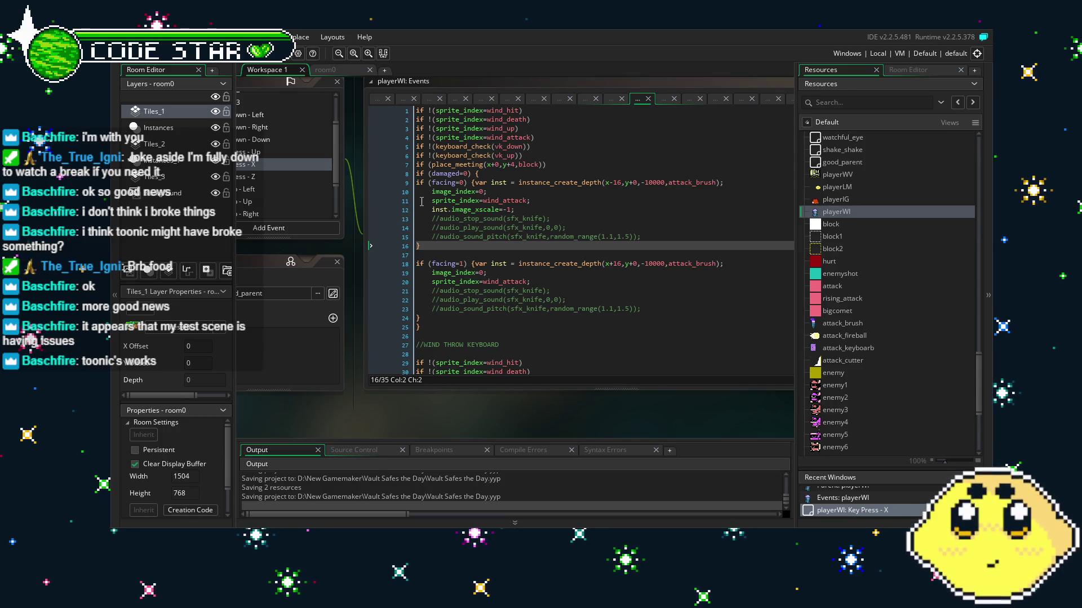
pyautogui.hotkey('ctrl', 's')
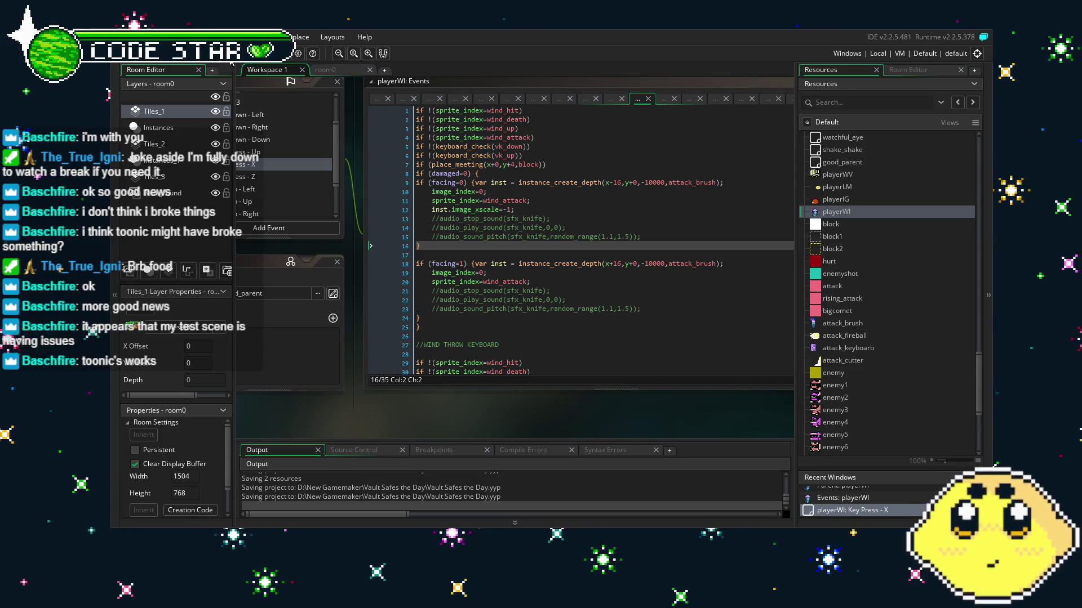
pyautogui.press('F5')
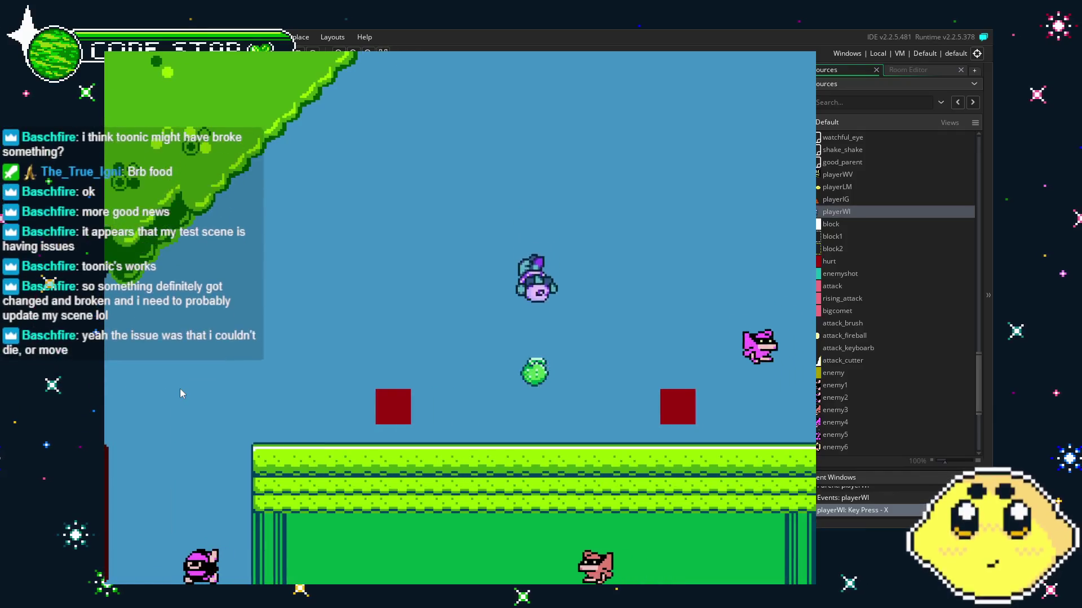
# Fly Wind left and right across the grass and red blocks, then close the test game.
pyautogui.press('Right')
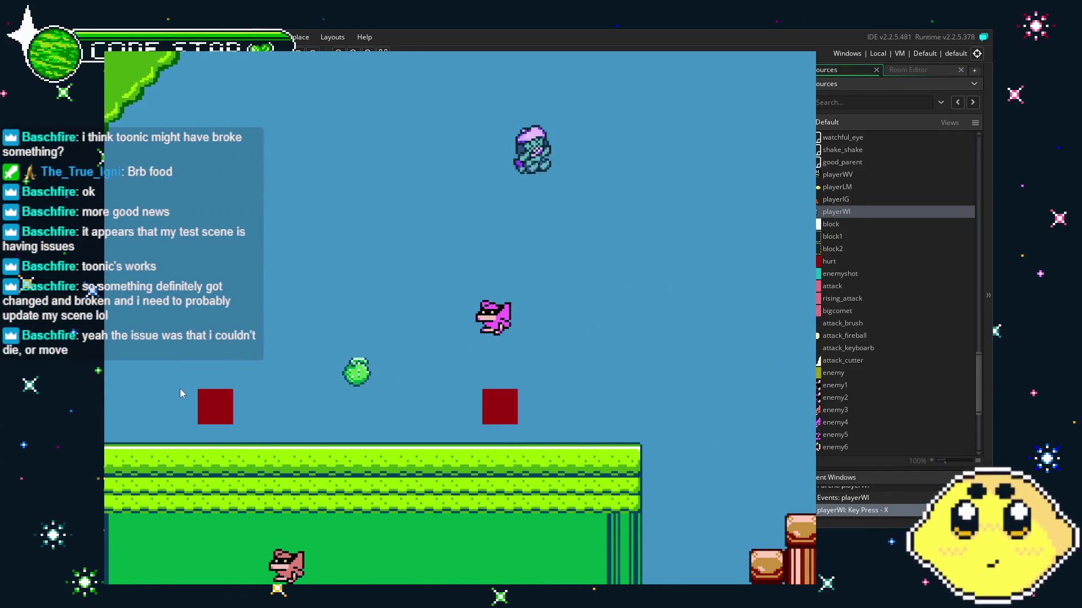
pyautogui.press('Right')
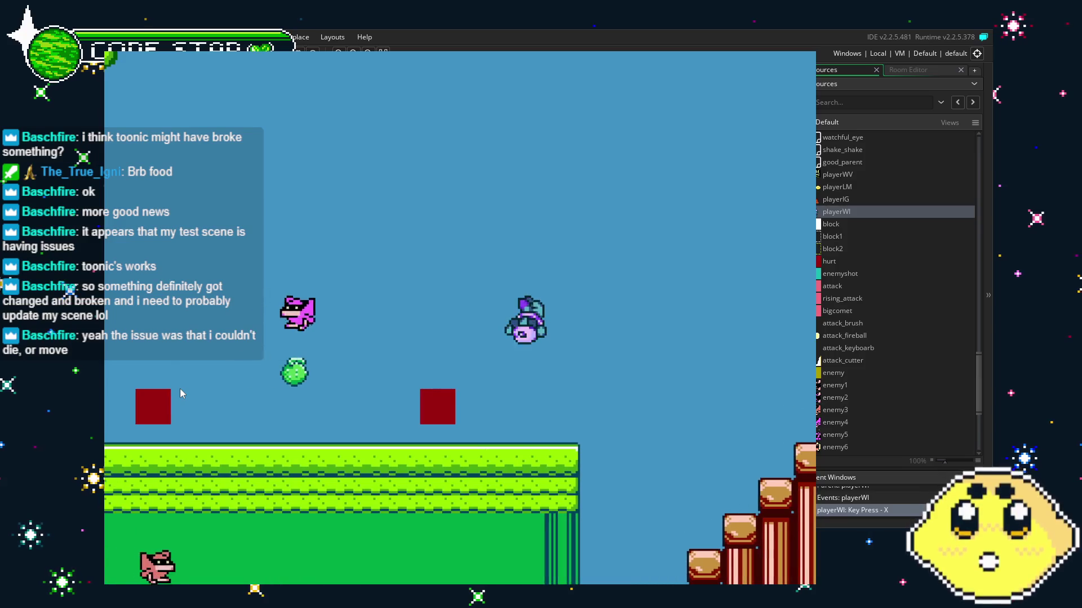
pyautogui.press('Right')
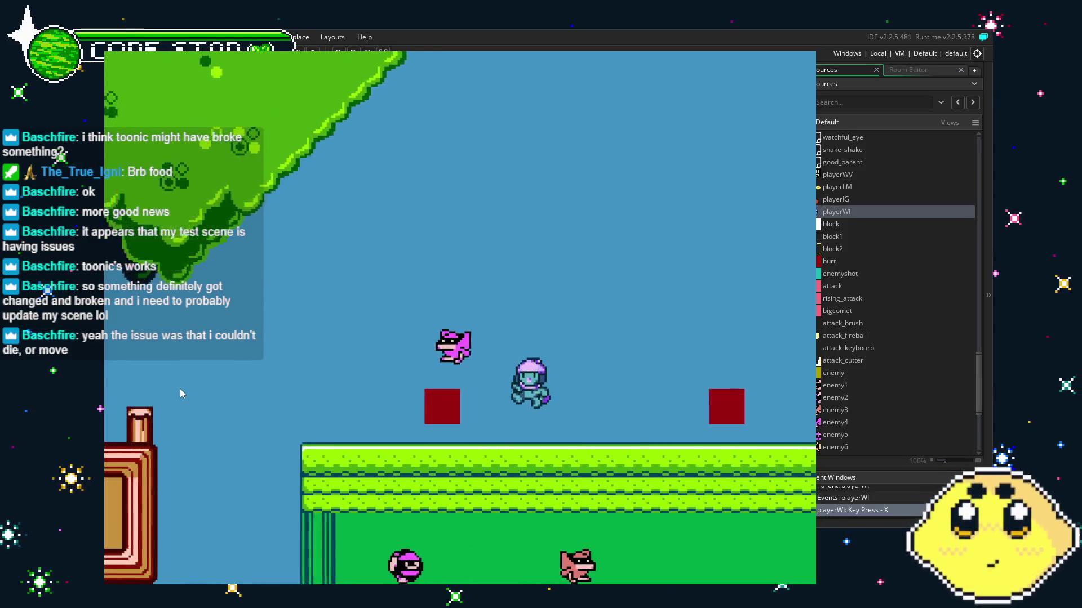
pyautogui.press('Left')
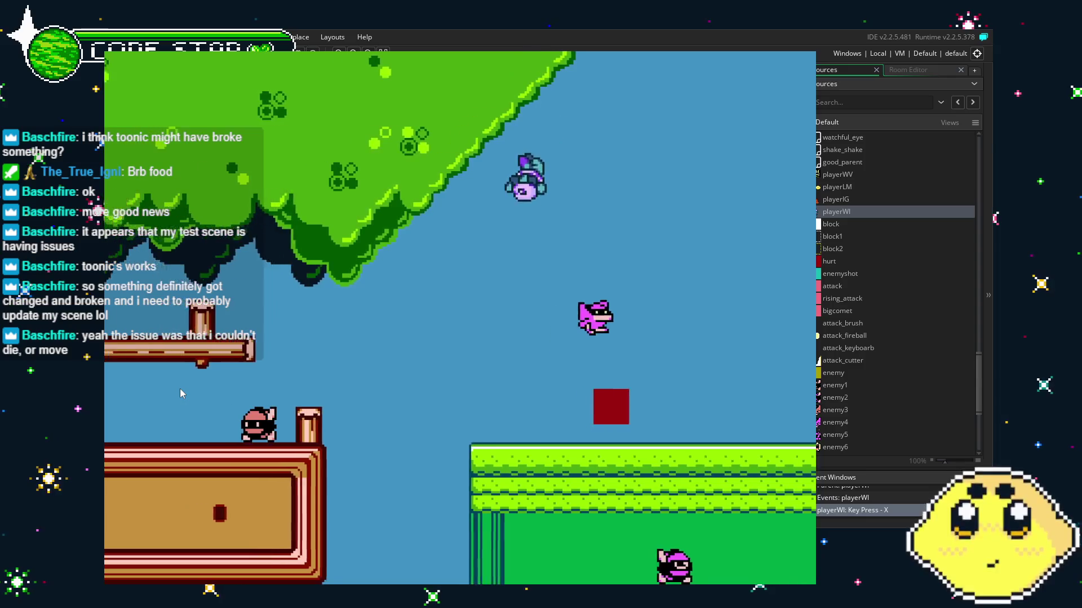
pyautogui.press('Left')
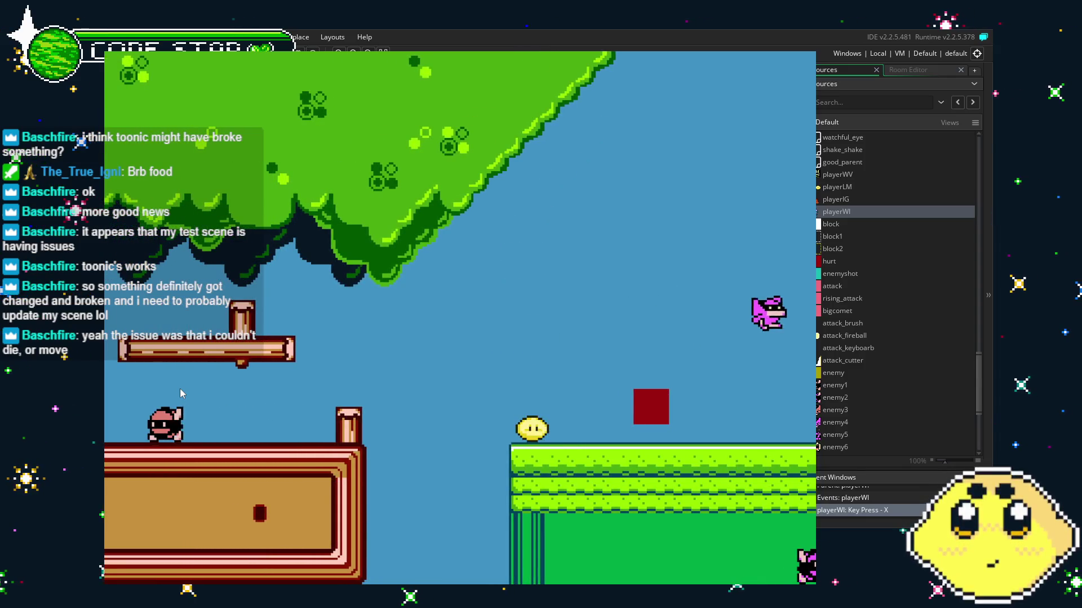
pyautogui.press('Right')
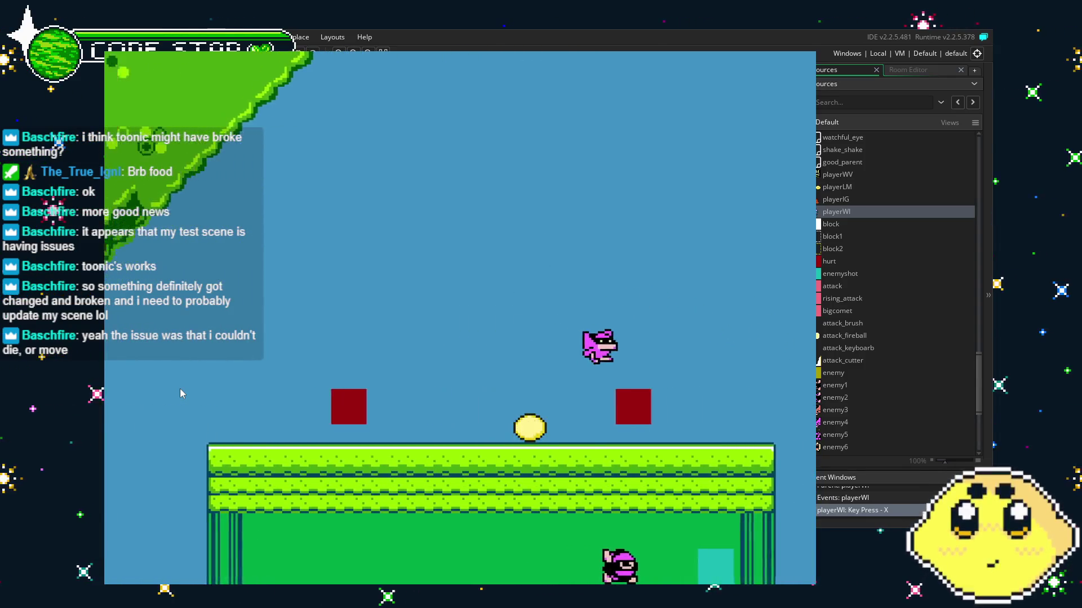
pyautogui.press('Left')
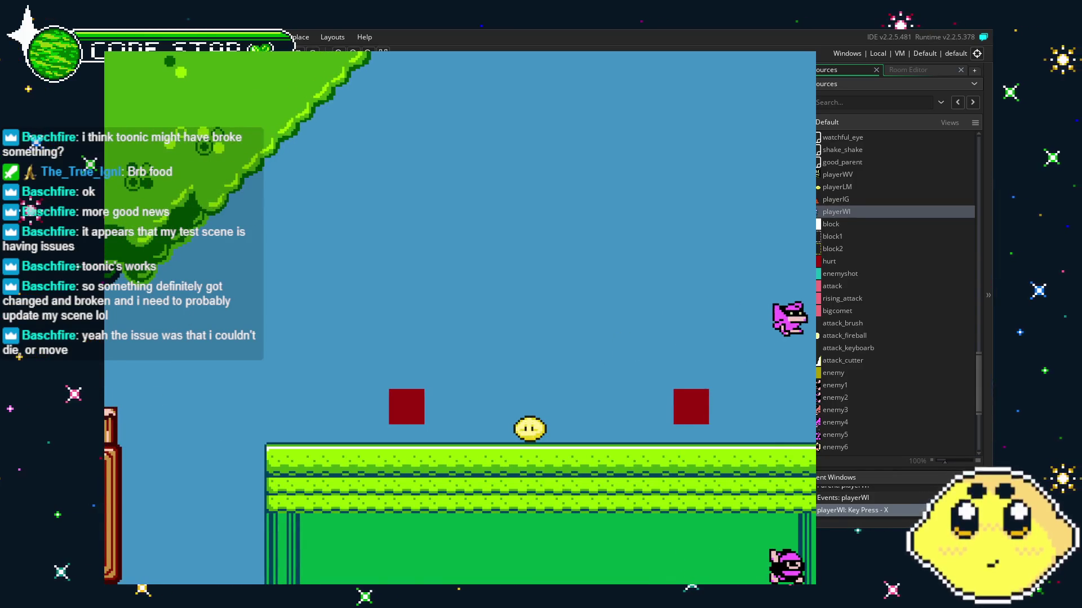
pyautogui.press('Escape')
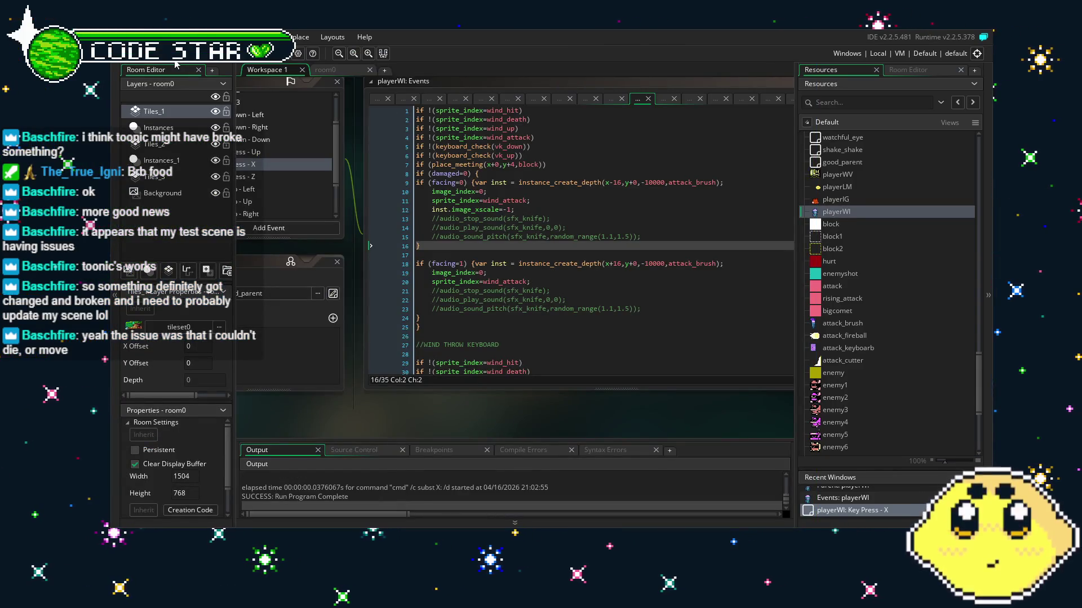
# Save the project and look over the Key Press - X code.
pyautogui.hotkey('ctrl', 's')
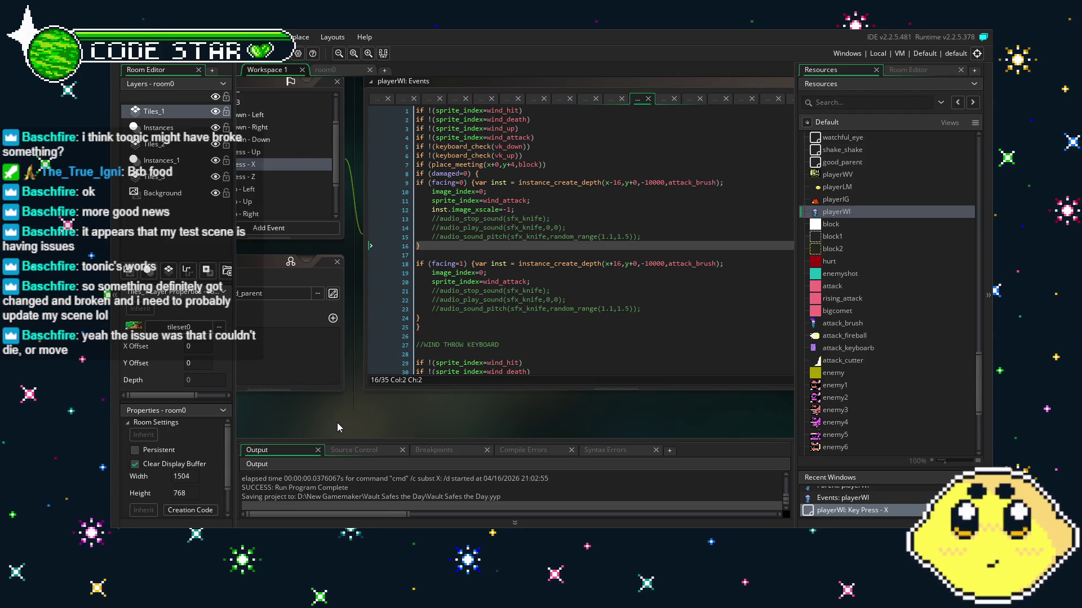
pyautogui.moveTo(337, 423)
pyautogui.mouseDown()
pyautogui.moveTo(429, 424)
pyautogui.moveTo(411, 425)
pyautogui.mouseUp()
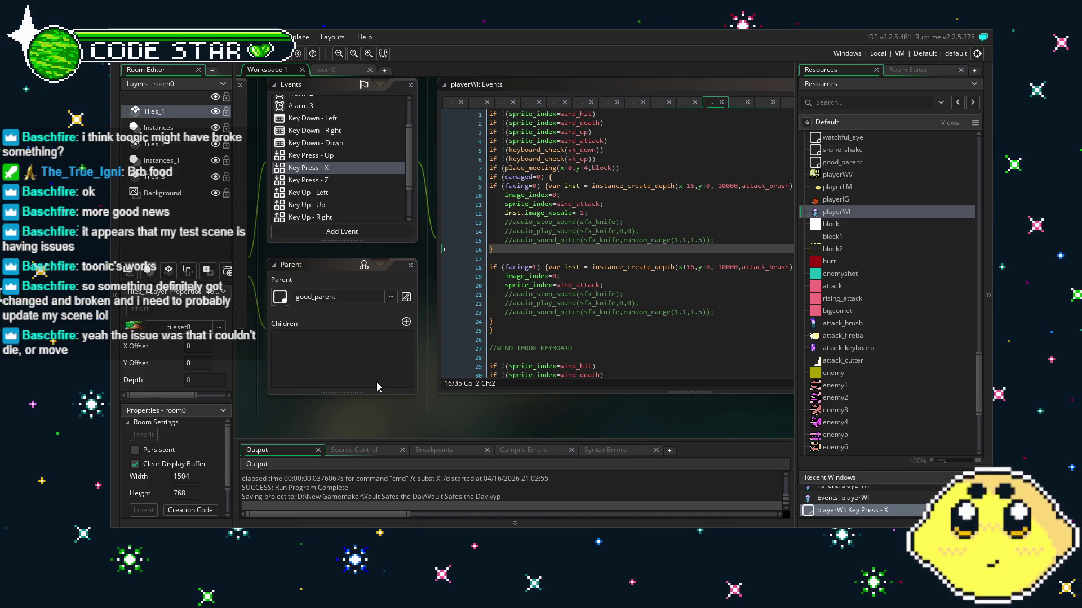
pyautogui.scroll(-3, 364, 156)
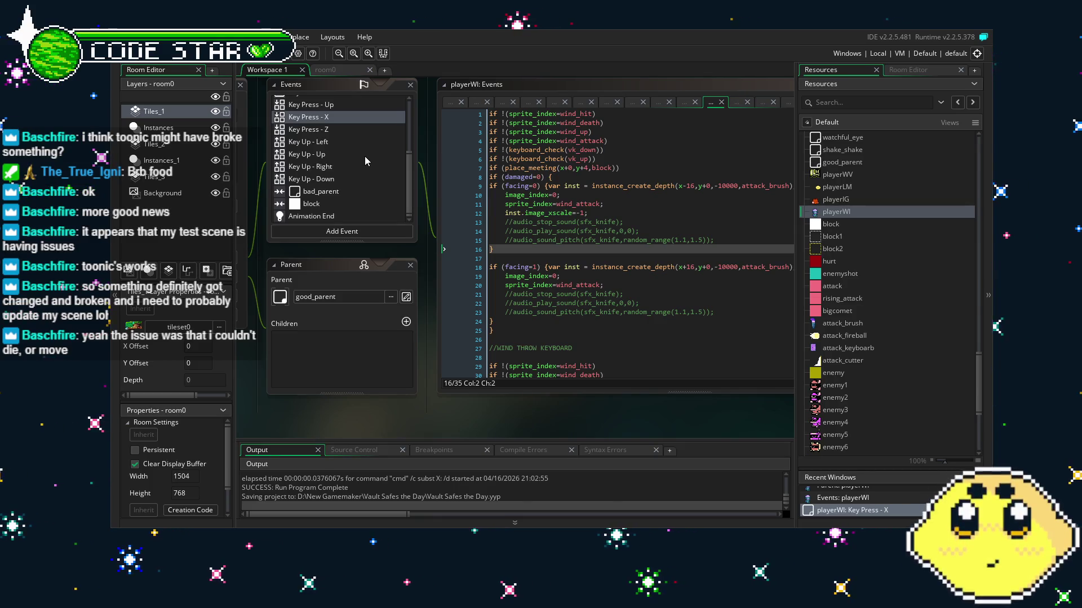
pyautogui.scroll(3, 364, 156)
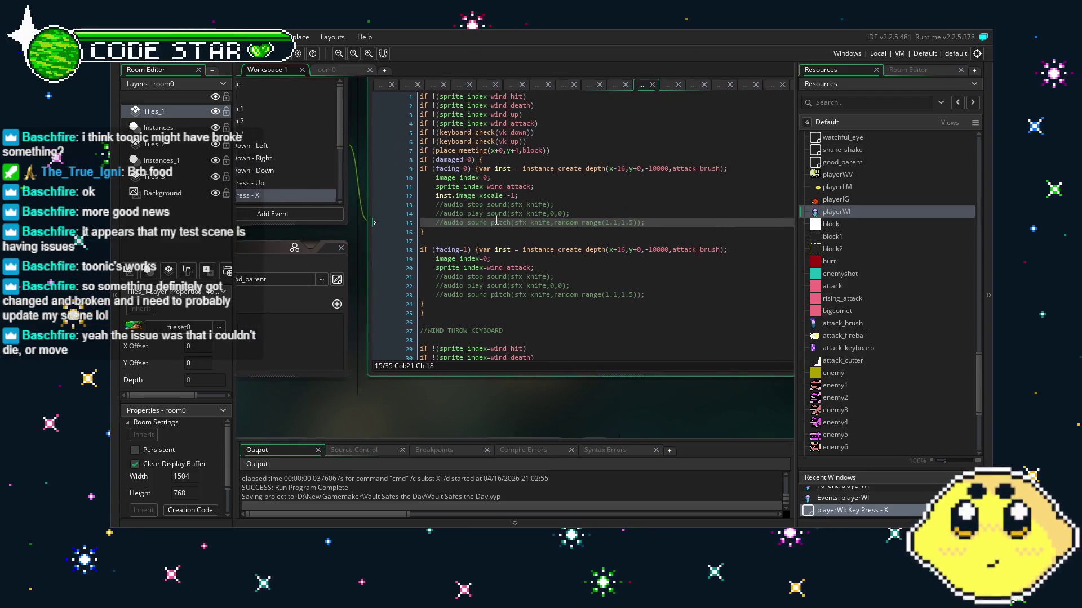
pyautogui.click(581, 241)
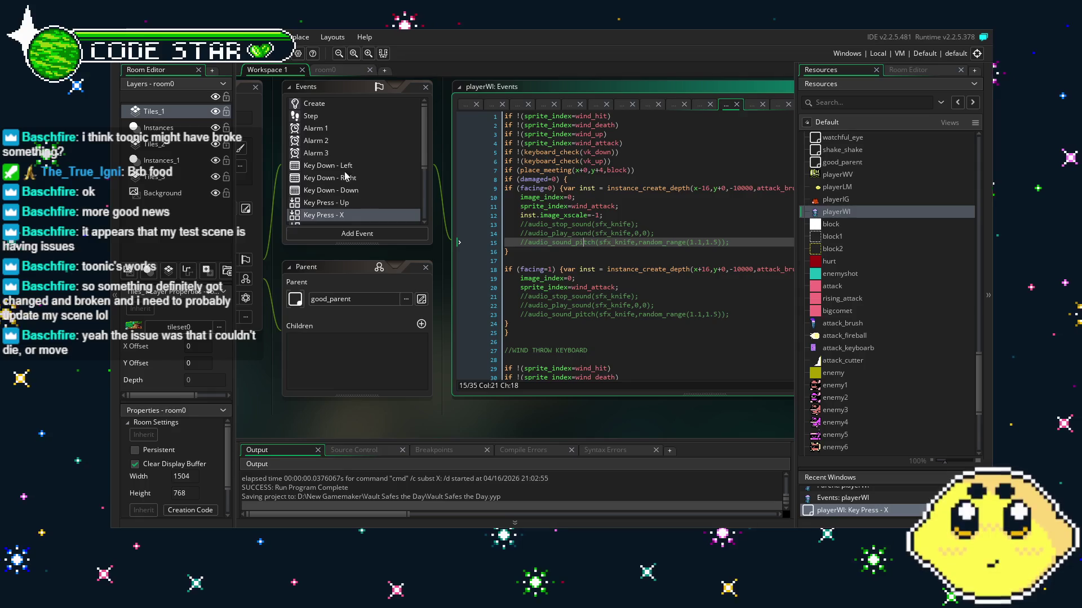
# Review playerWI's Step event code, then bring up the Key Down - Left event.
pyautogui.click(336, 115)
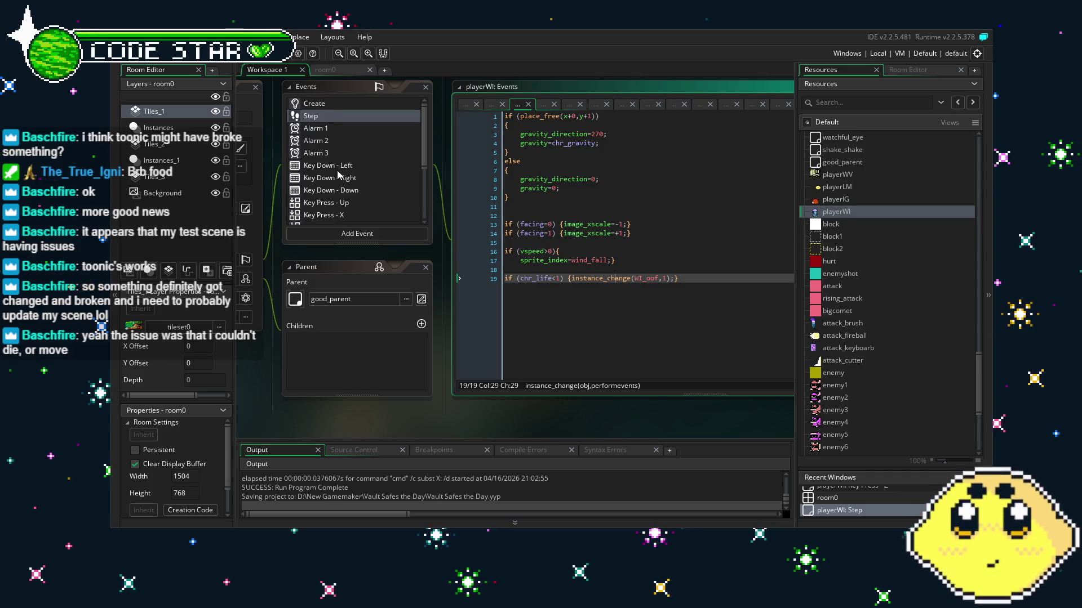
pyautogui.scroll(-3, 338, 177)
pyautogui.scroll(-2, 338, 177)
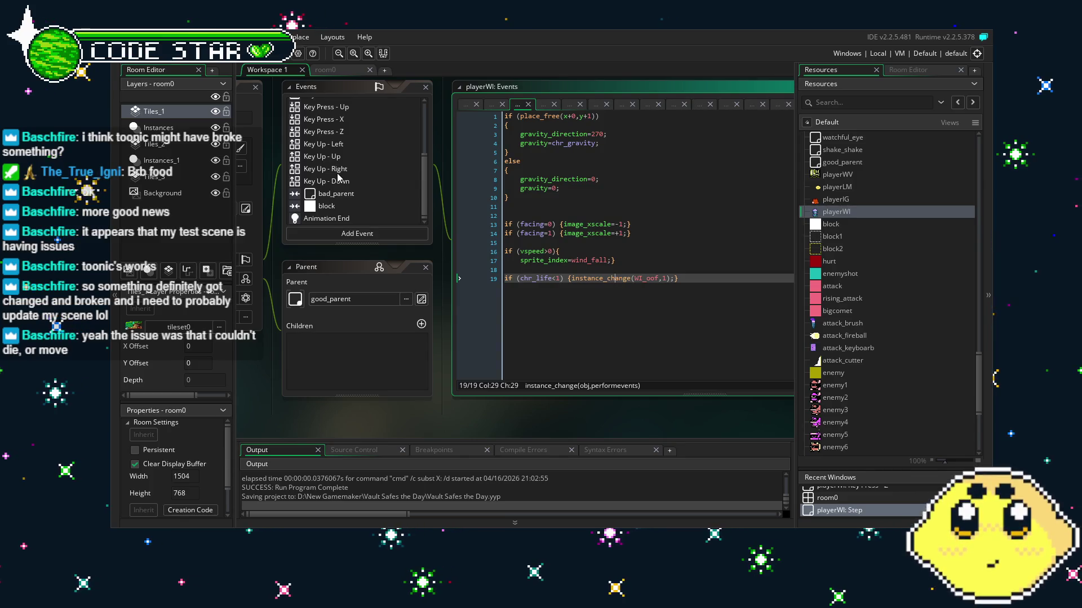
pyautogui.scroll(2, 338, 177)
pyautogui.scroll(2, 338, 178)
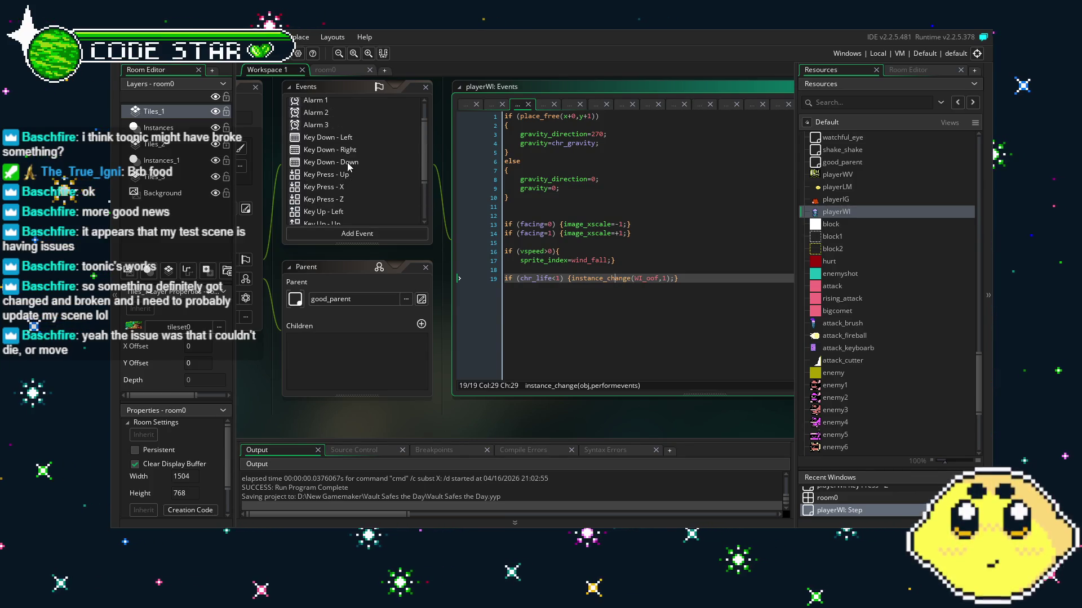
pyautogui.click(338, 137)
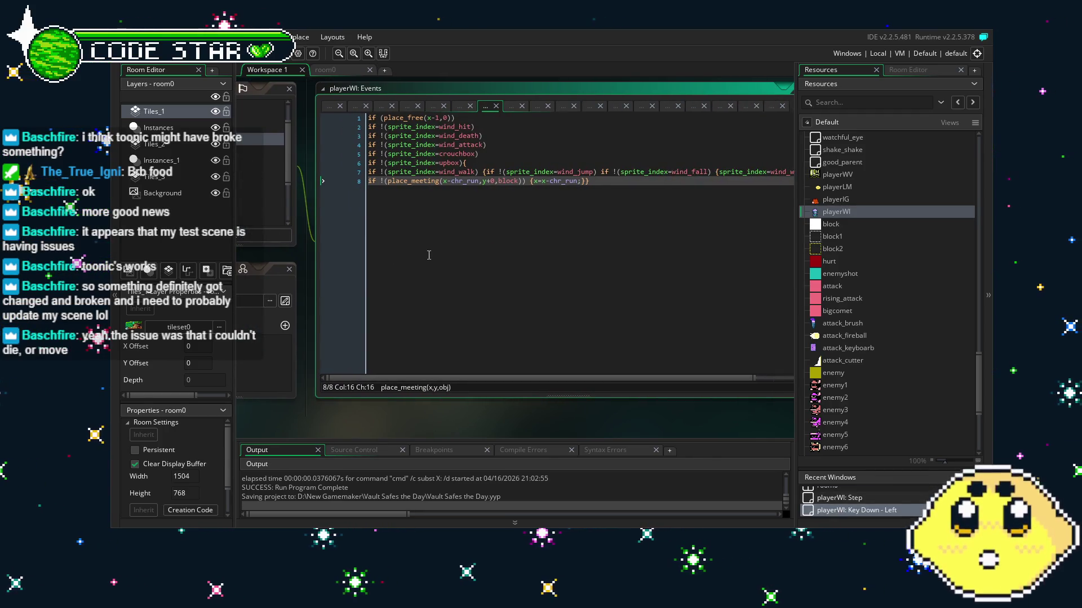
# Delete the if !(sprite_index=wind_hit) line from the Key Down - Left code.
pyautogui.press('Right')
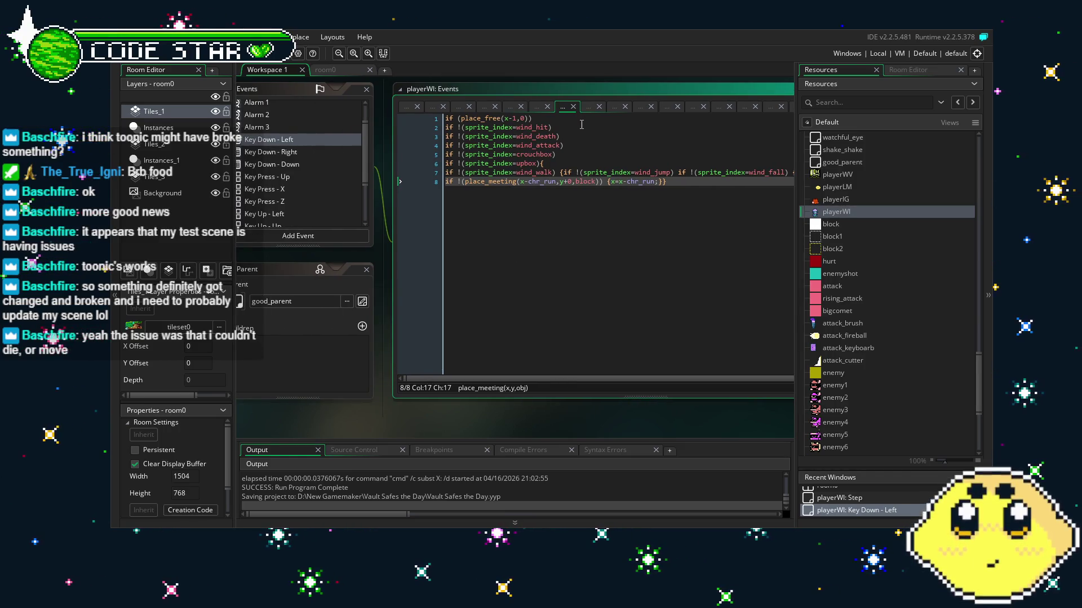
pyautogui.click(594, 182)
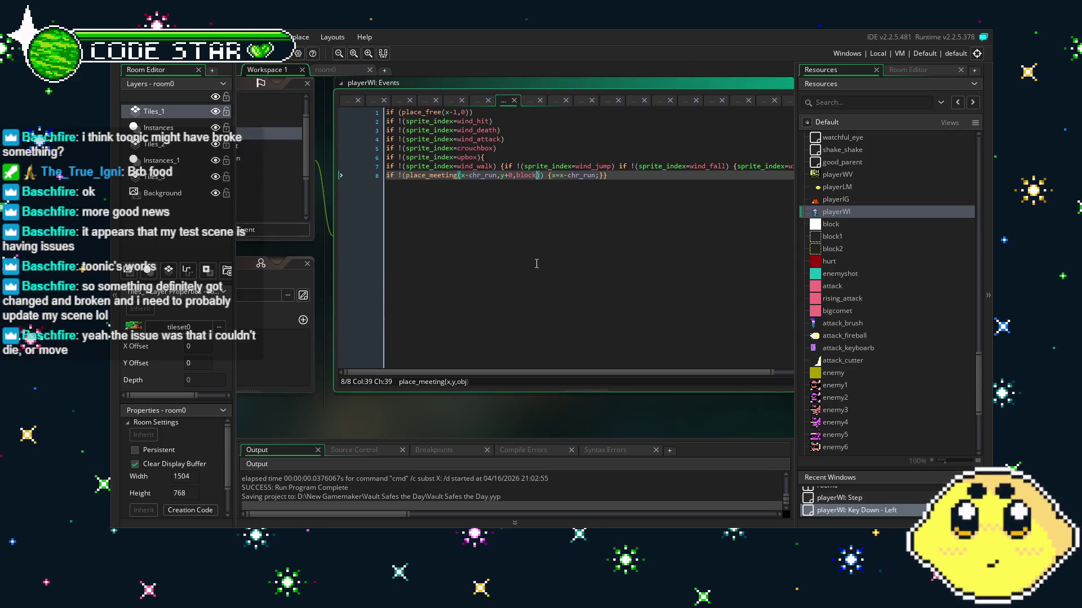
pyautogui.click(503, 120)
pyautogui.hotkey('shift', 'Home')
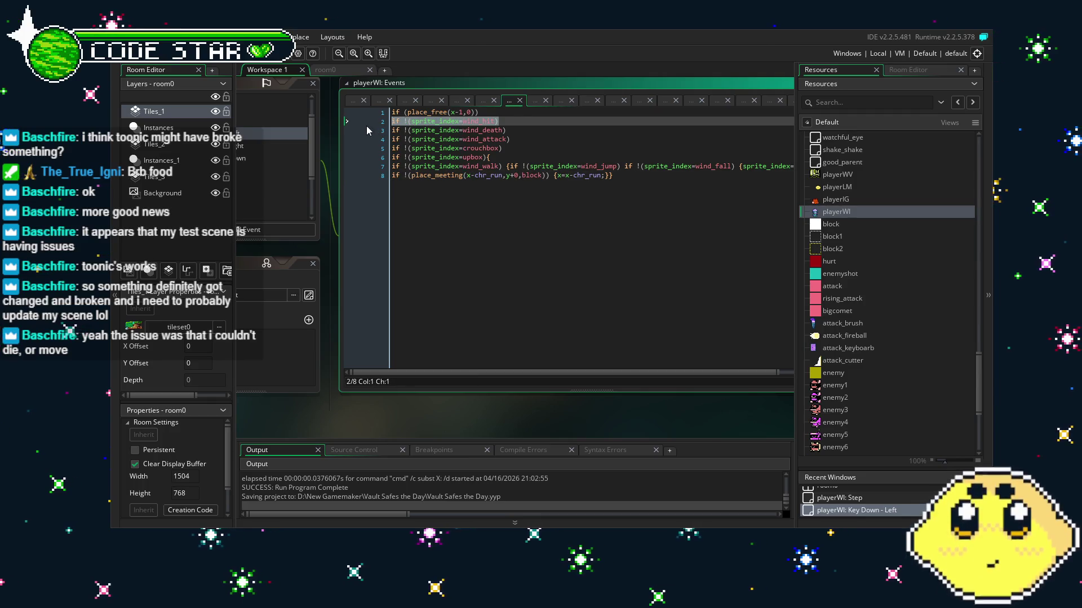
pyautogui.press('BackSpace')
# Remove the same wind_hit sprite check from the Key Down - Right code.
pyautogui.click(307, 146)
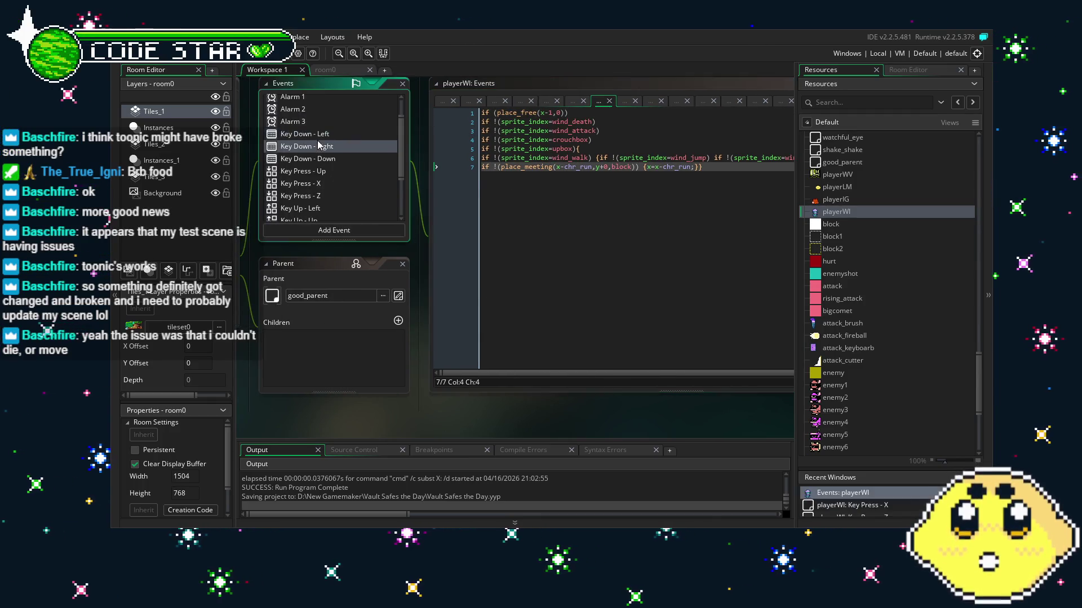
pyautogui.click(598, 121)
pyautogui.hotkey('shift', 'Home')
pyautogui.press('BackSpace')
pyautogui.press('BackSpace')
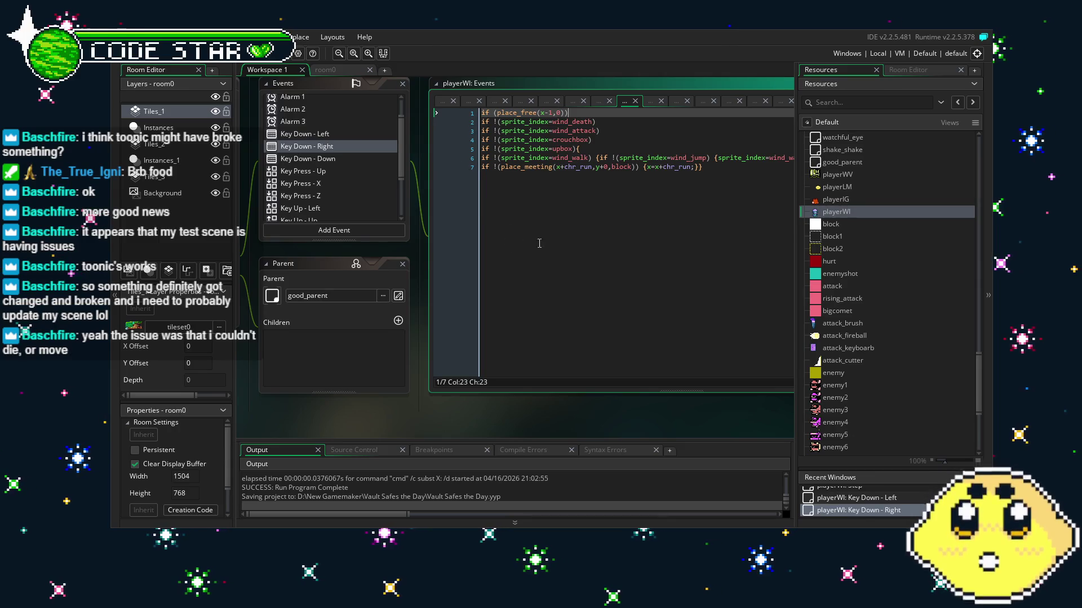
pyautogui.click(544, 166)
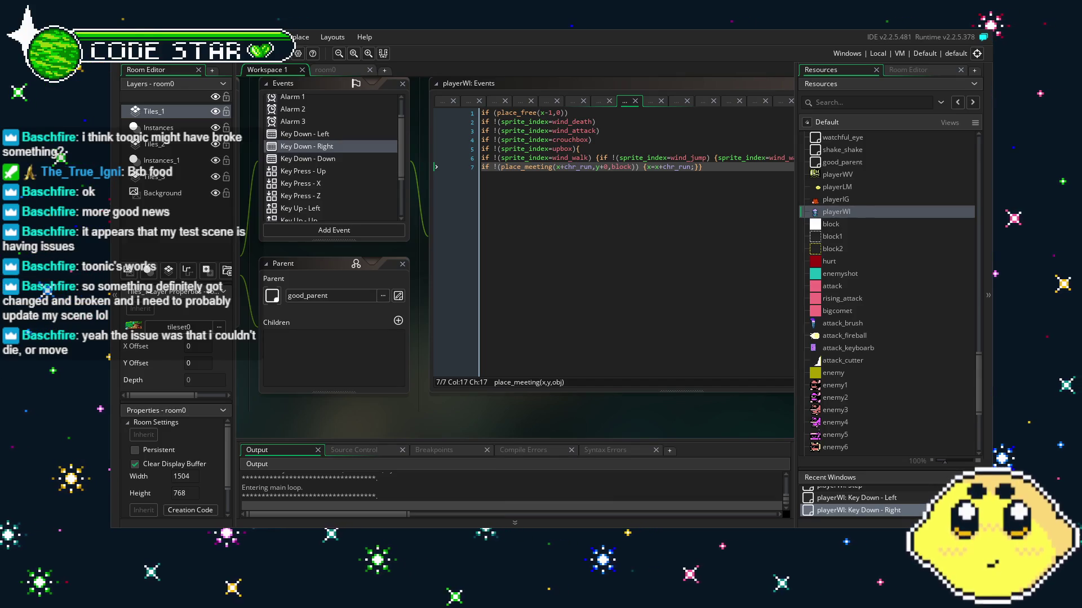
# Walk the character right through the level, then test jumping in place and steering mid-air.
pyautogui.press('Right')
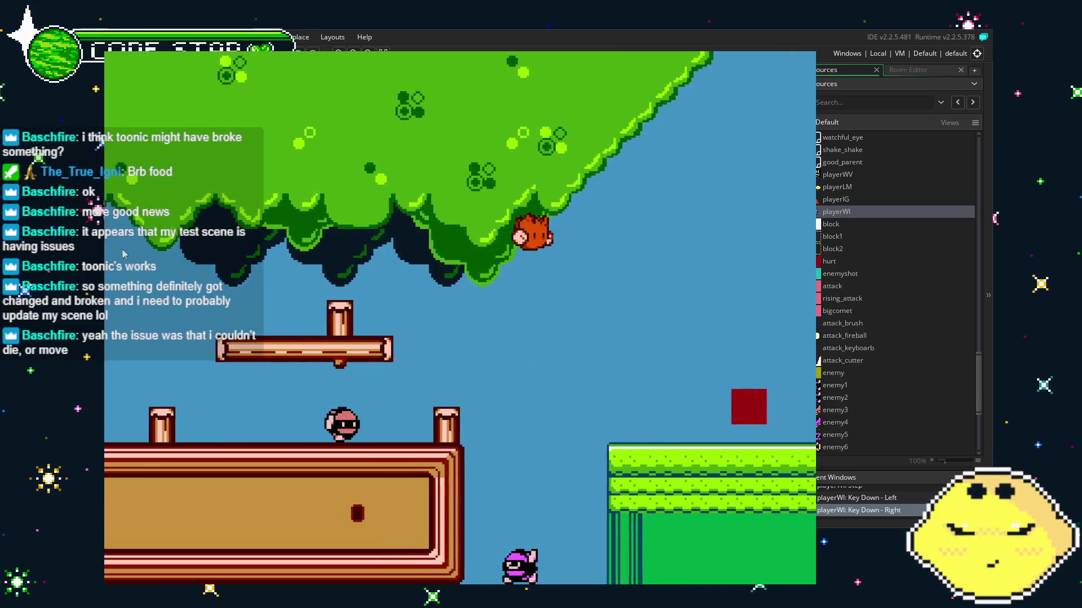
pyautogui.press('Right')
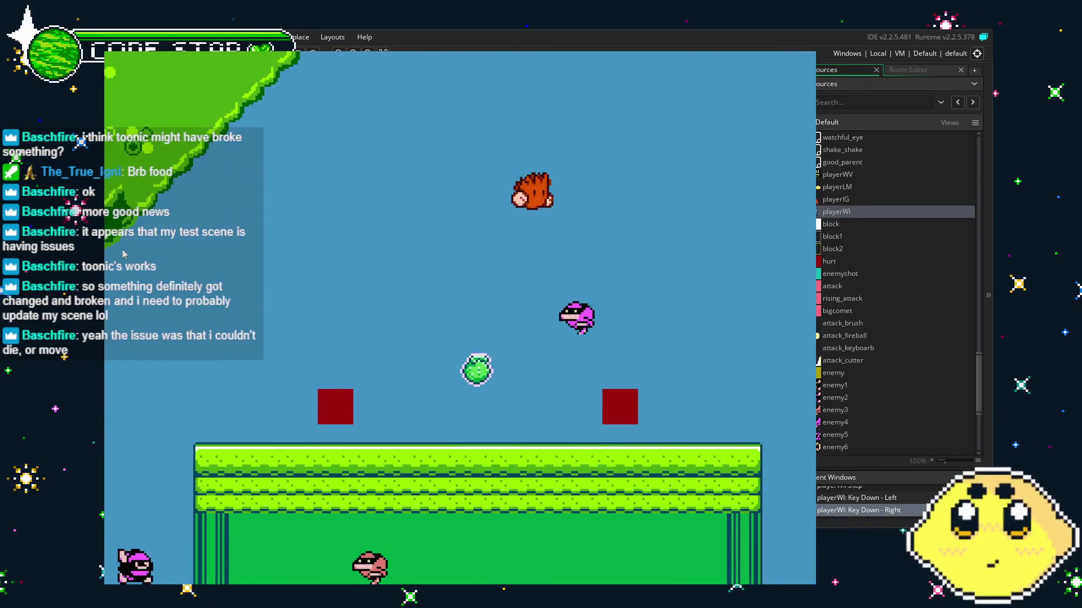
pyautogui.press('Right')
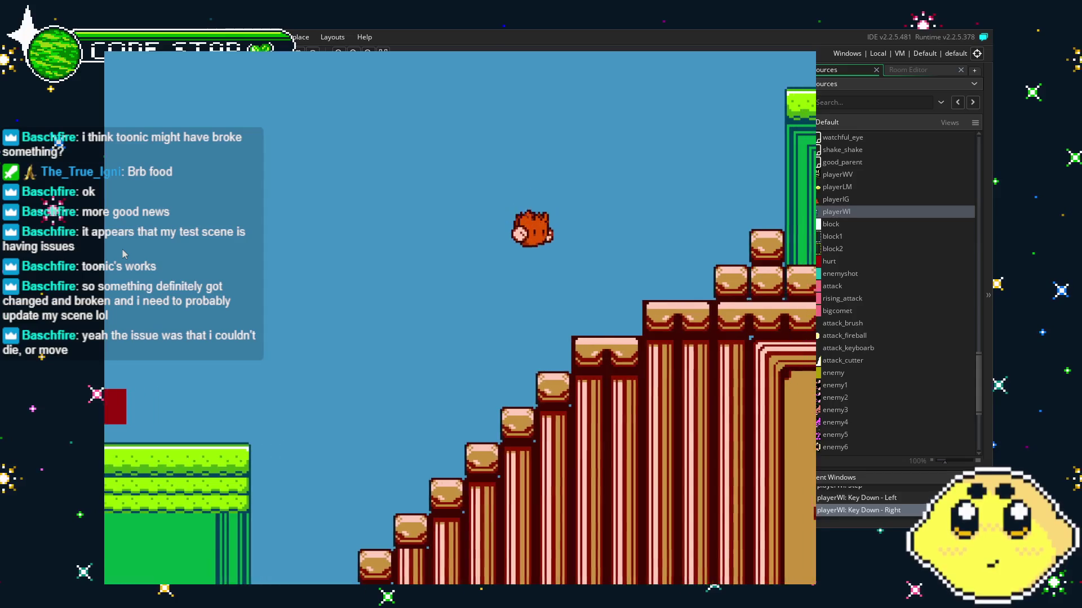
pyautogui.press('Right')
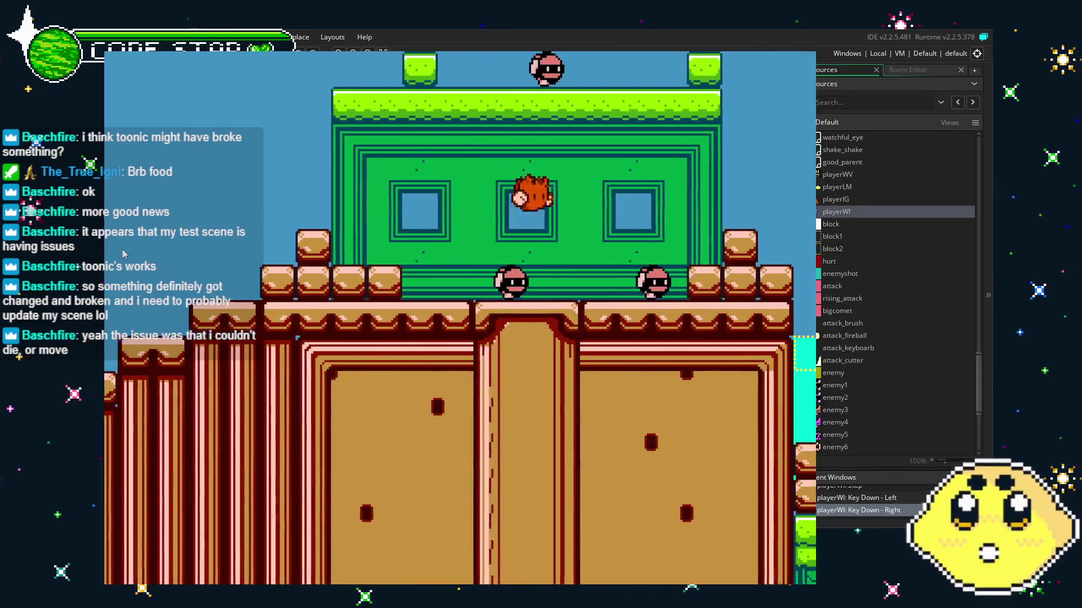
pyautogui.press('Right')
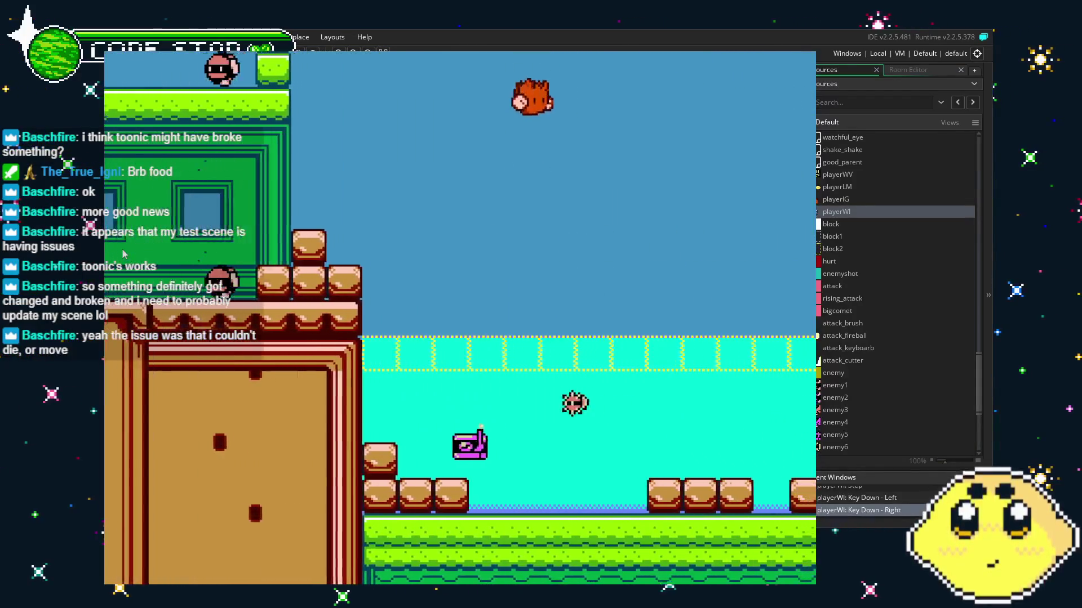
pyautogui.press('Right')
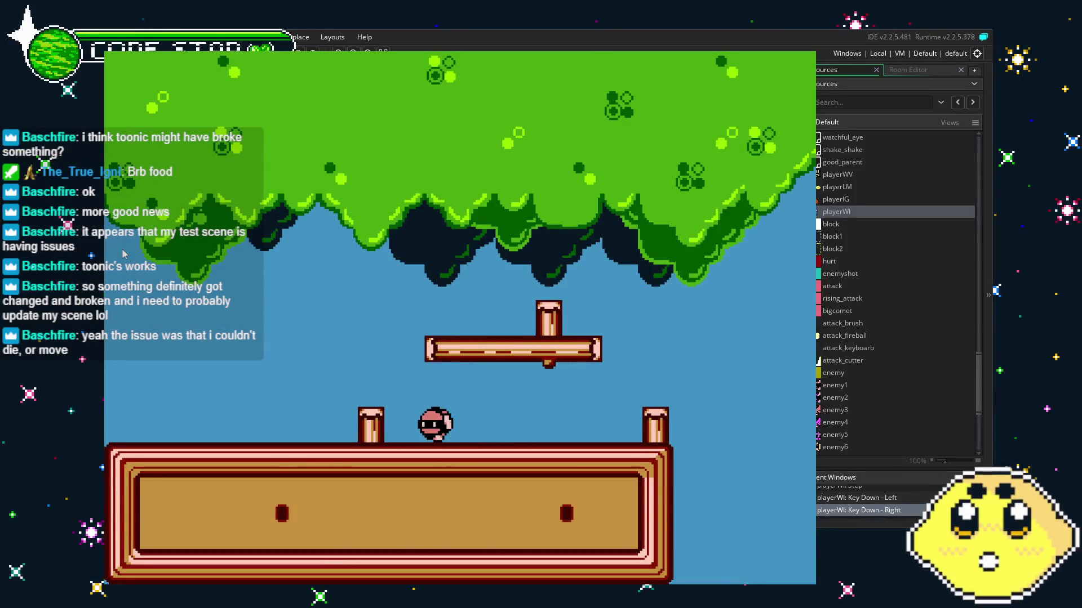
pyautogui.press('Left')
pyautogui.press('Right')
pyautogui.press('Up')
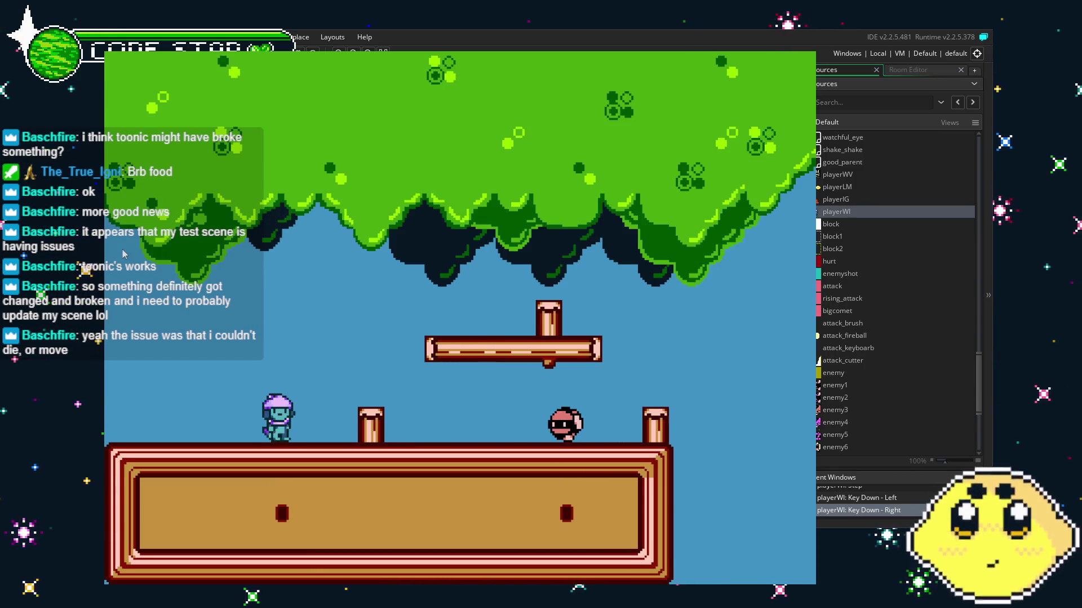
pyautogui.press('Up')
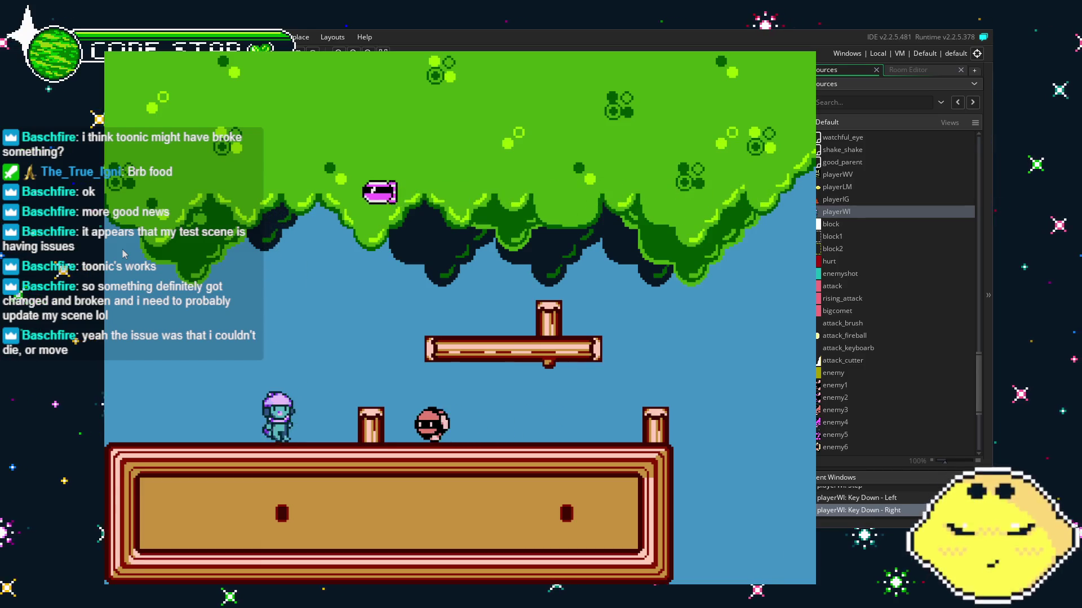
pyautogui.press('Down')
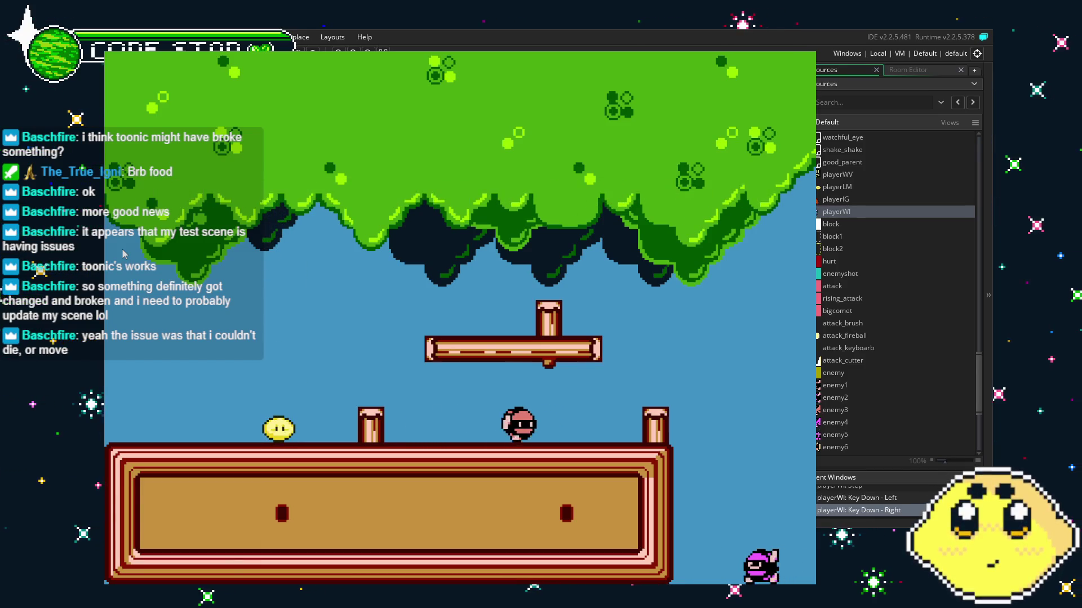
pyautogui.press('Up')
pyautogui.press('Up')
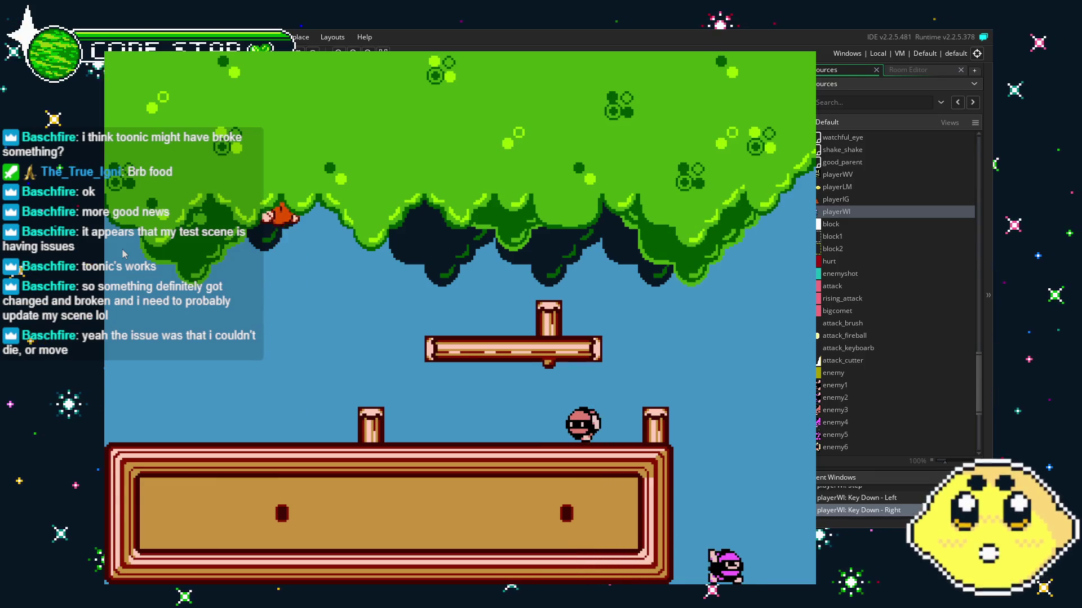
pyautogui.press('Up')
pyautogui.press('Left')
pyautogui.press('Up')
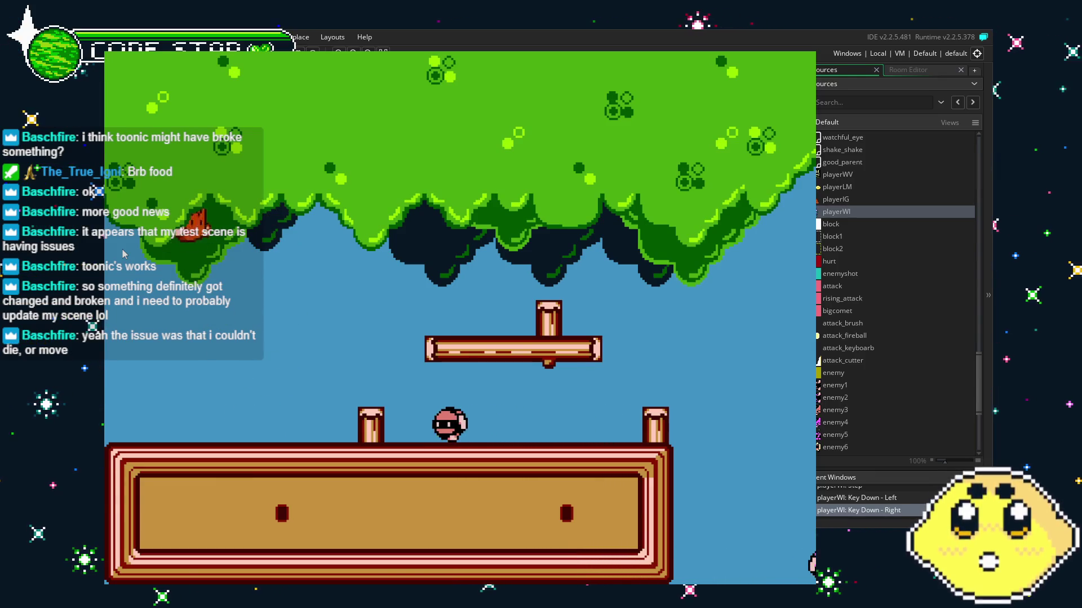
pyautogui.press('Right')
pyautogui.press('Left')
pyautogui.press('Up')
pyautogui.press('Right')
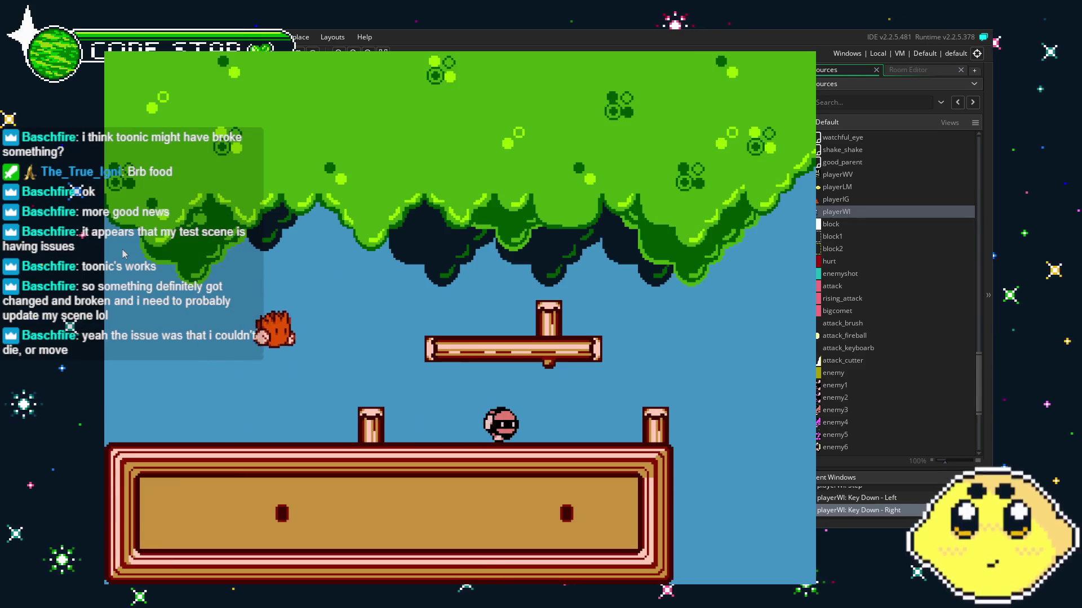
# As Wind, leap into the tree and onto the grass platform, then close the game.
pyautogui.press('Left')
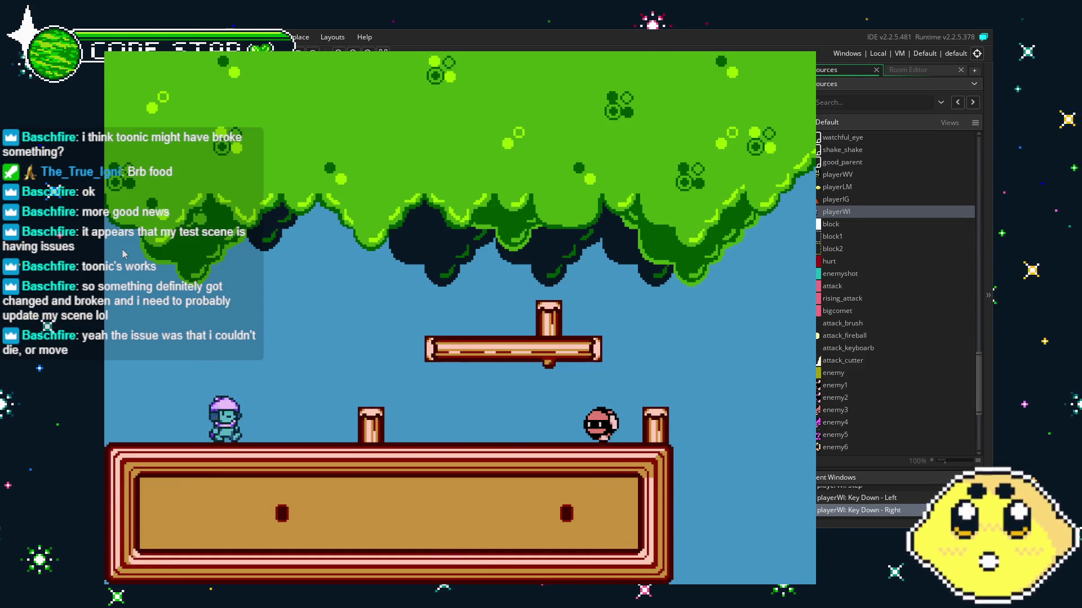
pyautogui.press('Up')
pyautogui.press('Right')
pyautogui.press('Left')
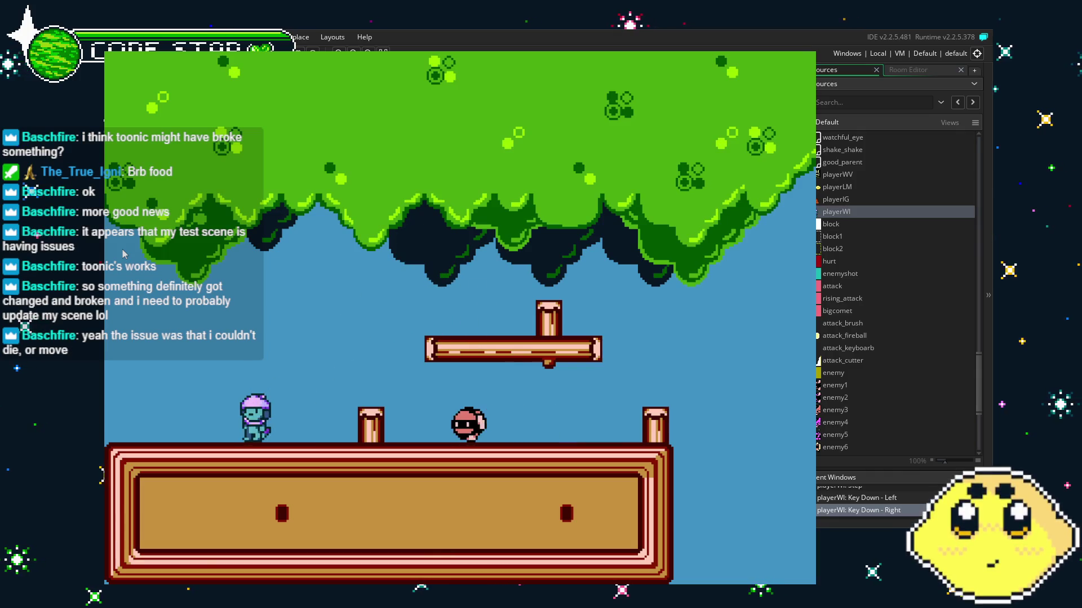
pyautogui.press('Right')
pyautogui.press('Up')
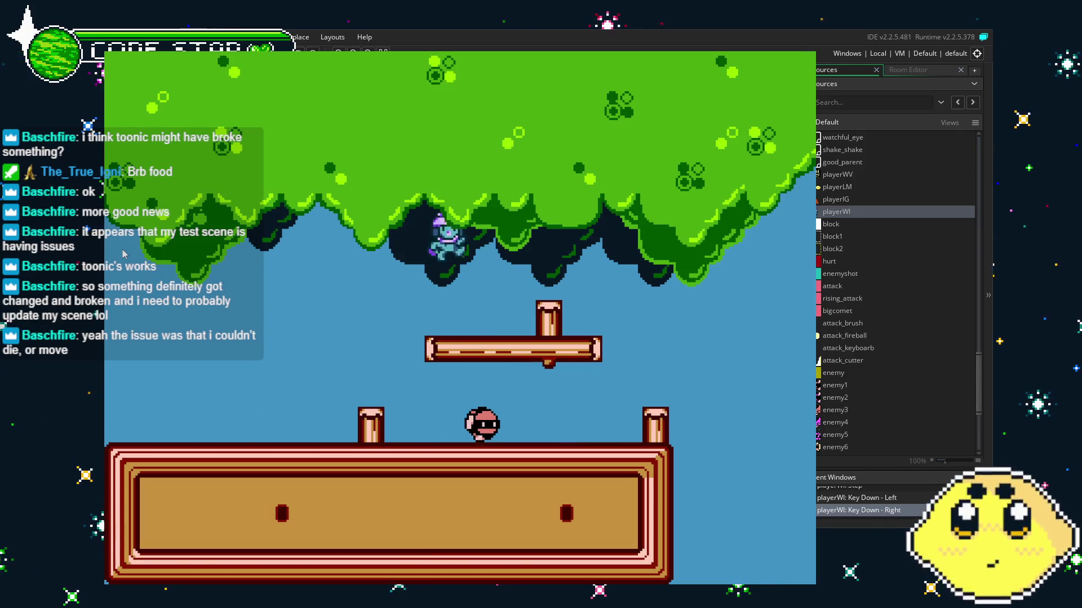
pyautogui.press('Up')
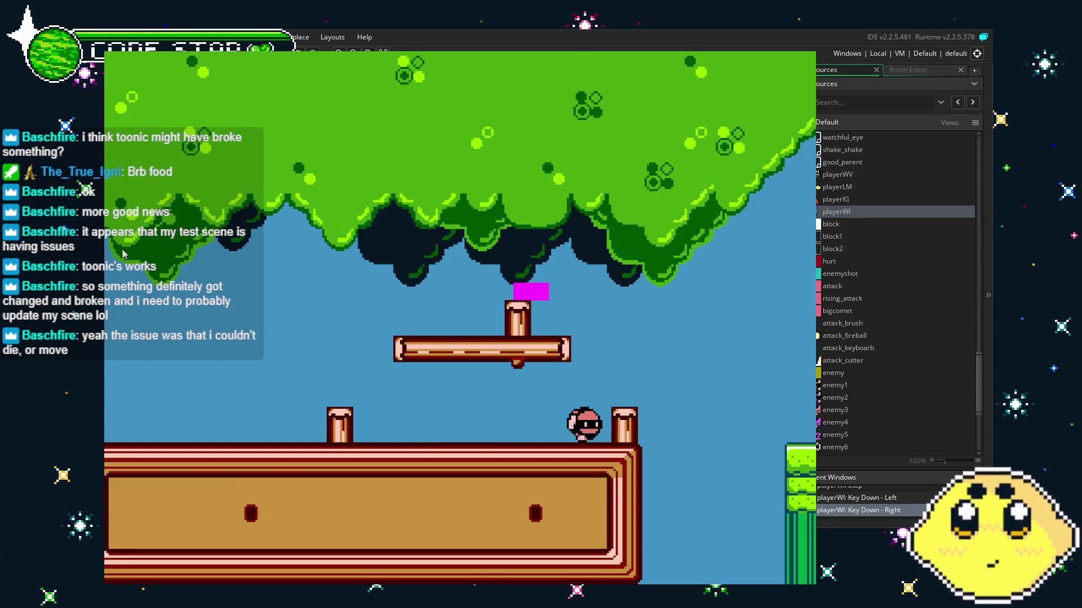
pyautogui.press('Right')
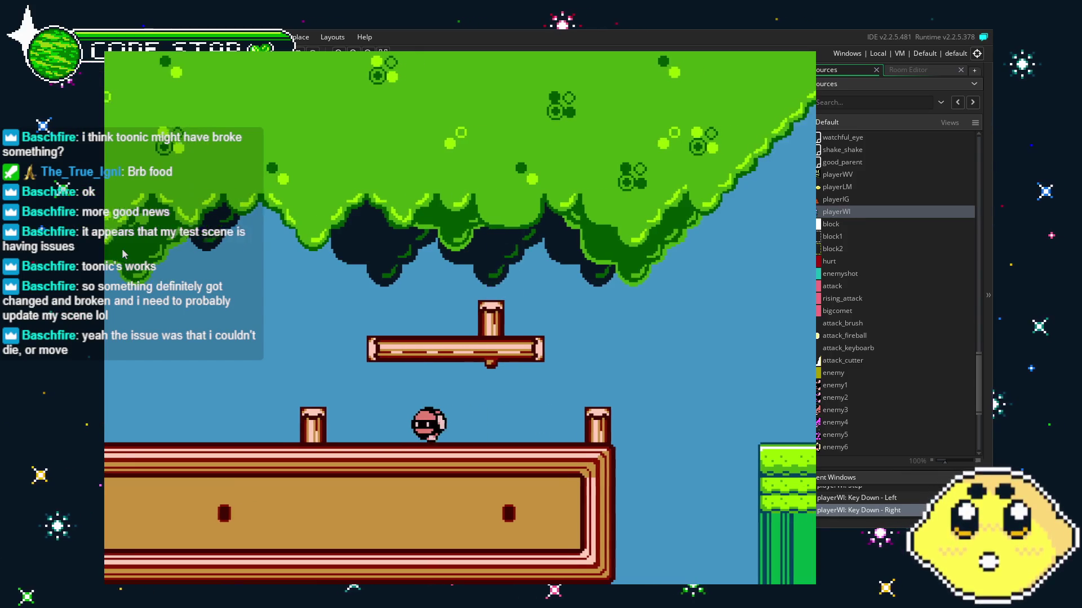
pyautogui.press('Right')
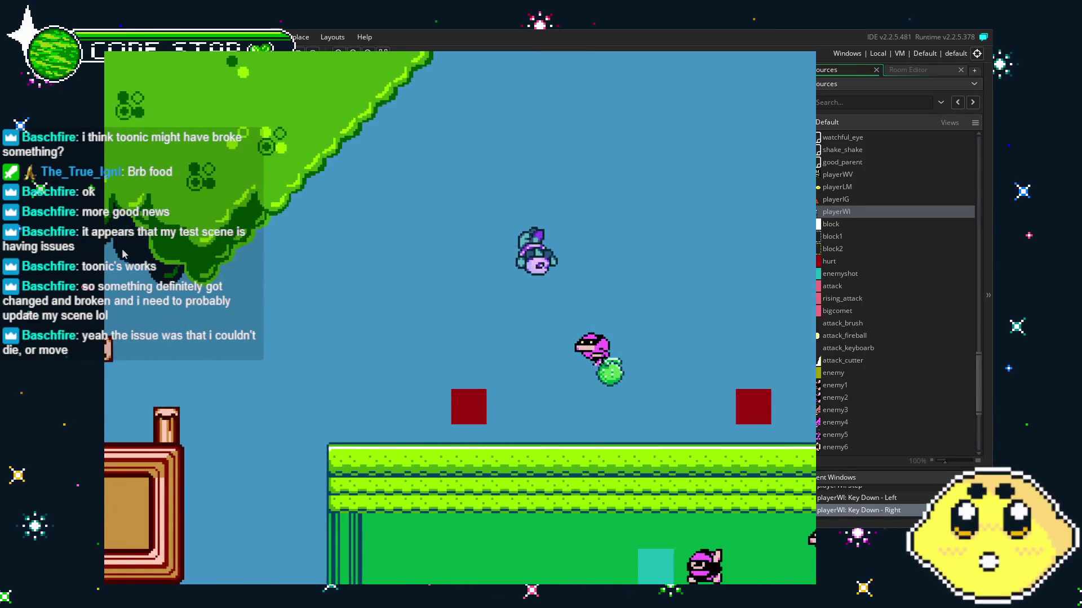
pyautogui.press('Left')
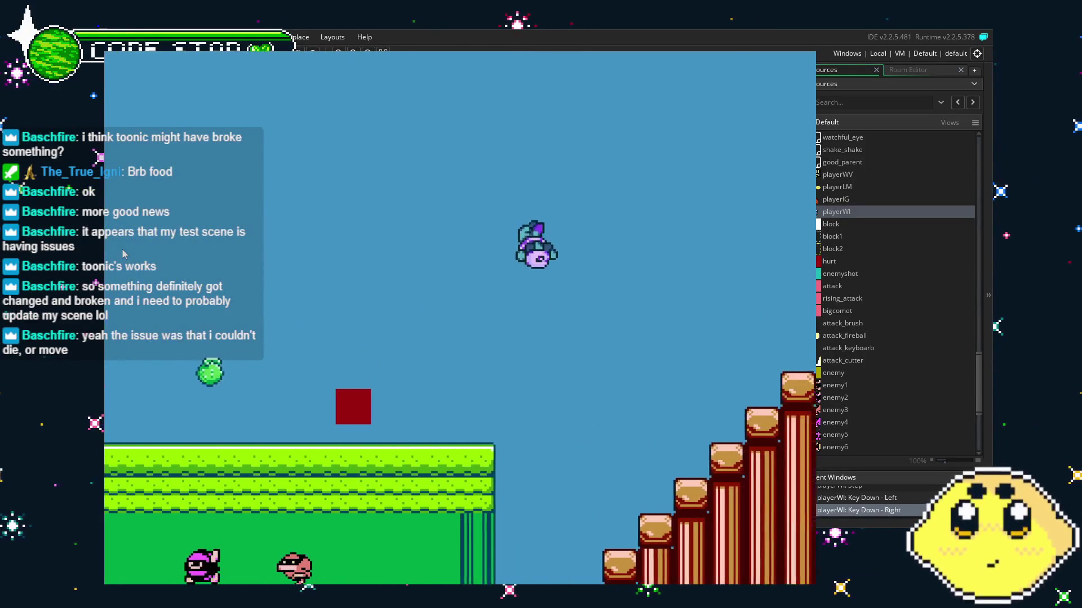
pyautogui.press('Right')
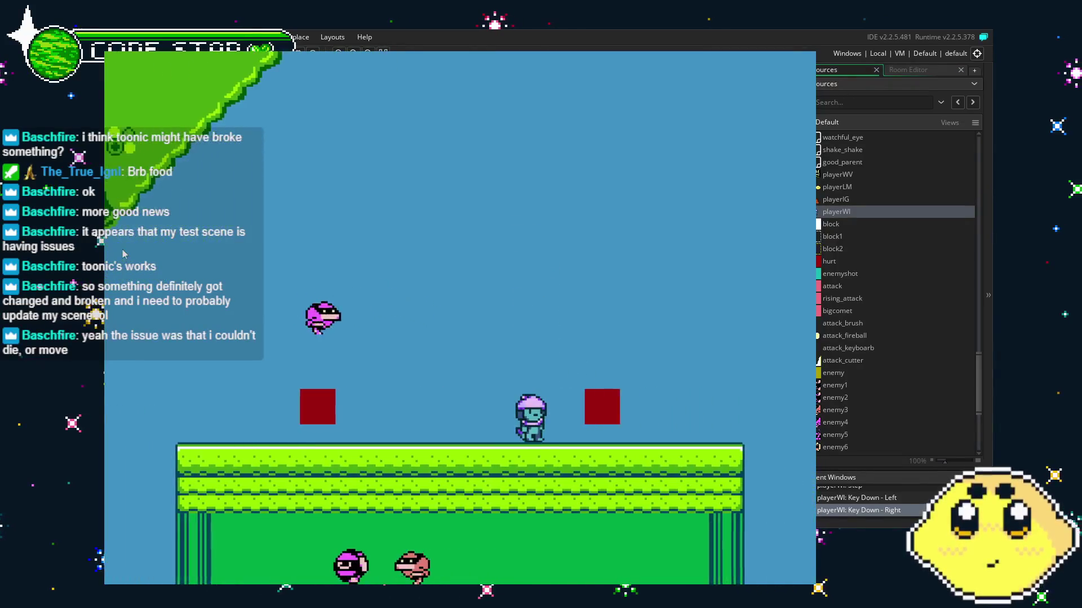
pyautogui.press('Up')
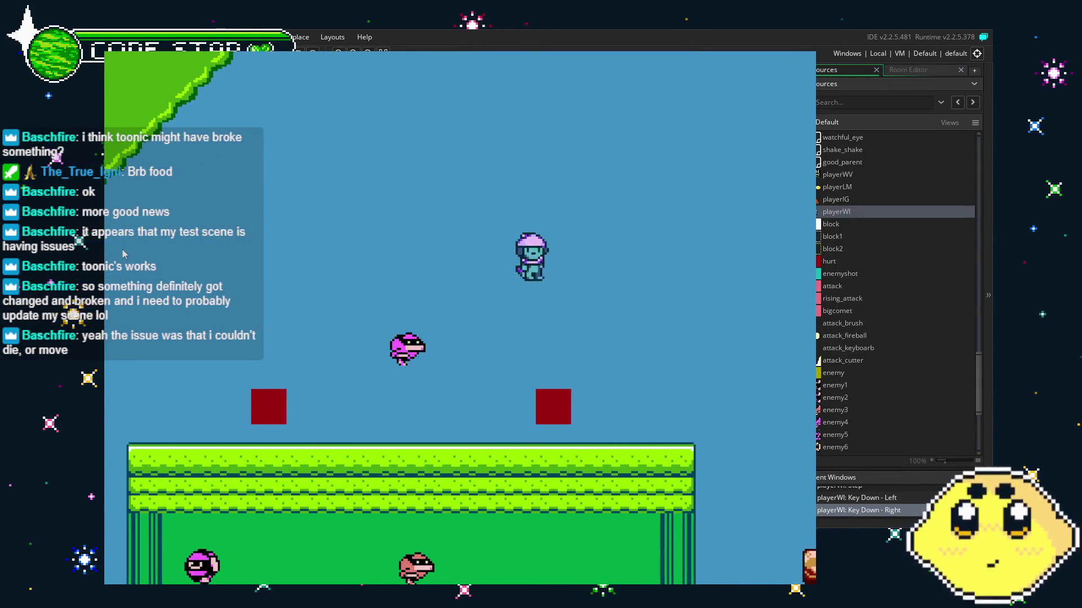
pyautogui.press('Left')
pyautogui.press('Left')
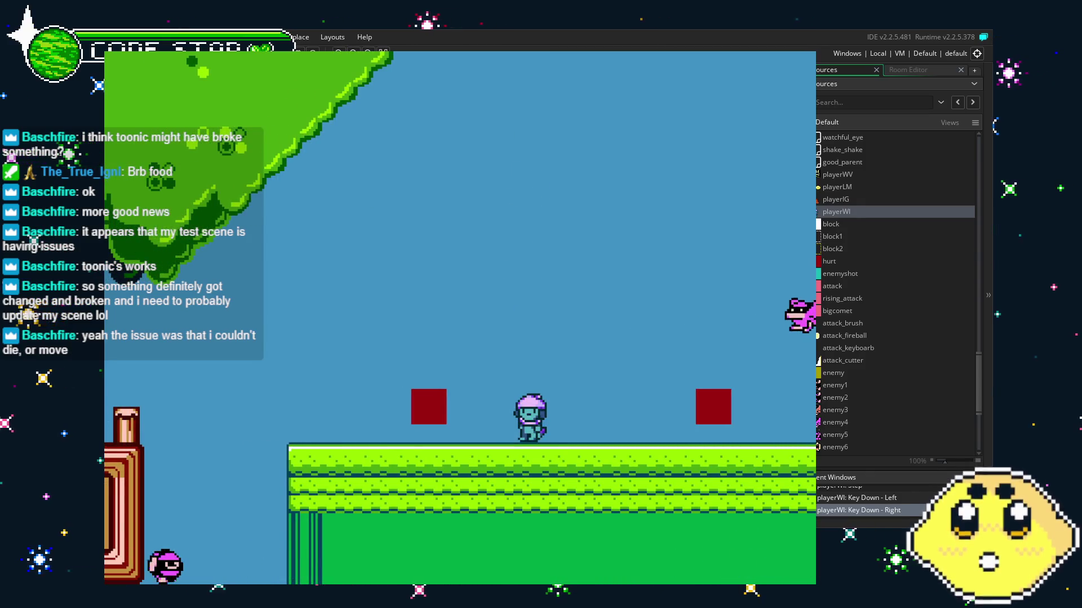
pyautogui.press('Escape')
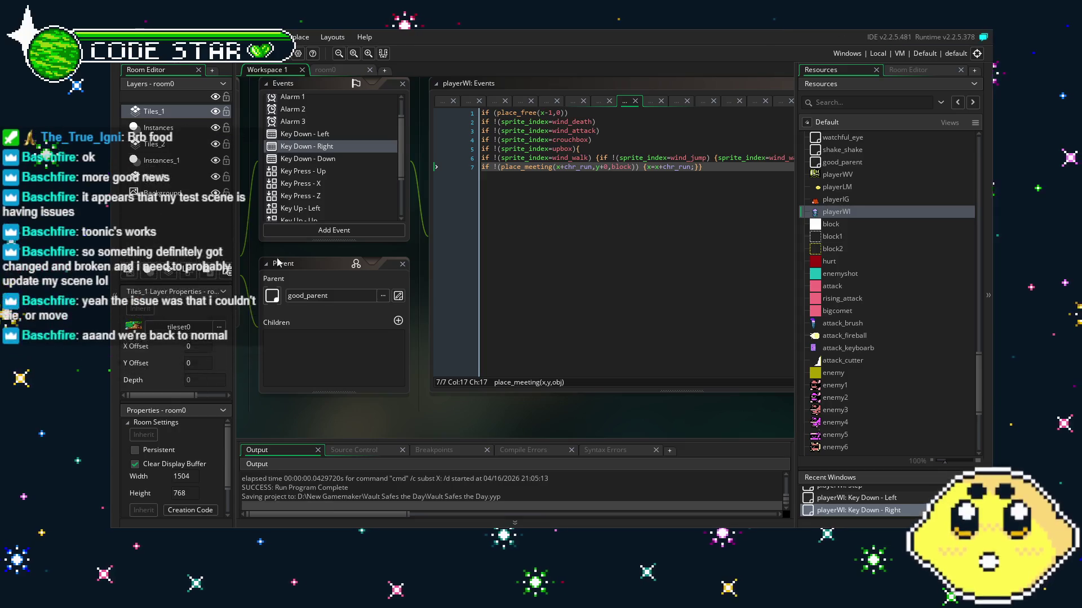
pyautogui.hotkey('ctrl', 's')
pyautogui.click(621, 311)
pyautogui.moveTo(622, 311)
pyautogui.mouseDown()
pyautogui.moveTo(549, 348)
pyautogui.moveTo(572, 355)
pyautogui.mouseUp()
pyautogui.press('Right')
pyautogui.press('Right')
pyautogui.press('Right')
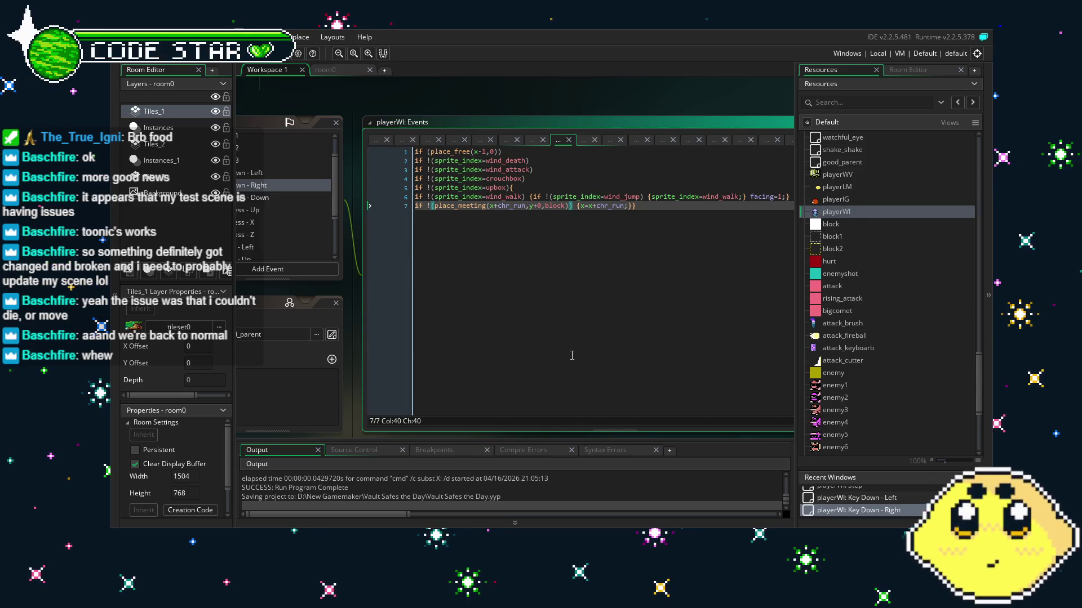
pyautogui.moveTo(572, 355); pyautogui.dragTo(530, 360)
pyautogui.press('Right')
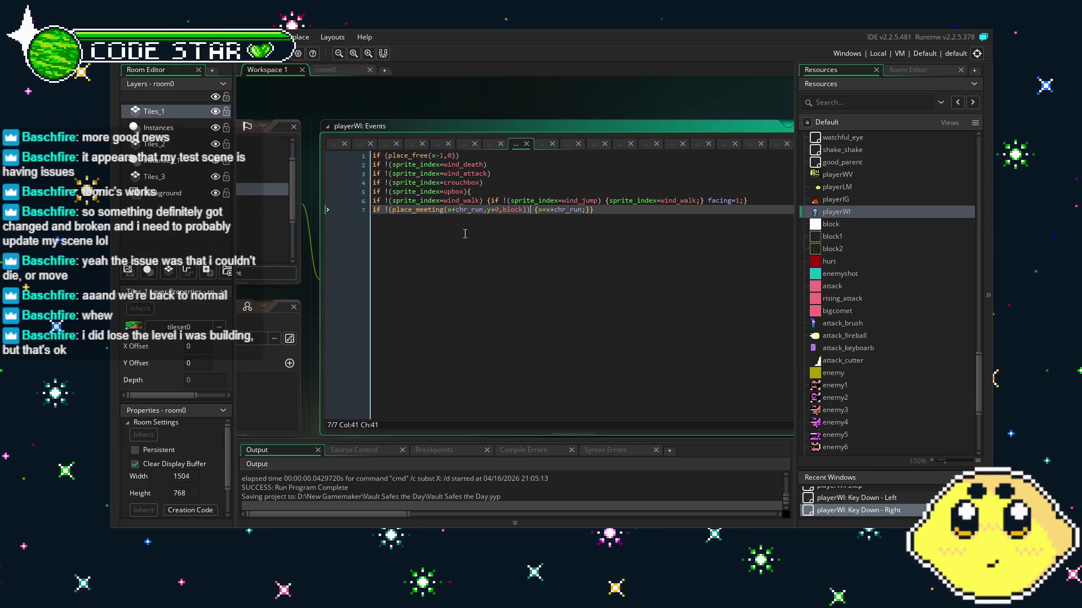
pyautogui.click(514, 172)
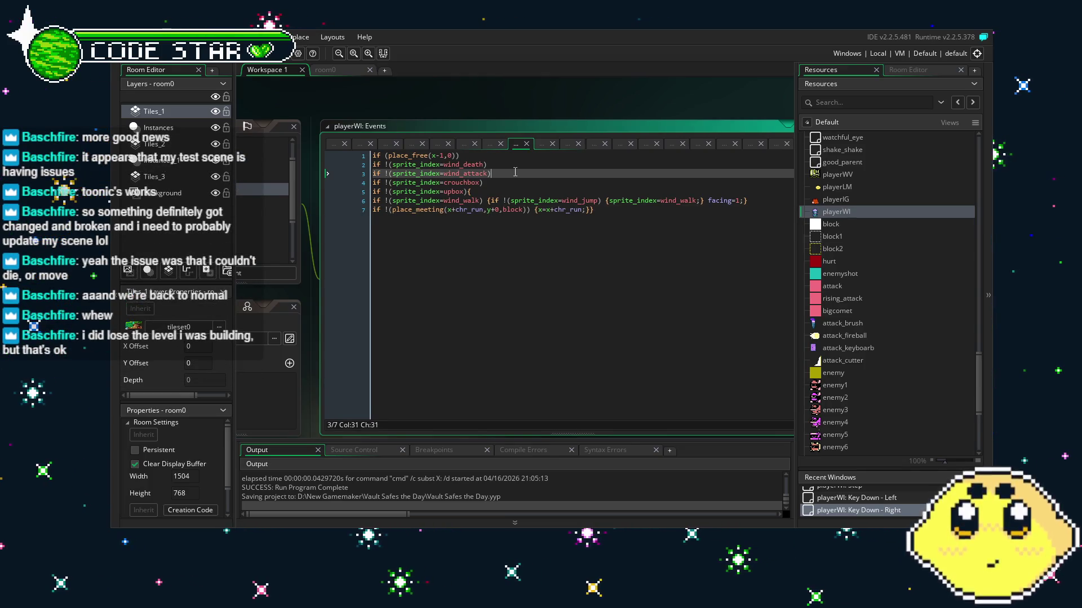
pyautogui.press('Up')
pyautogui.press('Home')
pyautogui.press('Return')
pyautogui.press('Up')
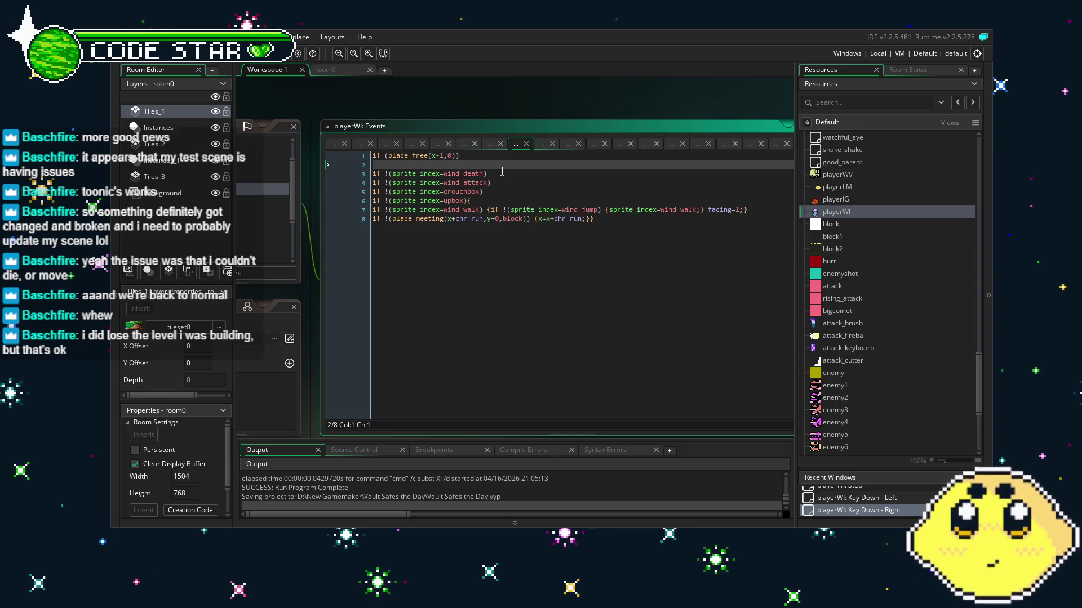
pyautogui.press('BackSpace')
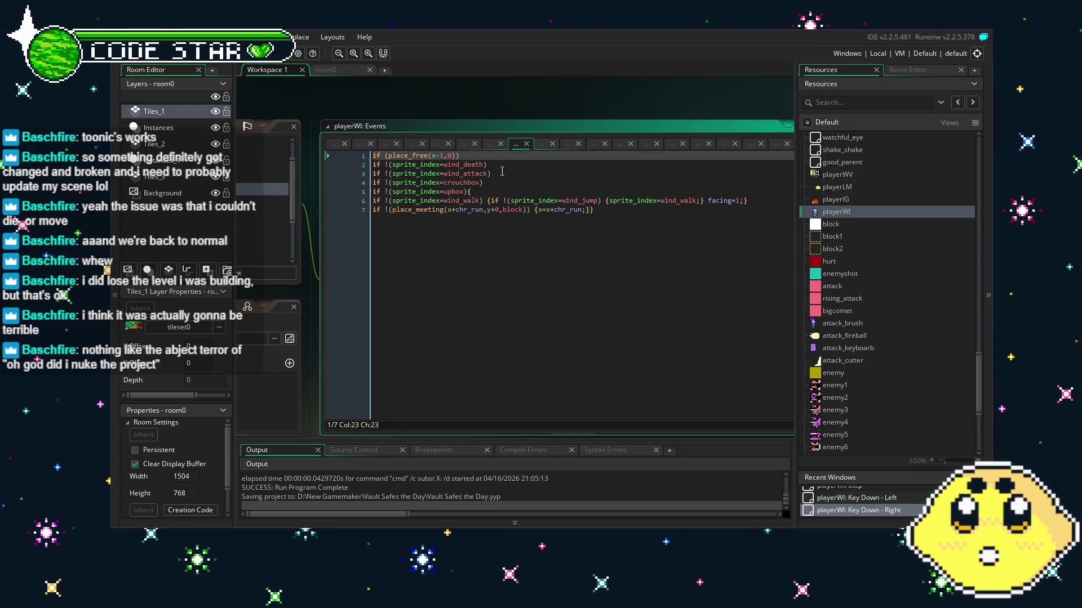
# Save the project and inspect line 7's place_meeting(x+chr_run,y+0,block) check in Key Down - Right.
pyautogui.click(501, 295)
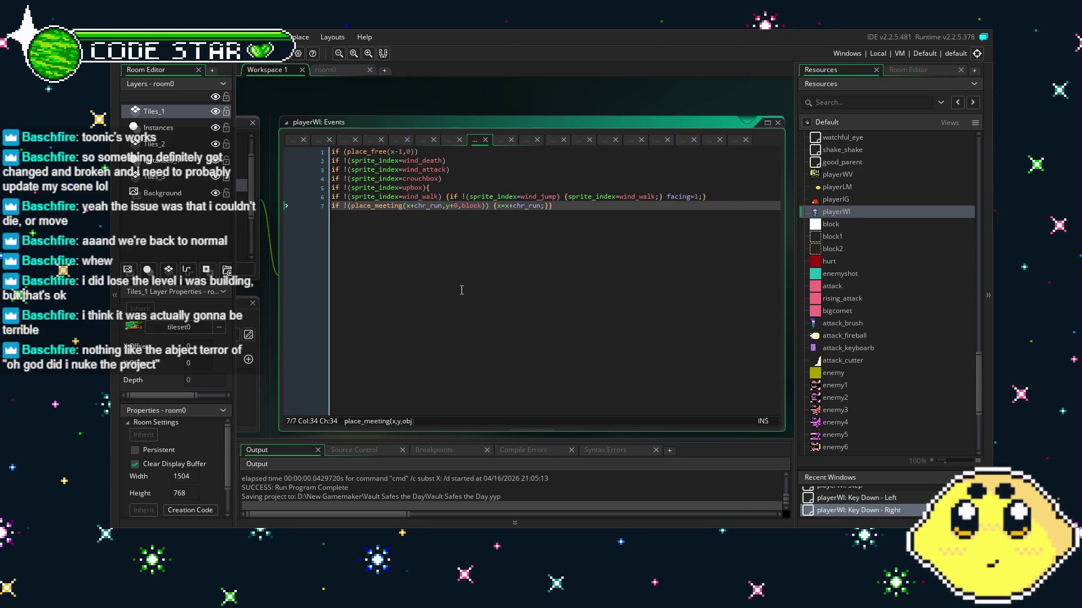
pyautogui.moveTo(462, 337); pyautogui.dragTo(487, 337)
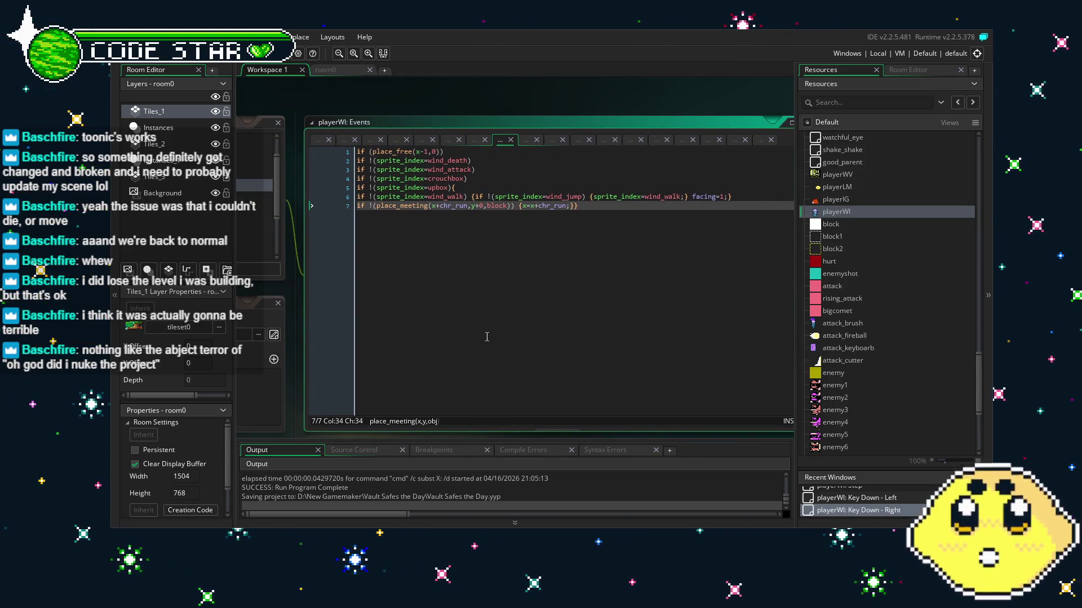
pyautogui.hotkey('ctrl', 's')
pyautogui.click(476, 312)
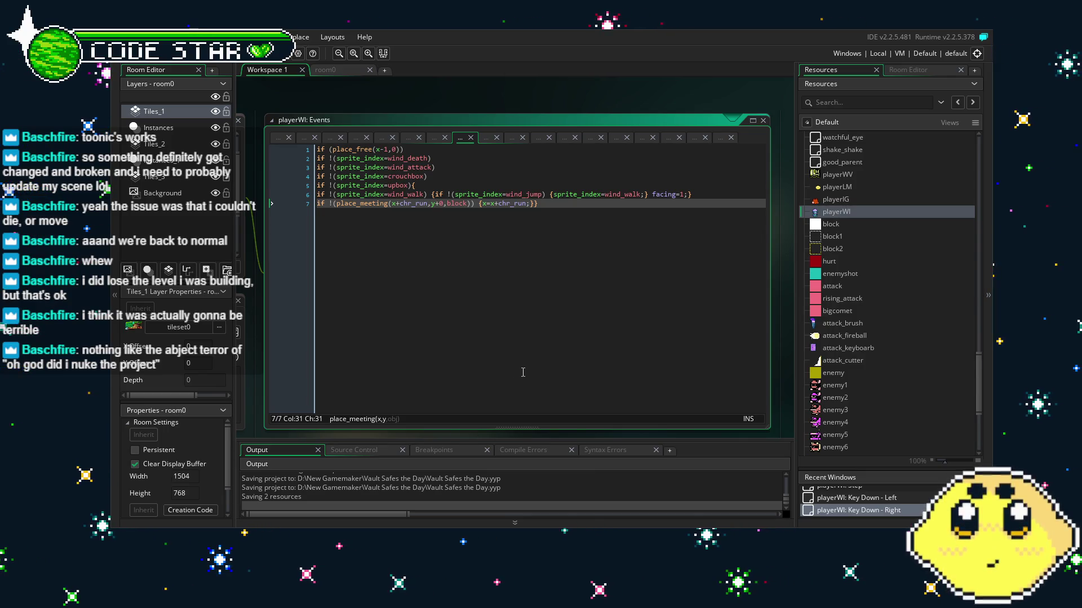
pyautogui.scroll(-2, 874, 395)
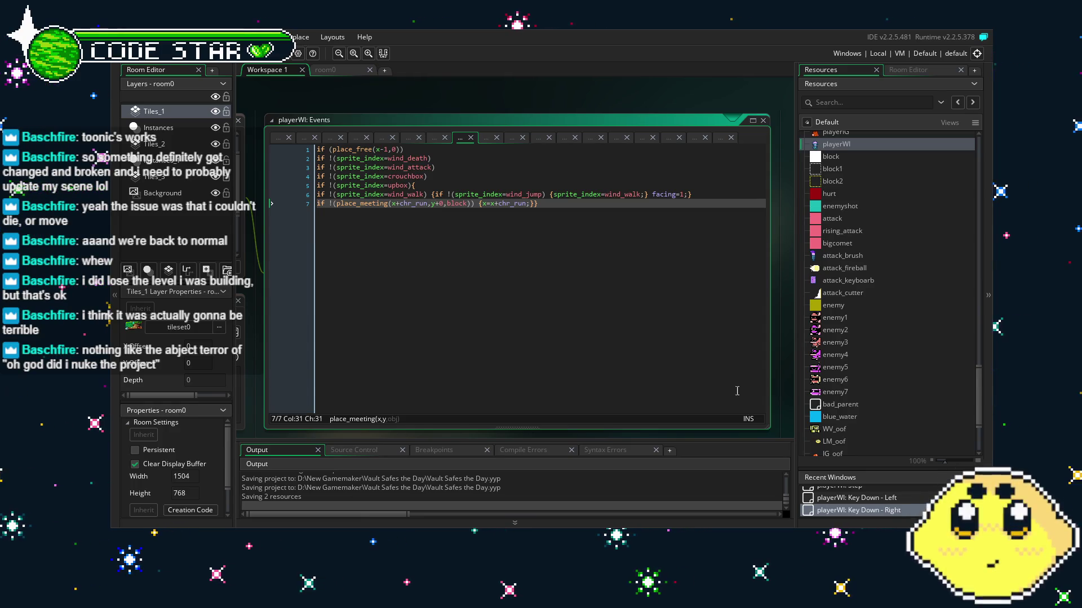
pyautogui.moveTo(451, 309); pyautogui.dragTo(488, 304)
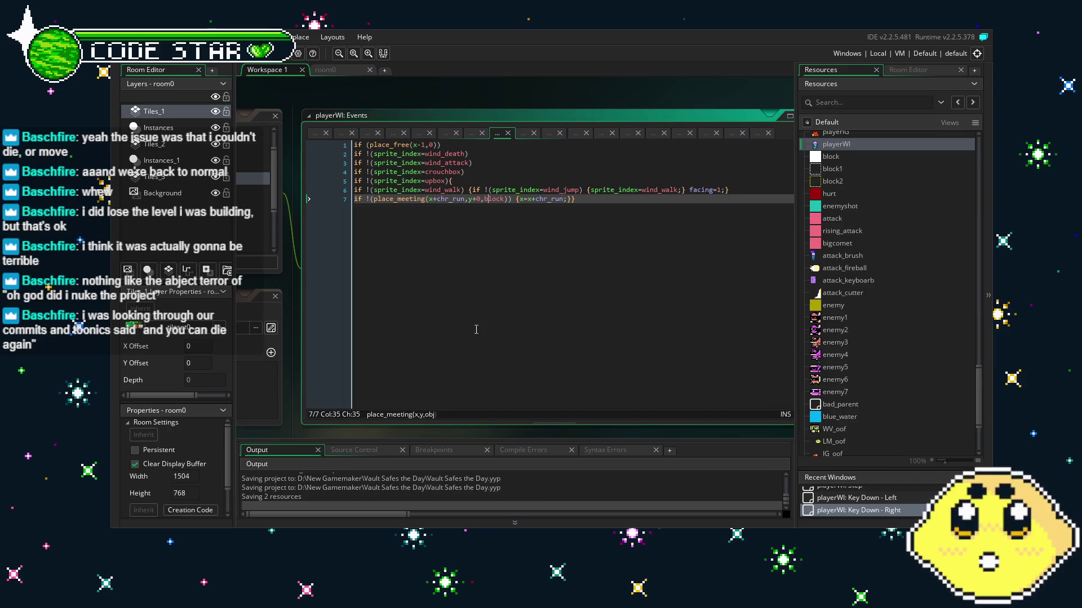
pyautogui.click(437, 332)
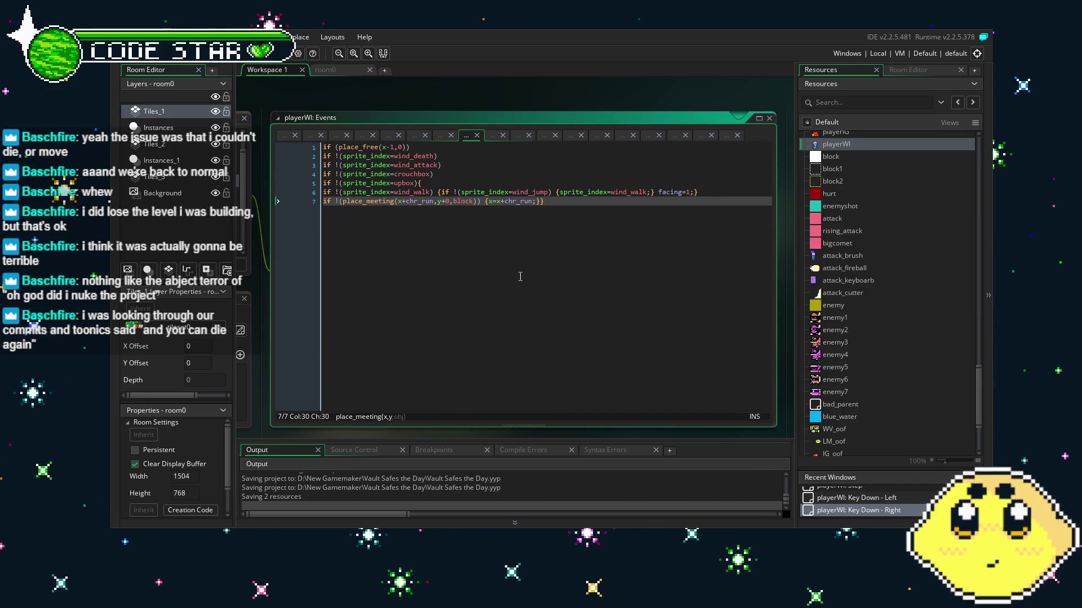
pyautogui.click(492, 311)
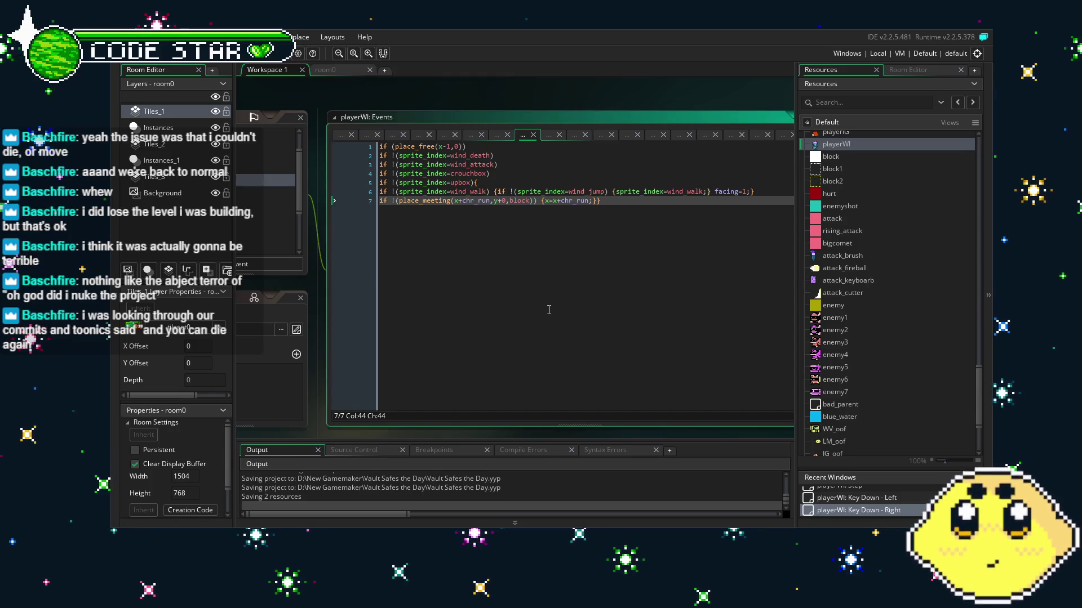
pyautogui.click(541, 332)
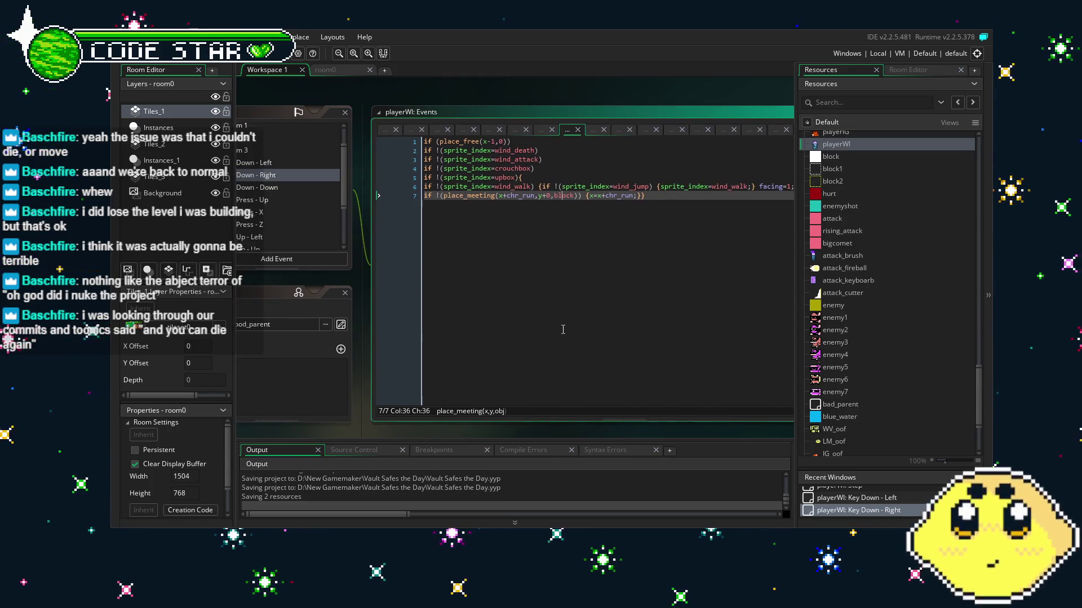
# Replace upbox with wind_up in the Key Down - Right sprite check, then compare the Key Down - Left box checks.
pyautogui.doubleClick(483, 179)
pyautogui.write('wind_u')
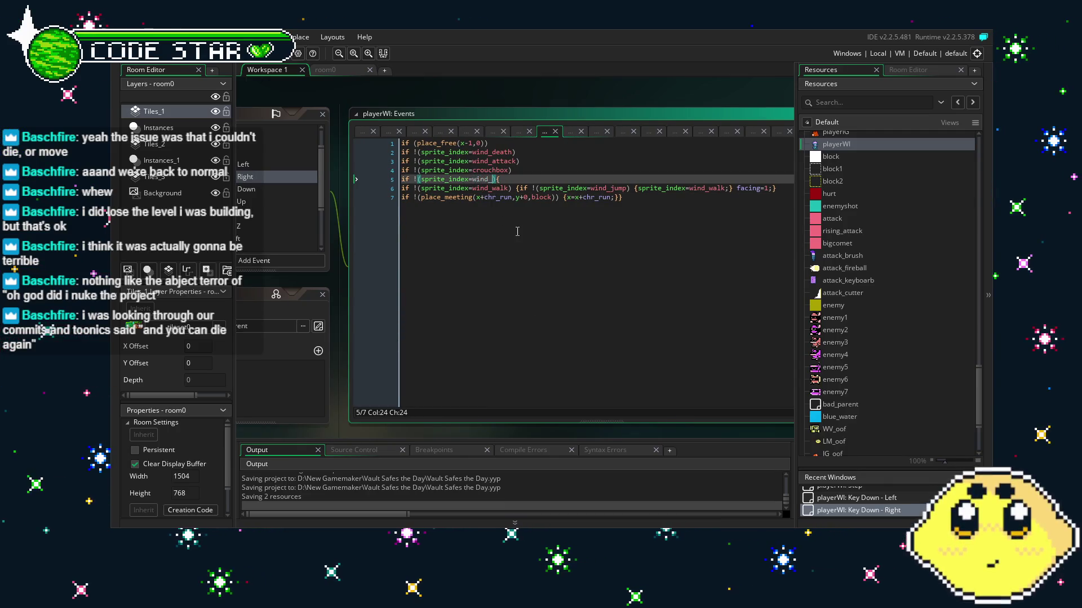
pyautogui.write('p')
pyautogui.click(532, 197)
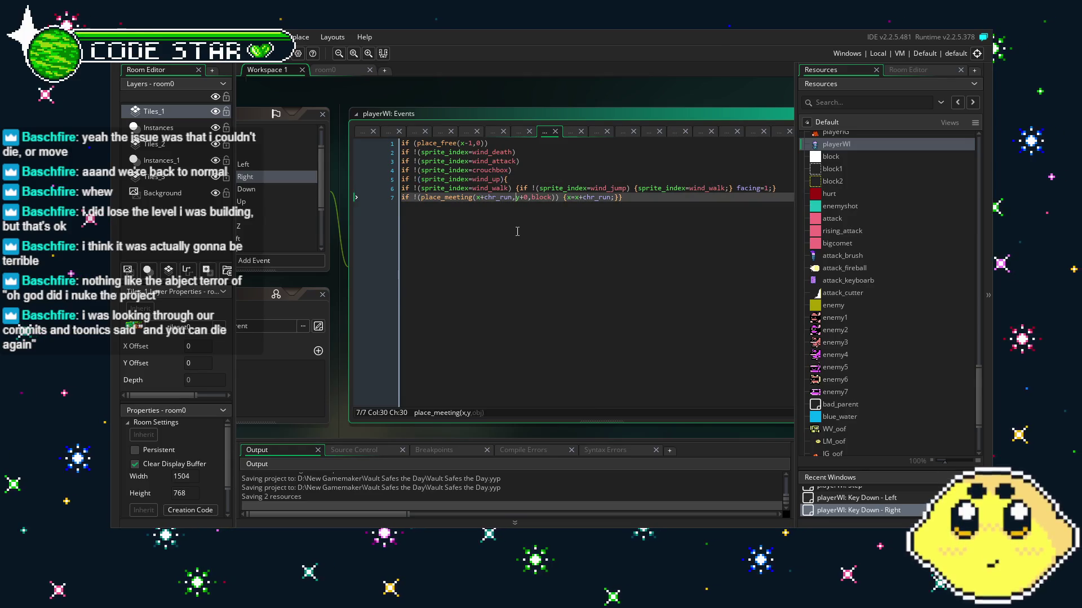
pyautogui.click(494, 277)
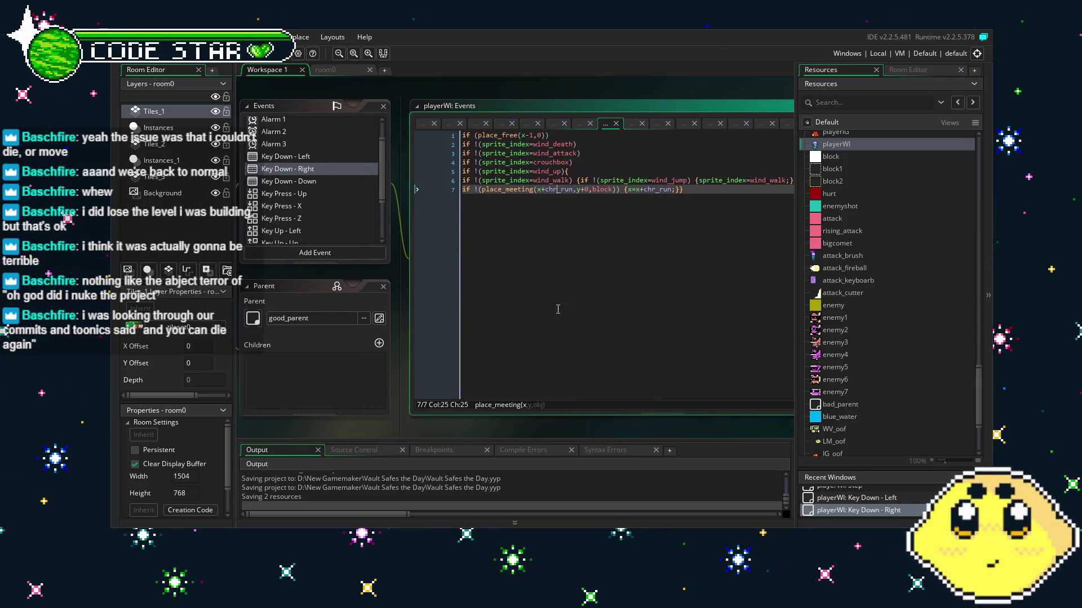
pyautogui.click(316, 157)
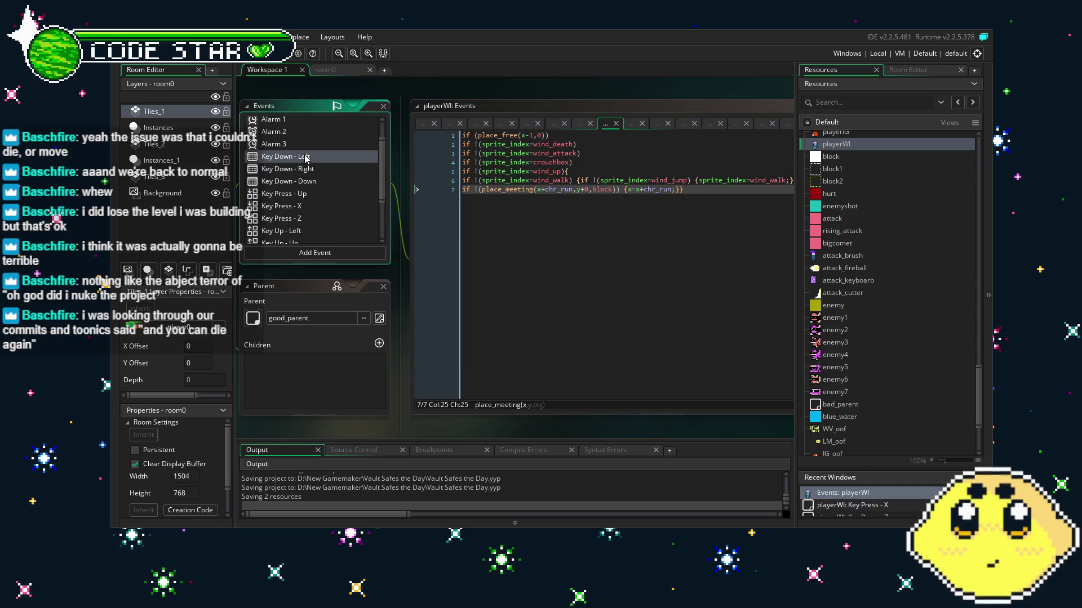
pyautogui.doubleClick(534, 172)
pyautogui.write('wind_u')
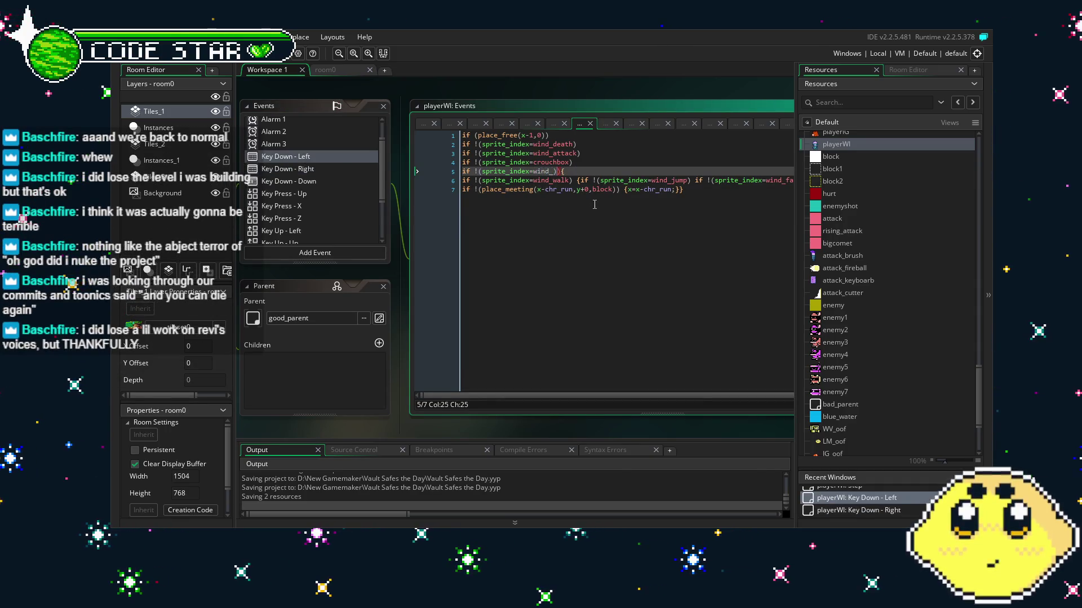
pyautogui.doubleClick(545, 163)
pyautogui.write('wind_duck')
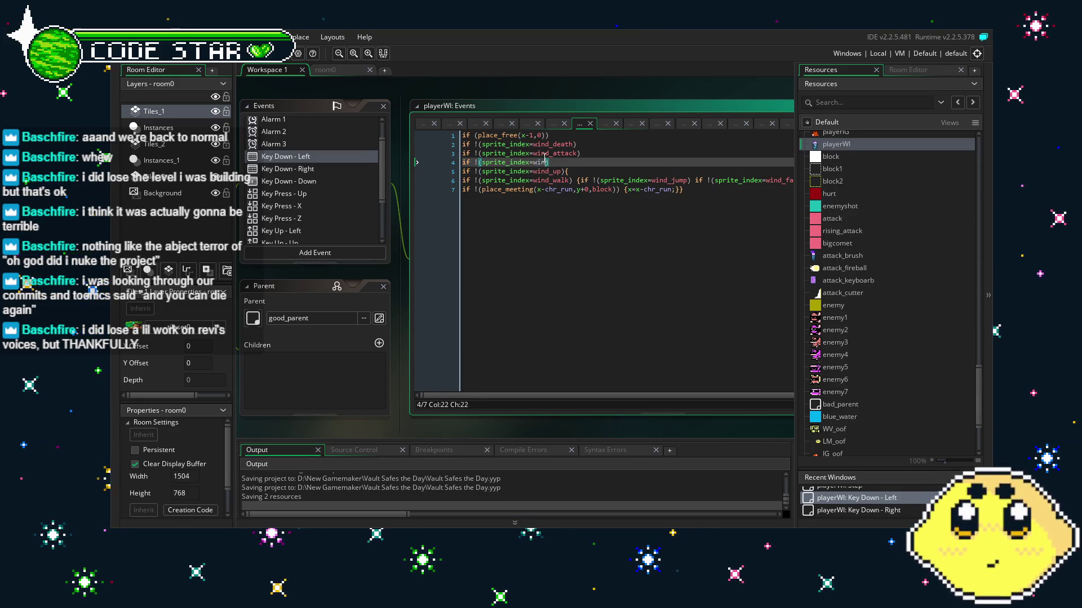
# Change the Key Down - Right crouch check to wind_duck and review the place_meeting collision line.
pyautogui.click(302, 168)
pyautogui.write('if !(sprite_index=wind_')
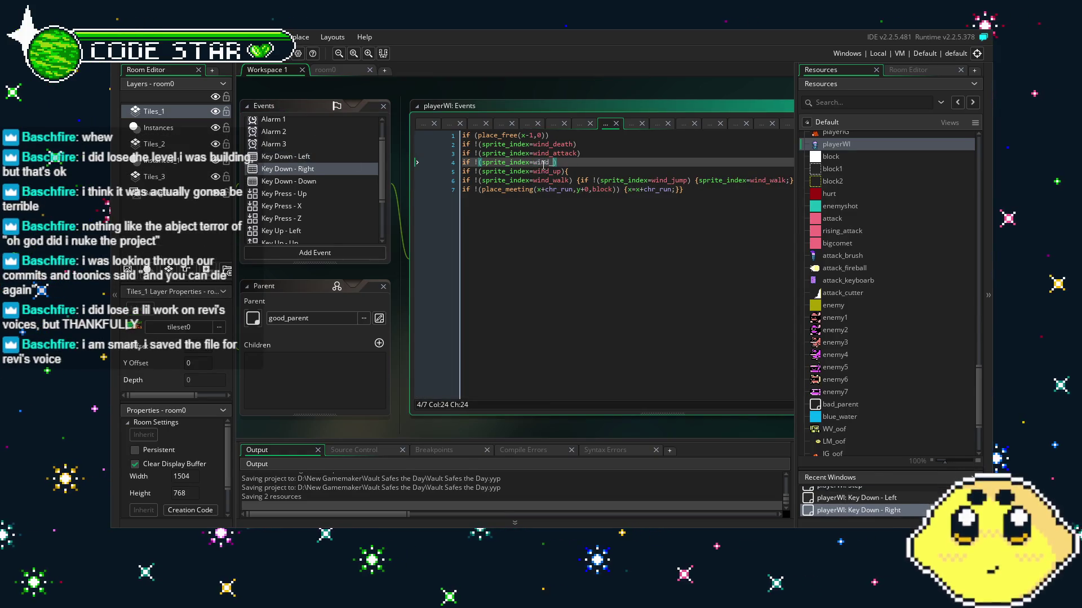
pyautogui.write('duck')
pyautogui.hotkey('ctrl', 'a')
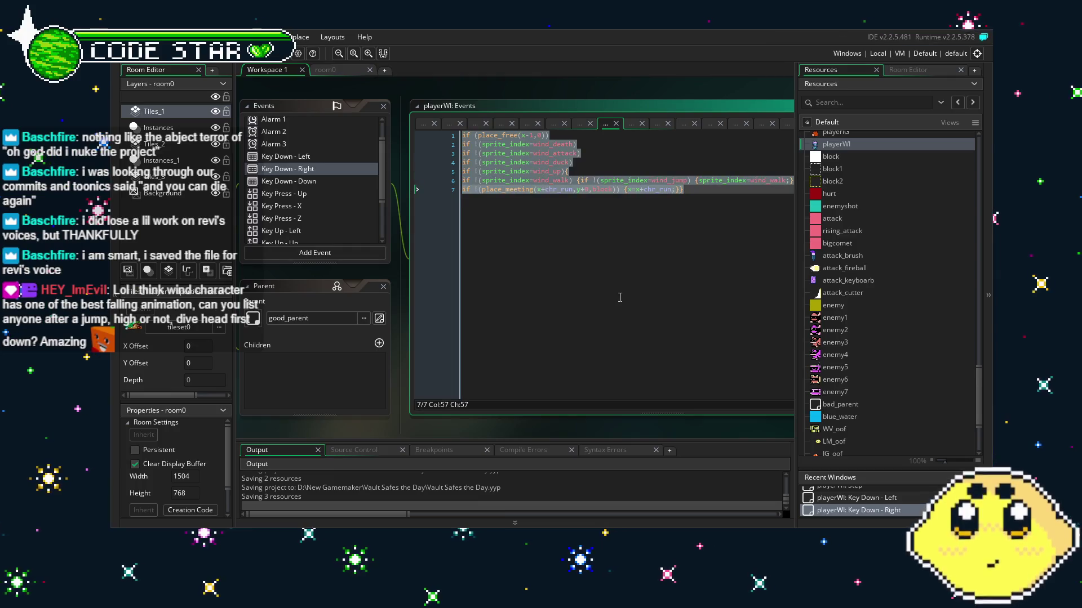
pyautogui.click(620, 298)
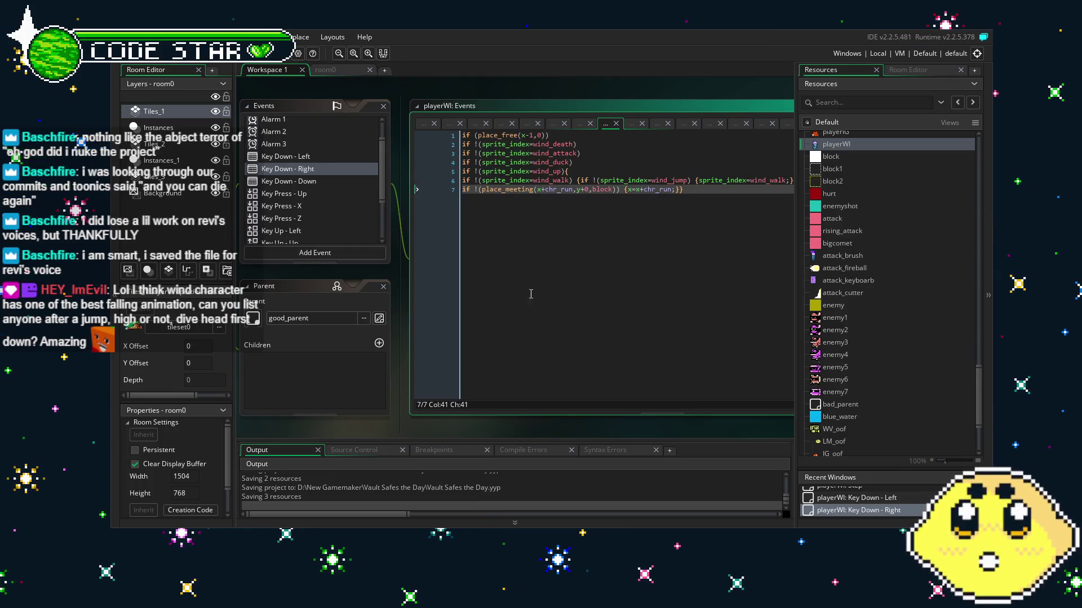
pyautogui.click(506, 298)
pyautogui.moveTo(506, 298); pyautogui.dragTo(437, 305)
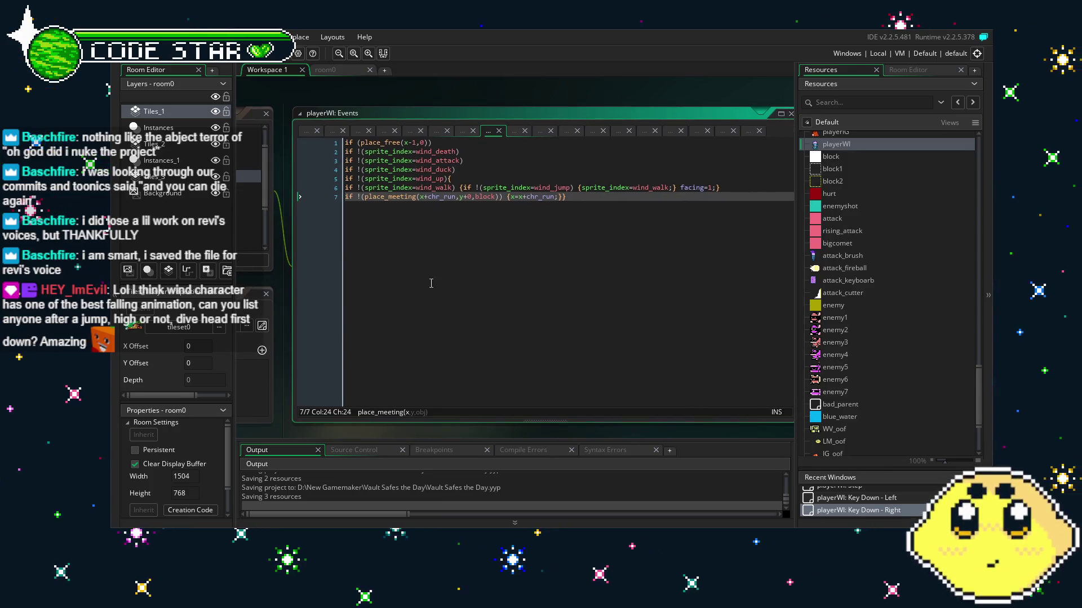
# In Key Down - Left, place the caret before the jump check to insert !(sprite_index=wind_hit).
pyautogui.click(464, 188)
pyautogui.write('if !(sprite_index=wind_hit)')
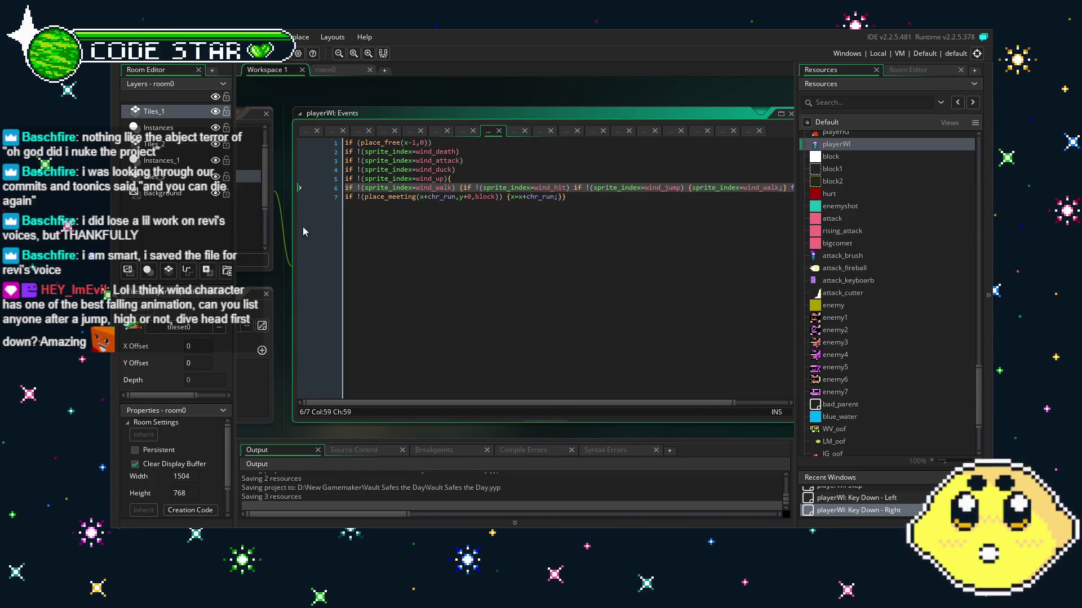
pyautogui.moveTo(303, 231); pyautogui.dragTo(391, 229)
pyautogui.click(278, 162)
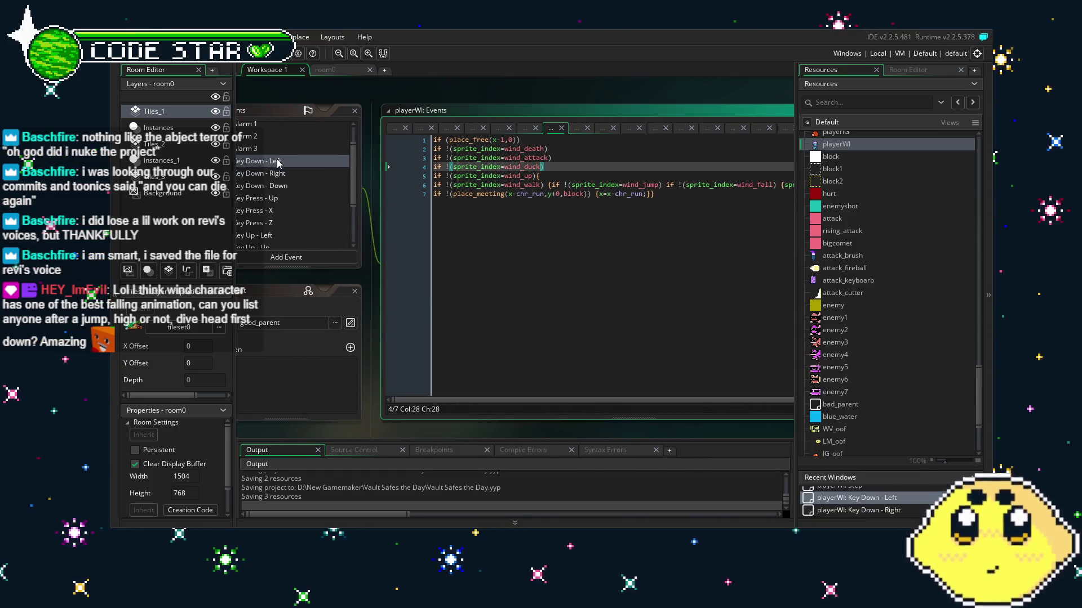
pyautogui.click(552, 184)
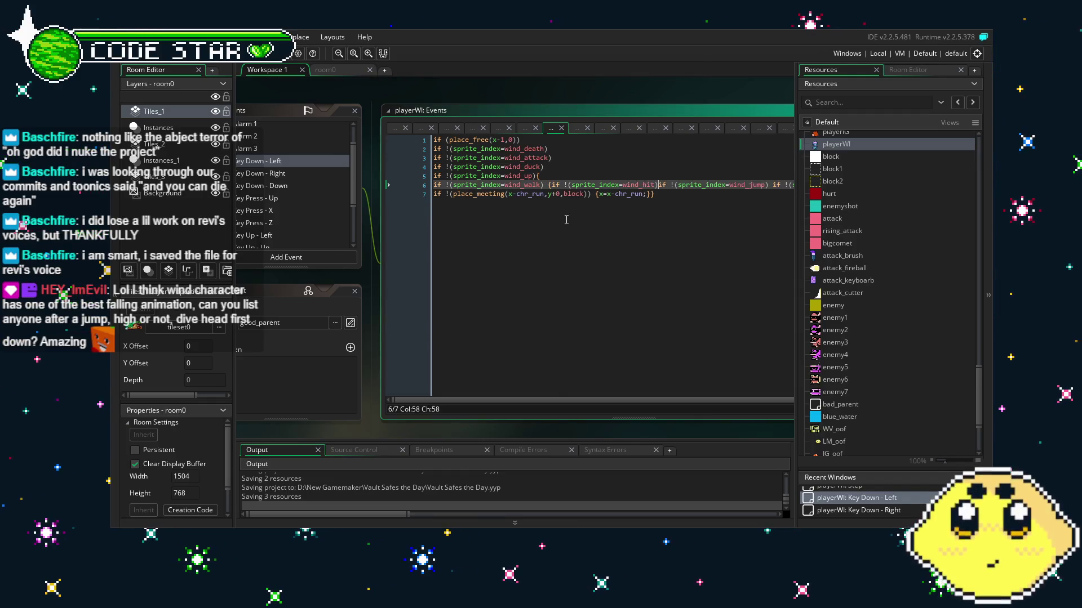
pyautogui.click(288, 198)
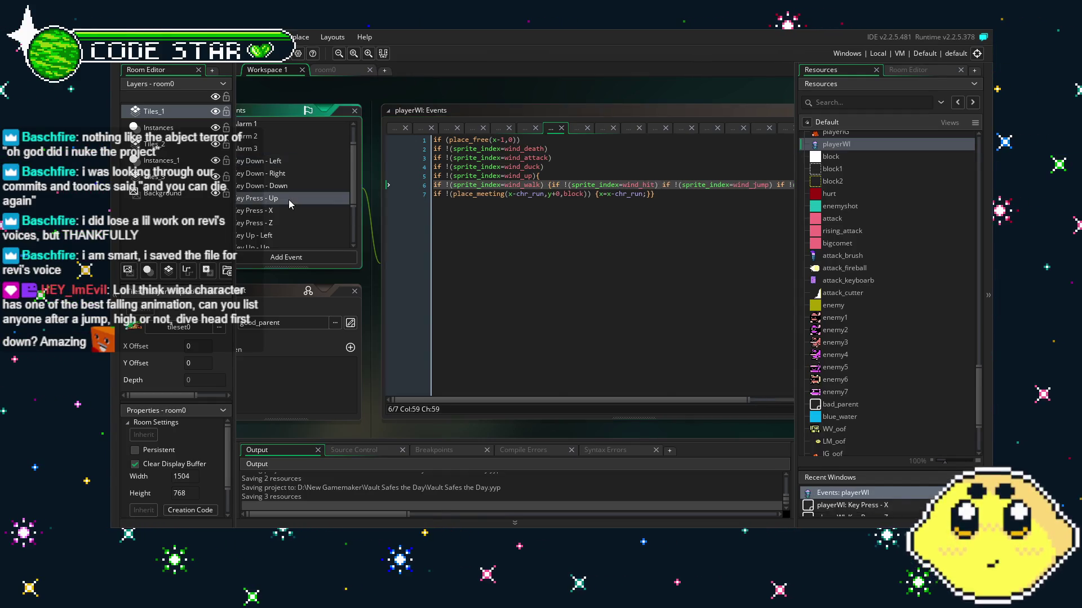
# Review the Key Press - Up code, then build and run the game with F5.
pyautogui.click(515, 278)
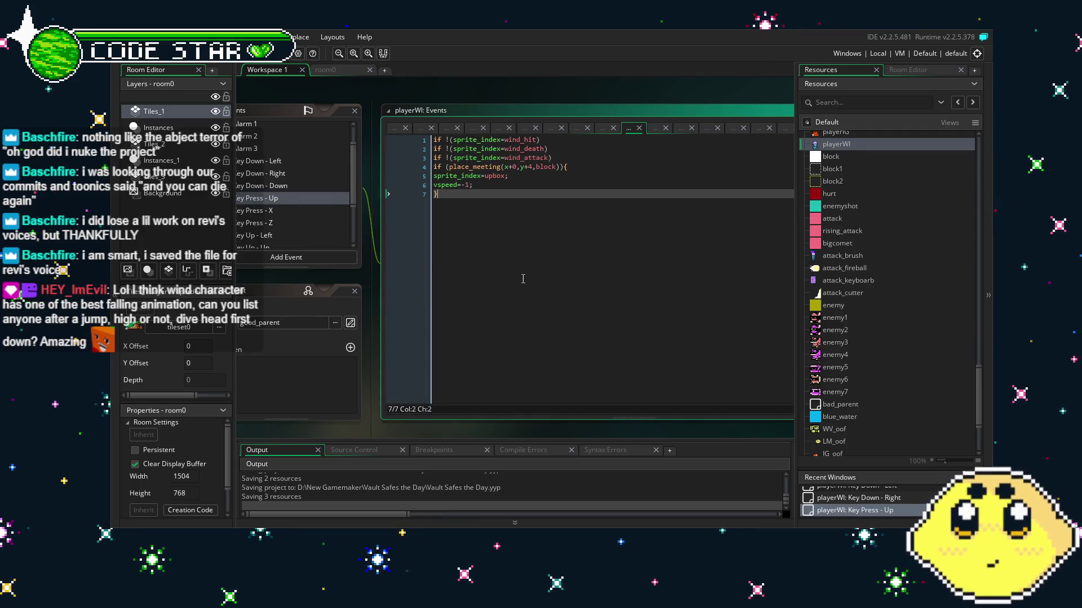
pyautogui.moveTo(514, 278); pyautogui.dragTo(541, 280)
pyautogui.press('F5')
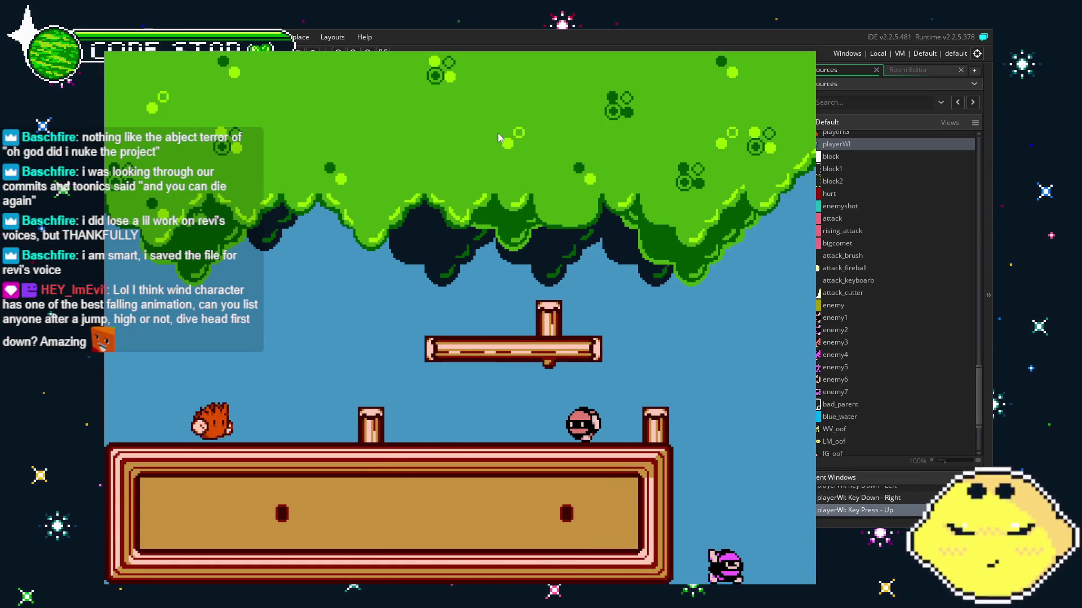
# As Wind, walk right, jump the platforms and gap, and climb the staircase onto the green building's roof.
pyautogui.press('Up')
pyautogui.press('Right')
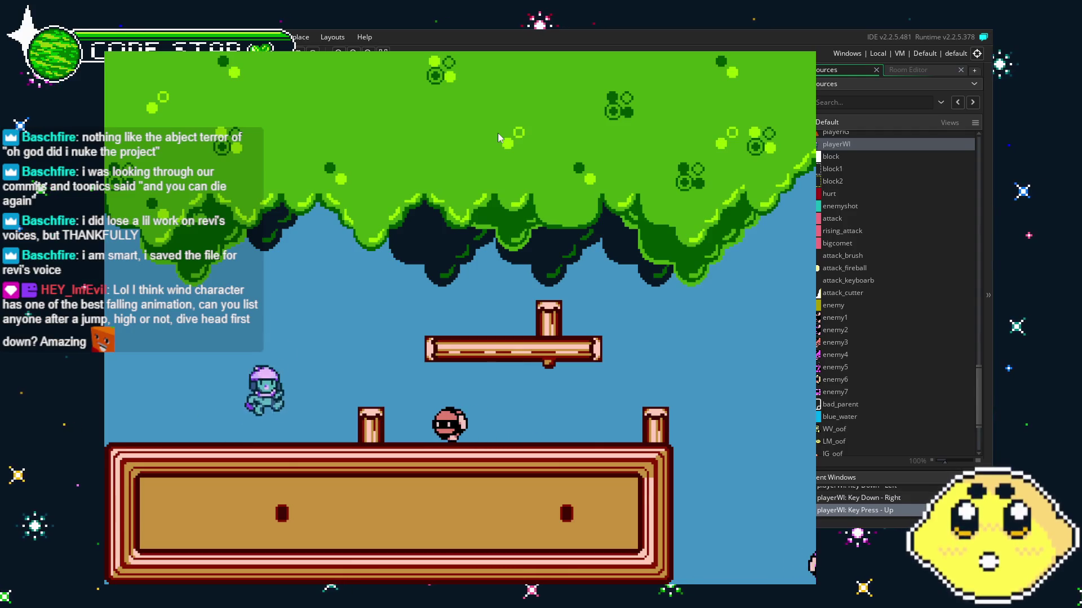
pyautogui.press('Up')
pyautogui.press('Right')
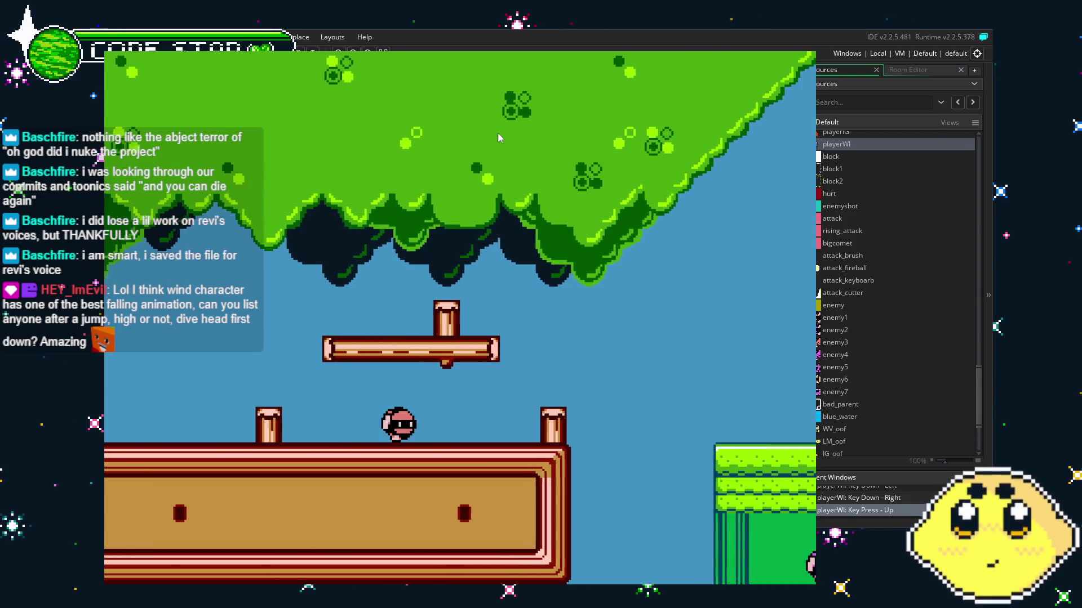
pyautogui.press('Right')
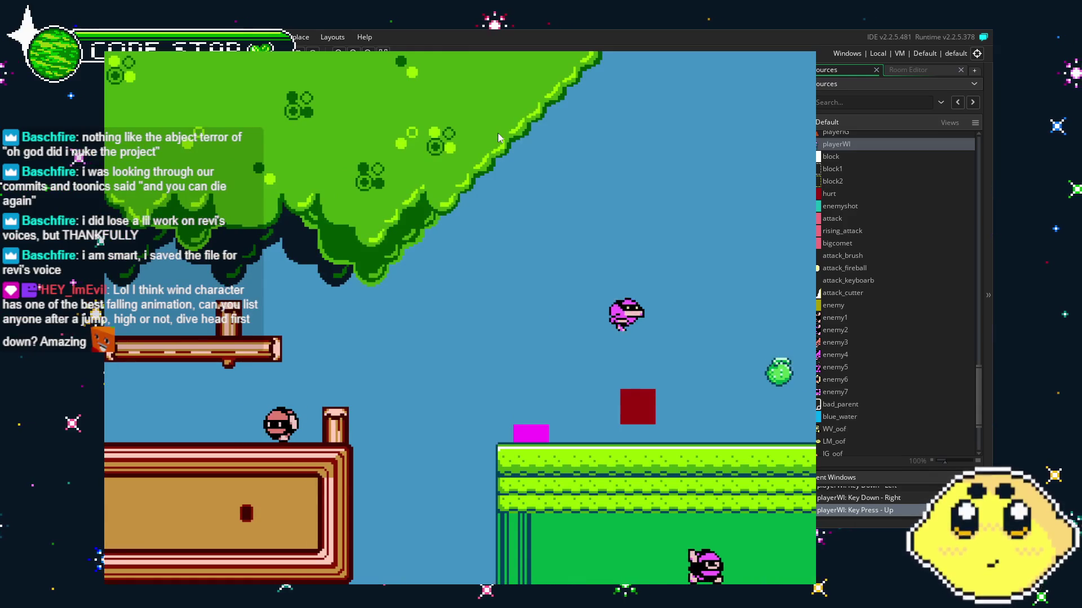
pyautogui.press('Up')
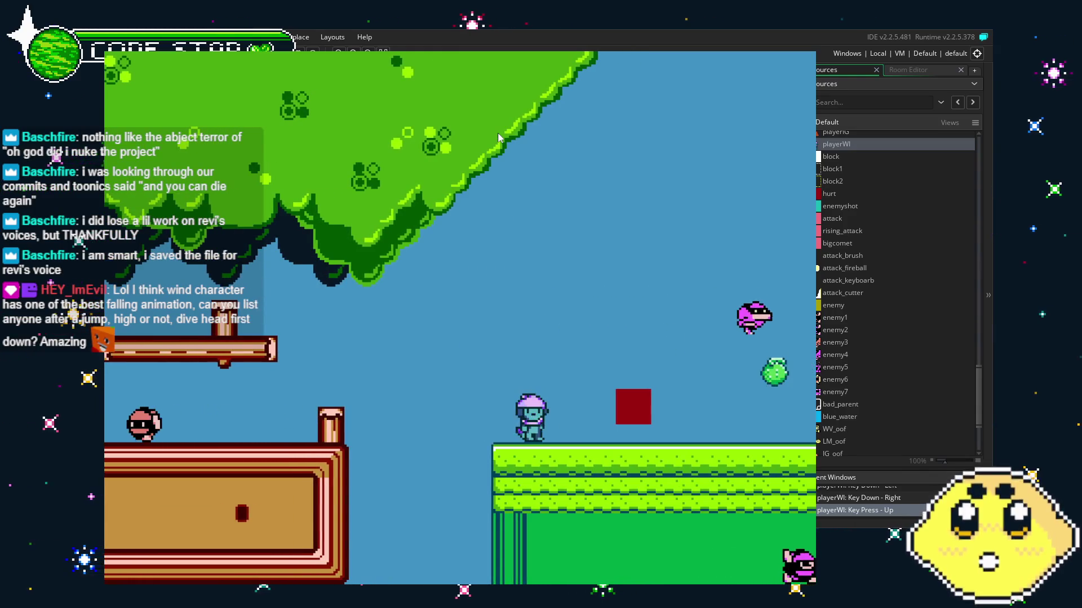
pyautogui.press('Up')
pyautogui.press('Right')
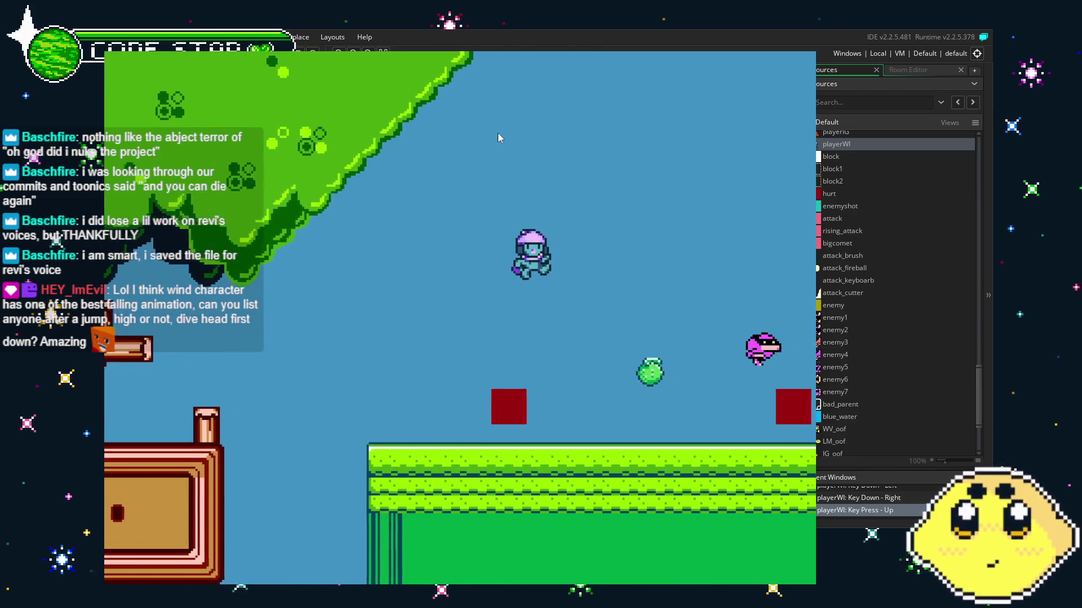
pyautogui.press('Right')
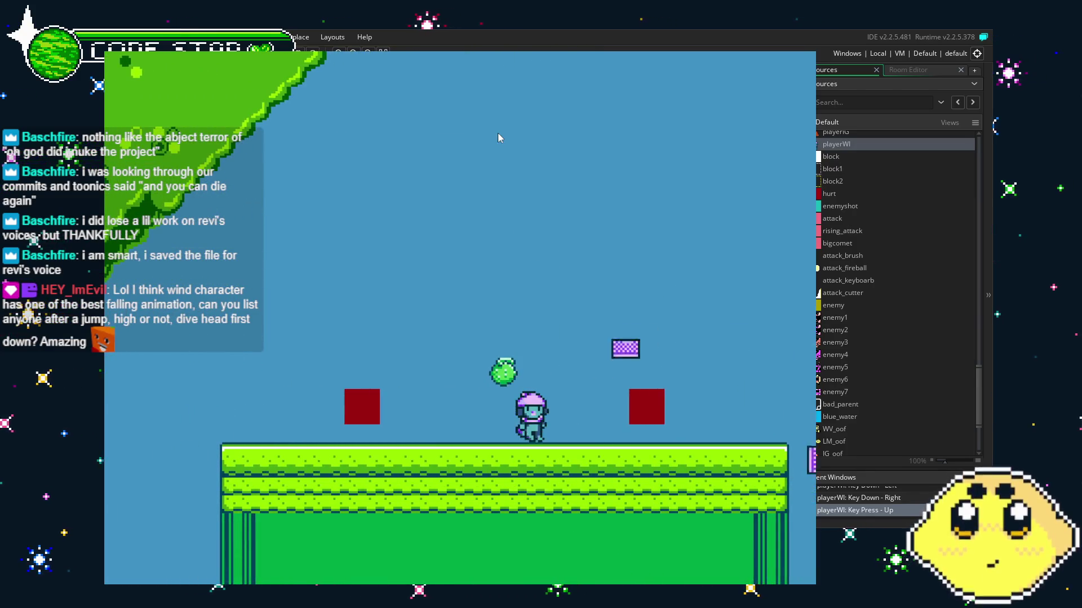
pyautogui.press('Up')
pyautogui.press('Right')
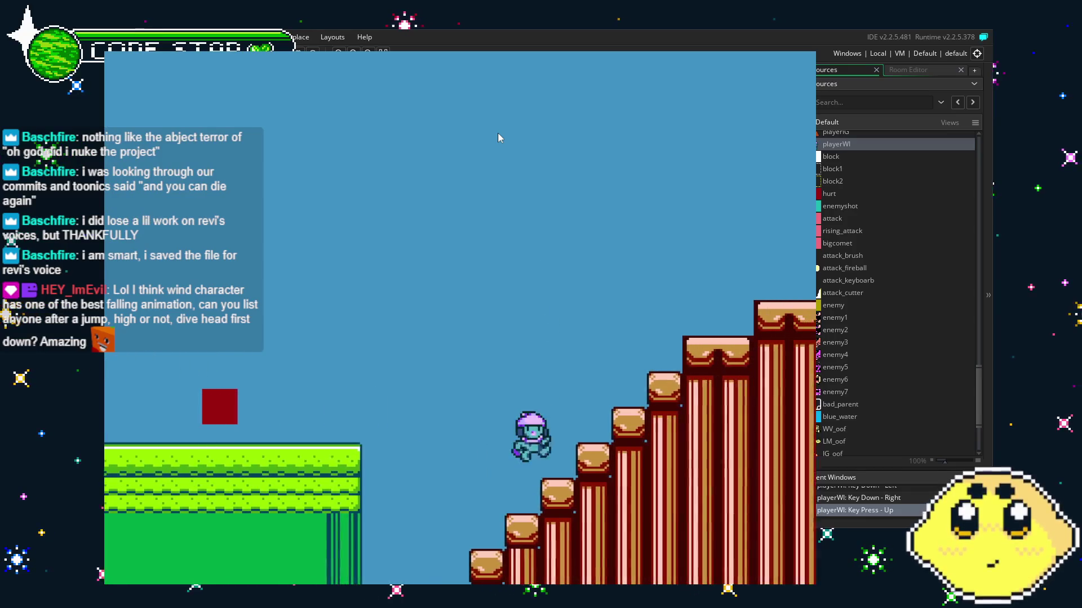
pyautogui.press('Right')
pyautogui.press('Up')
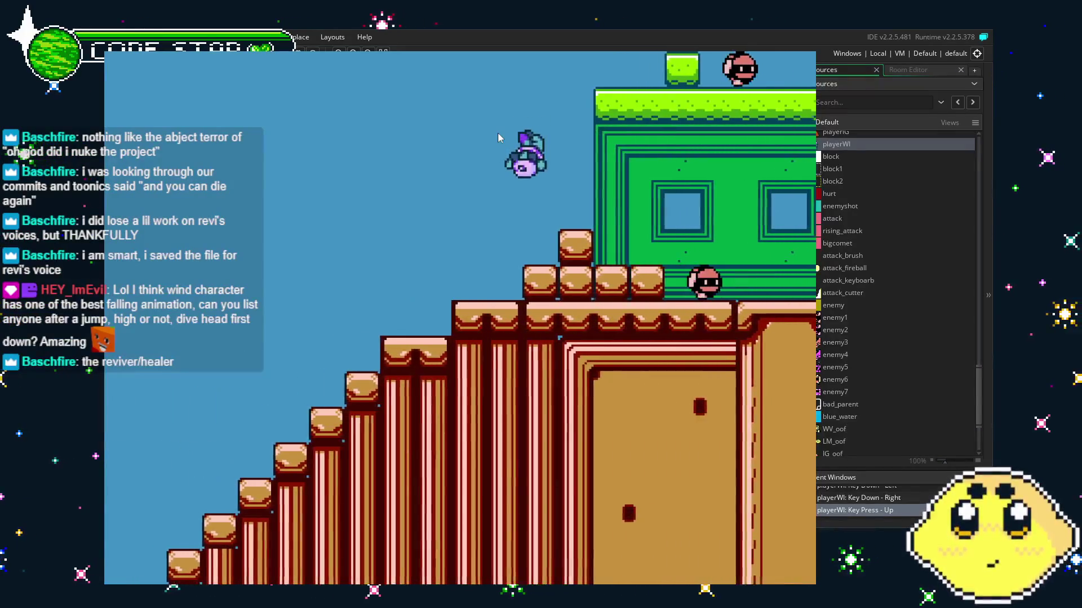
pyautogui.press('Right')
pyautogui.press('Up')
pyautogui.press('Right')
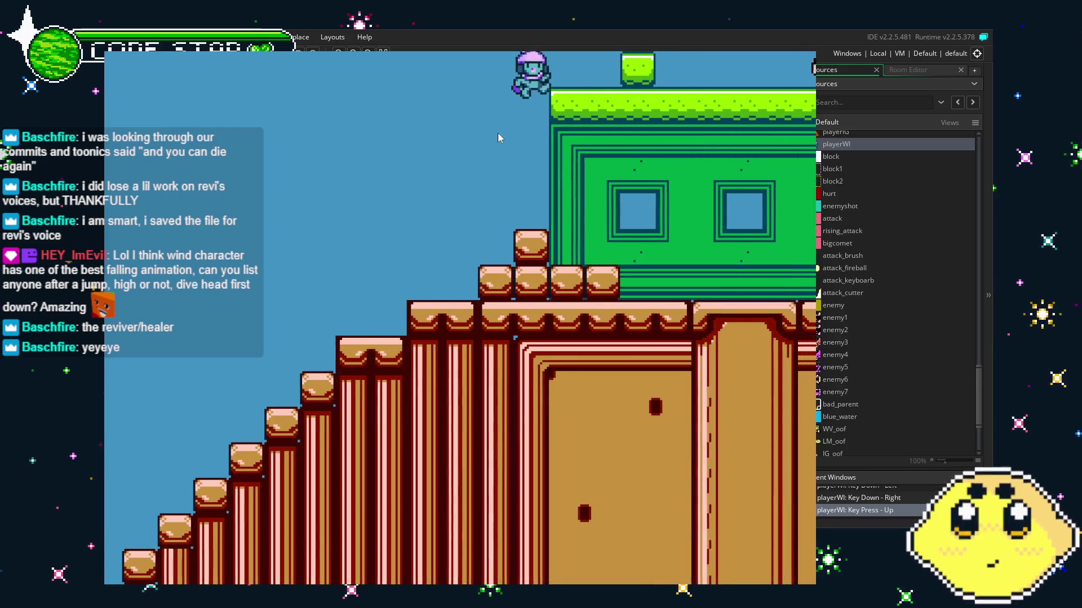
pyautogui.press('Right')
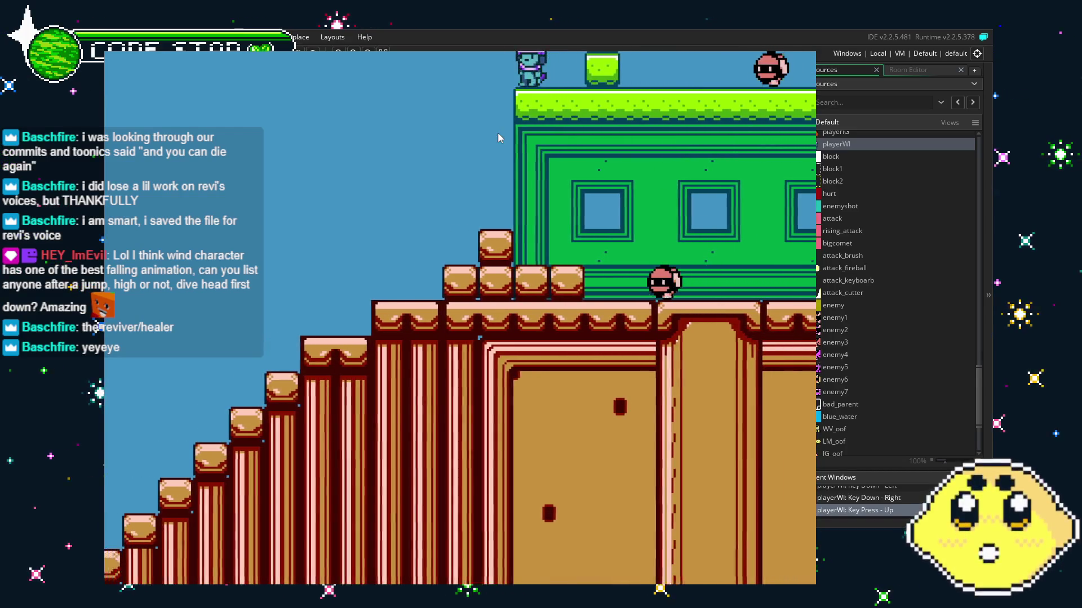
# Drop off the roof, move back and forth, climb the staircase again and run right into the water area.
pyautogui.press('Left')
pyautogui.press('Up')
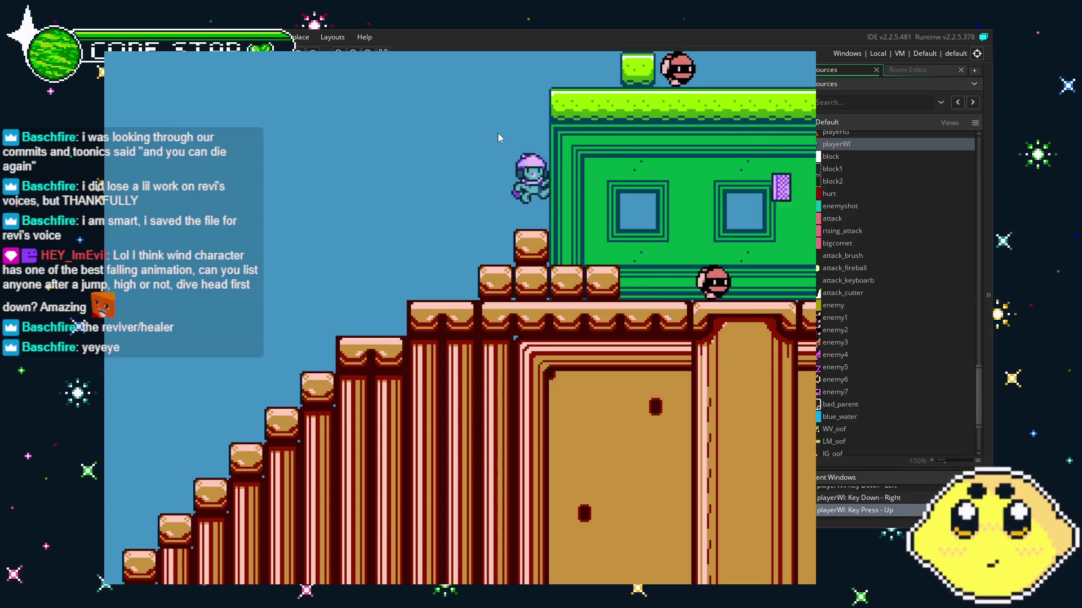
pyautogui.press('Right')
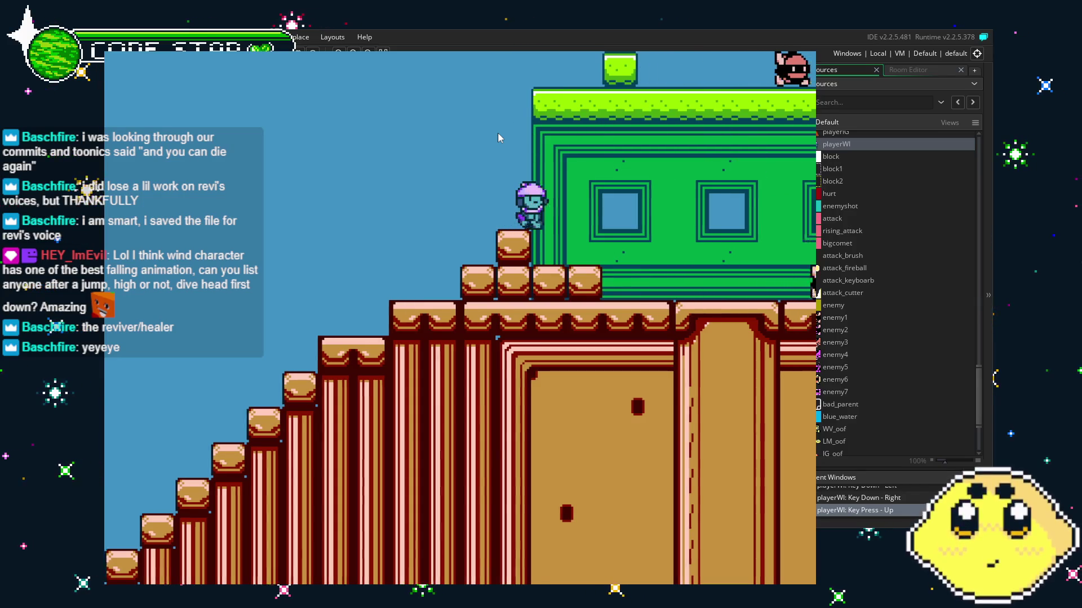
pyautogui.press('Right')
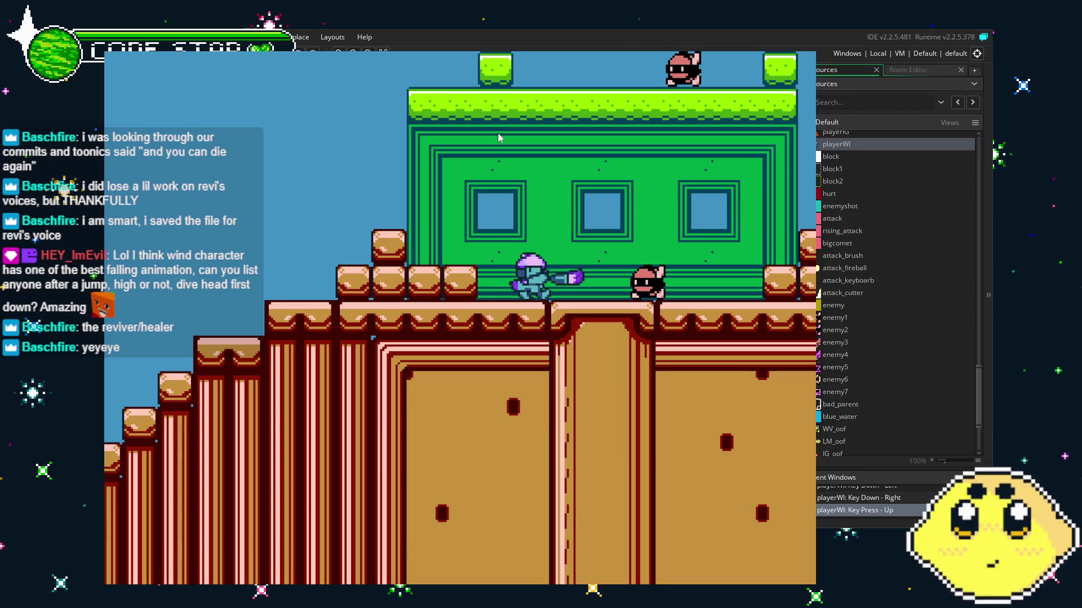
pyautogui.press('Right')
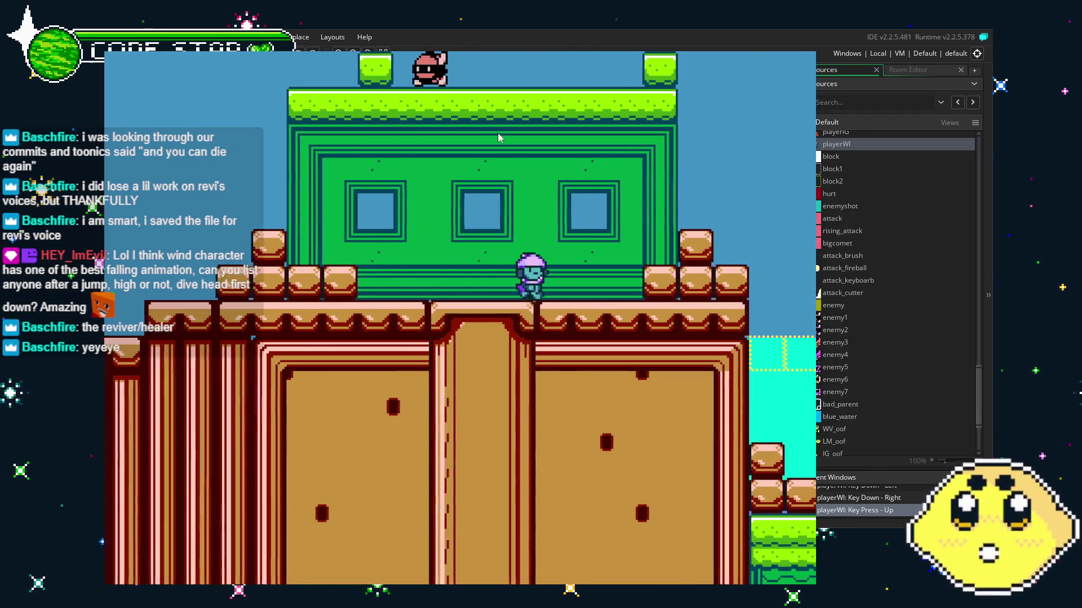
pyautogui.press('Left')
pyautogui.press('Up')
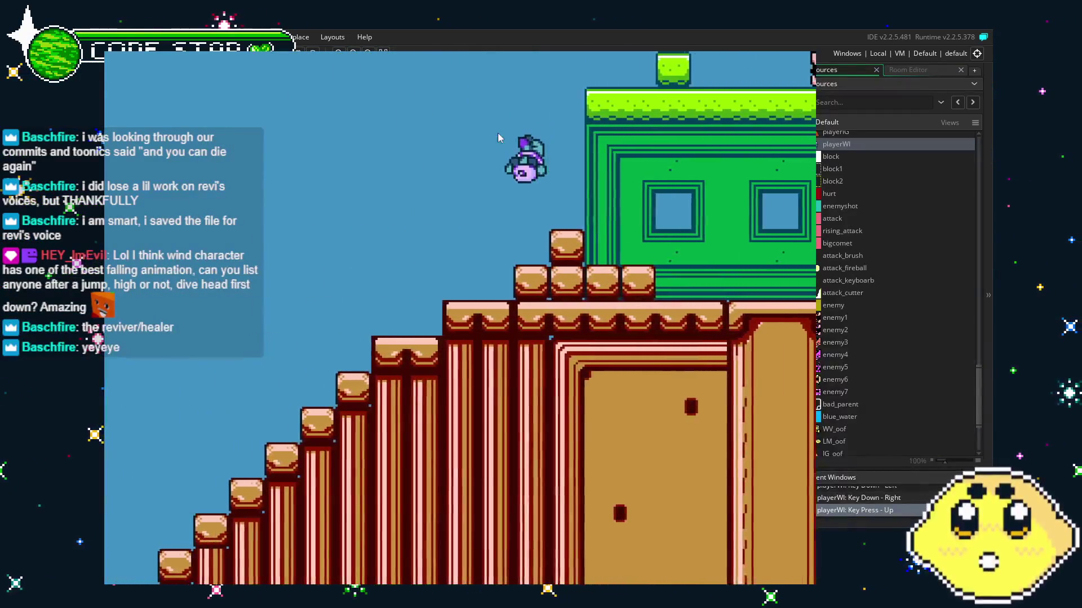
pyautogui.press('Left')
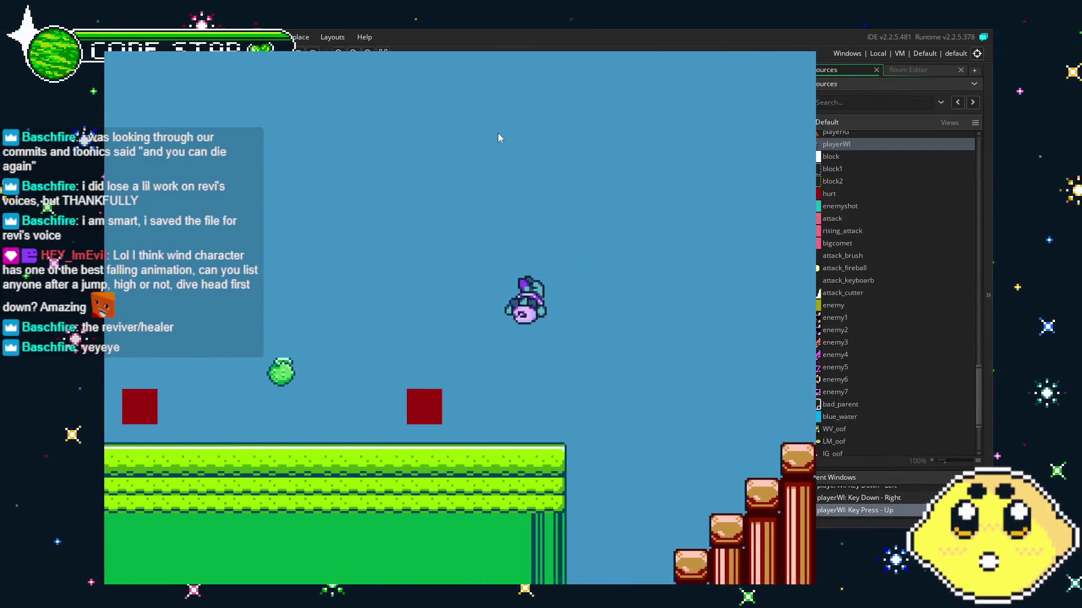
pyautogui.press('Left')
pyautogui.press('Up')
pyautogui.press('Right')
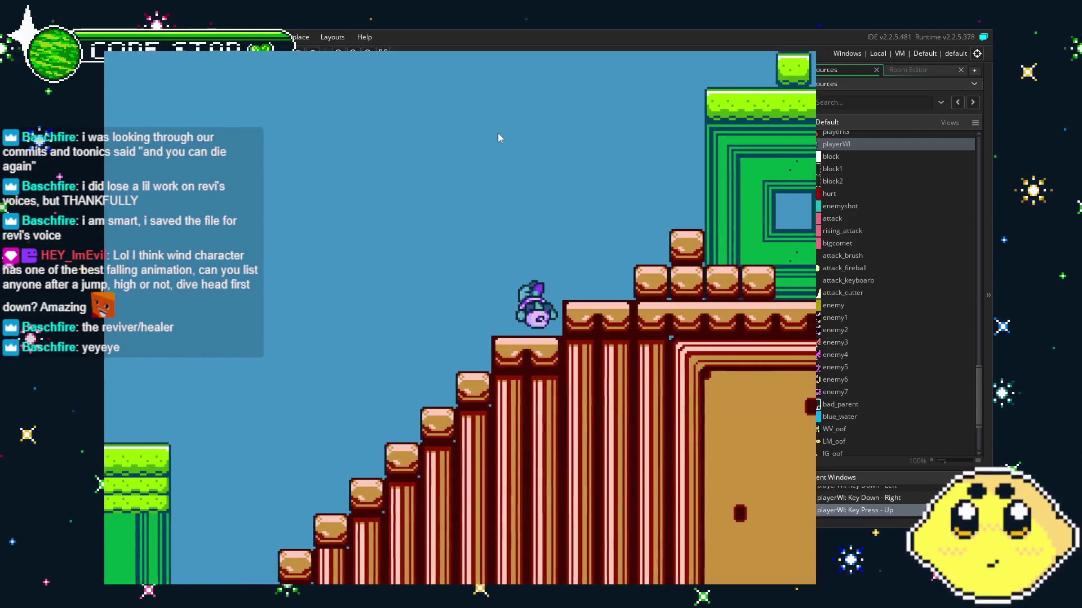
pyautogui.press('Up')
pyautogui.press('Up')
pyautogui.press('Right')
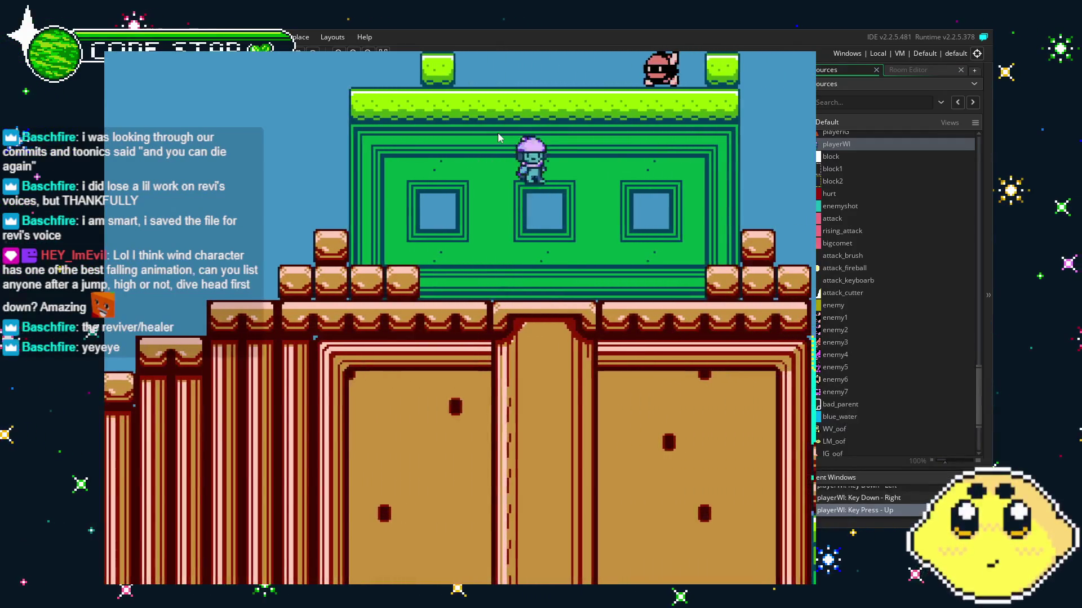
pyautogui.press('Right')
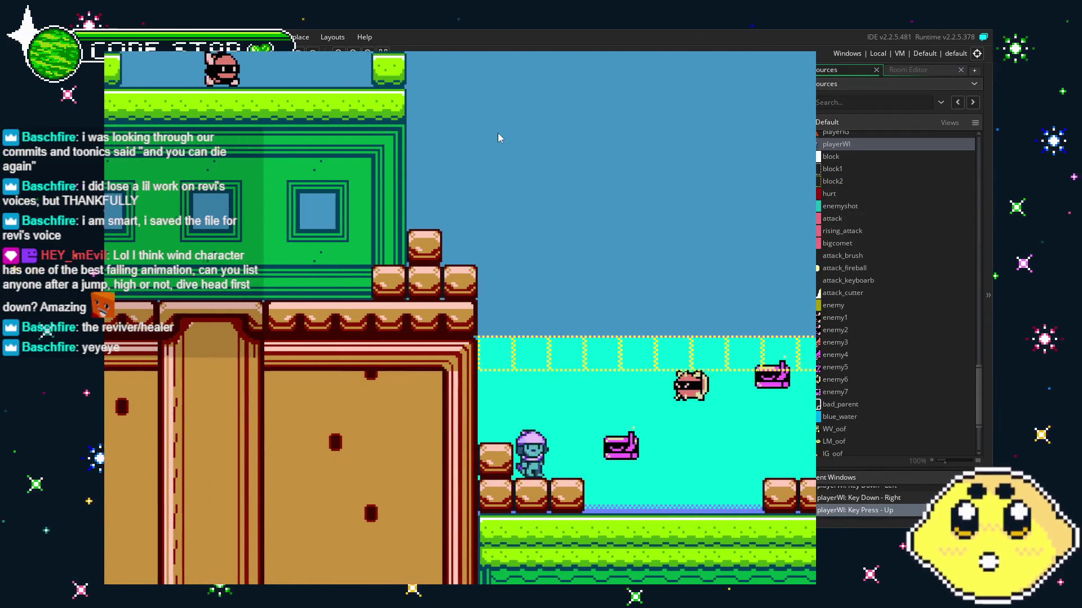
# Swim right through the water, return left to the blocks by the building, then drop back in.
pyautogui.press('Right')
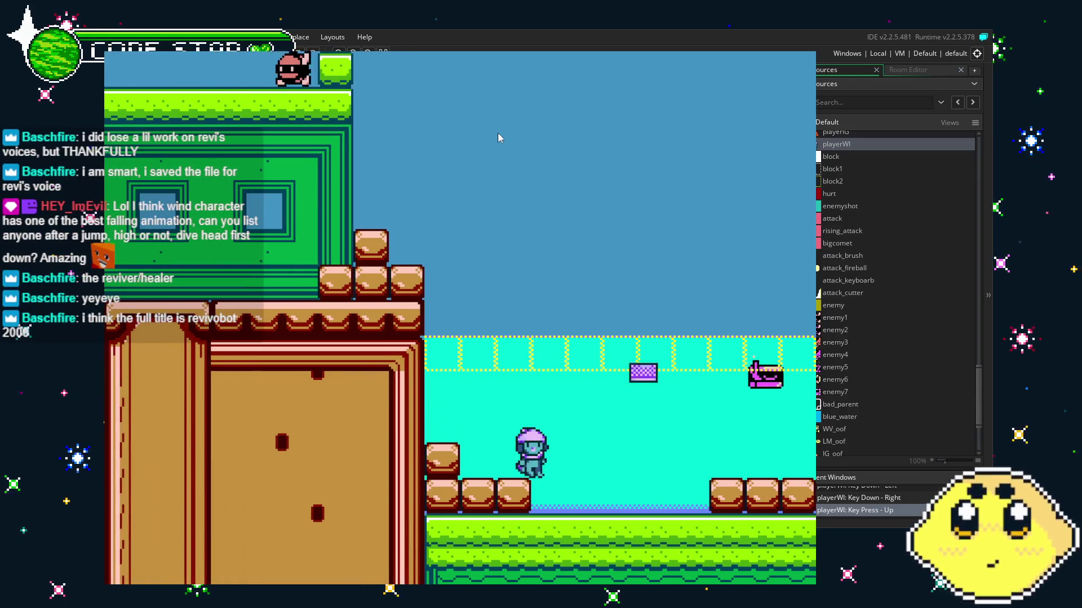
pyautogui.press('Up')
pyautogui.press('Right')
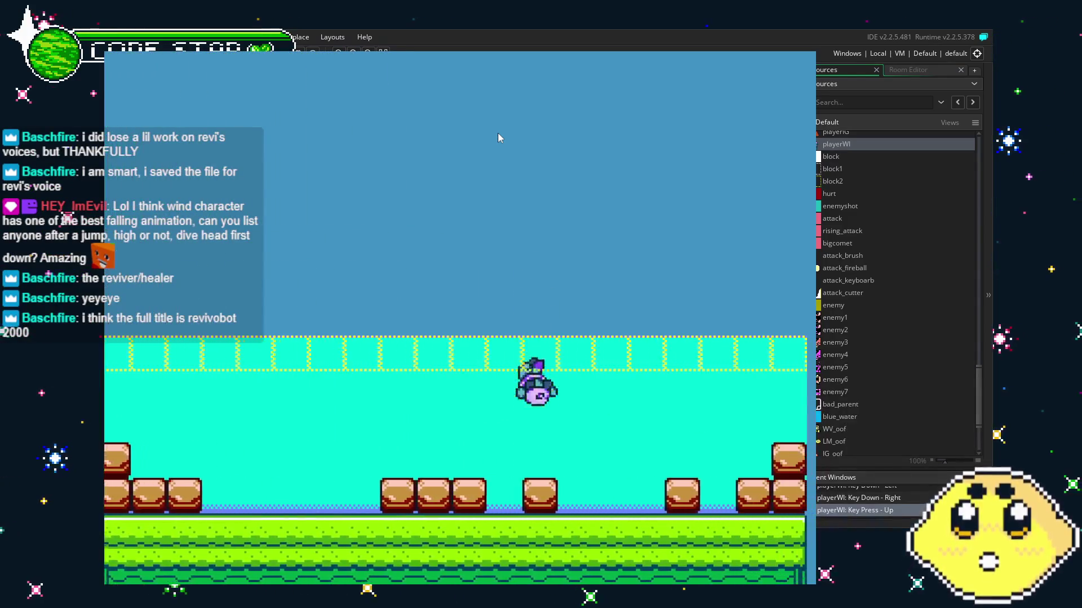
pyautogui.press('Up')
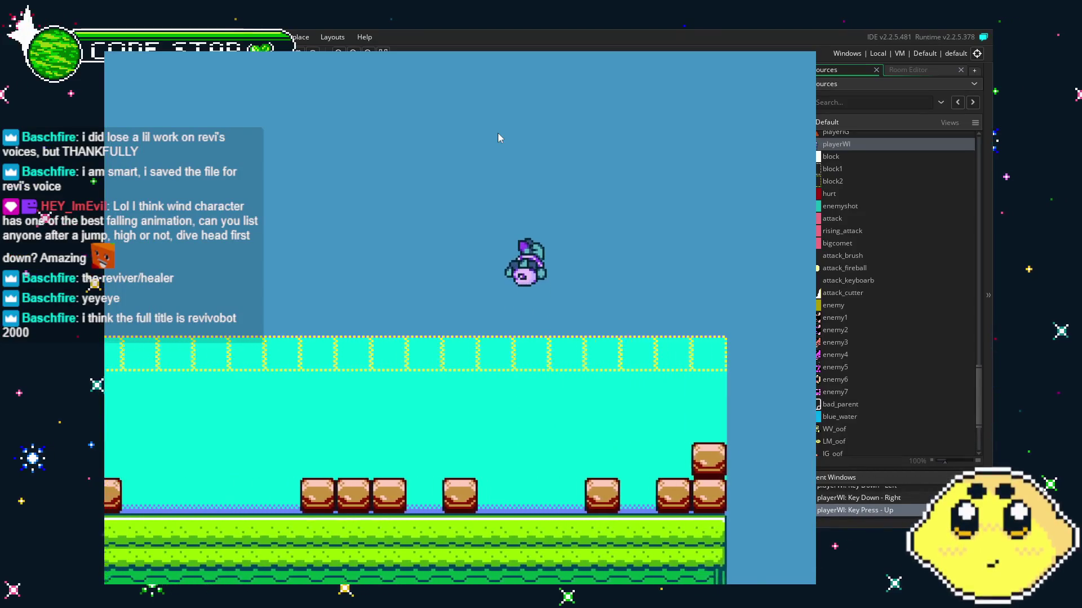
pyautogui.press('Left')
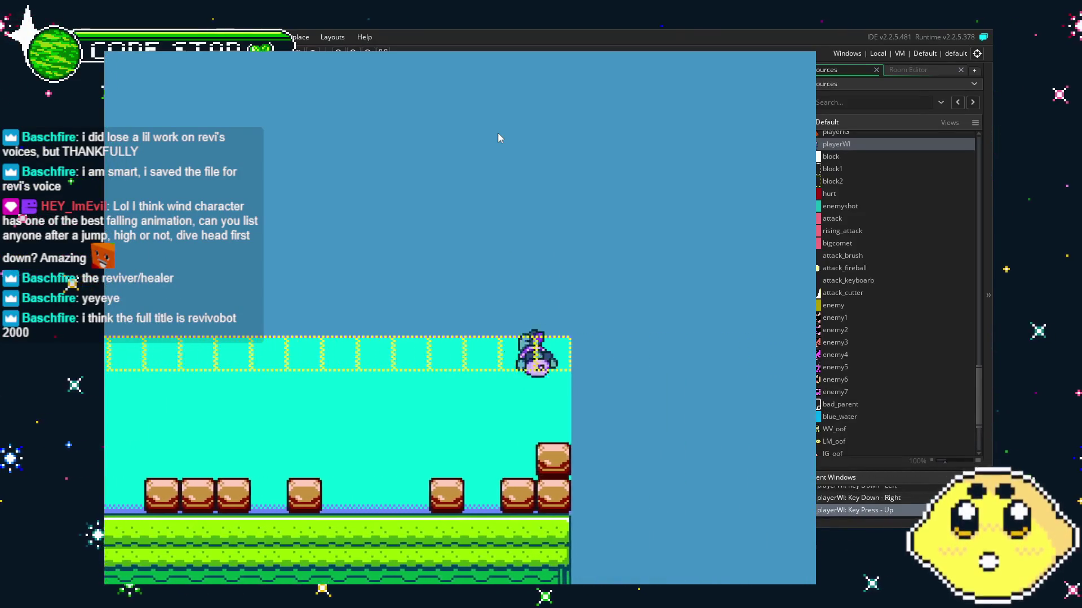
pyautogui.press('Left')
pyautogui.press('Up')
pyautogui.press('Left')
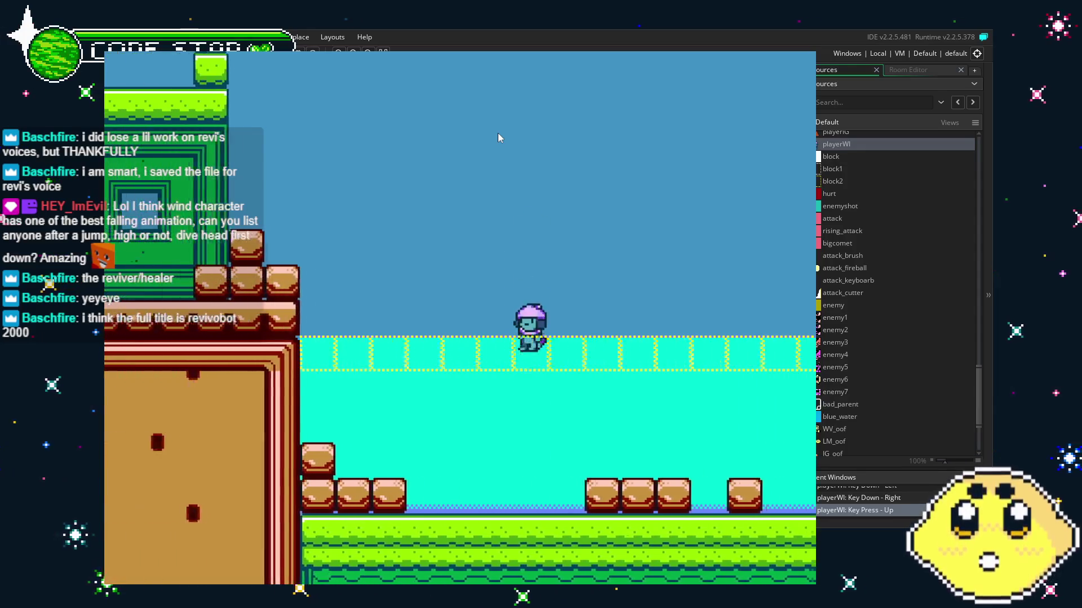
pyautogui.press('Up')
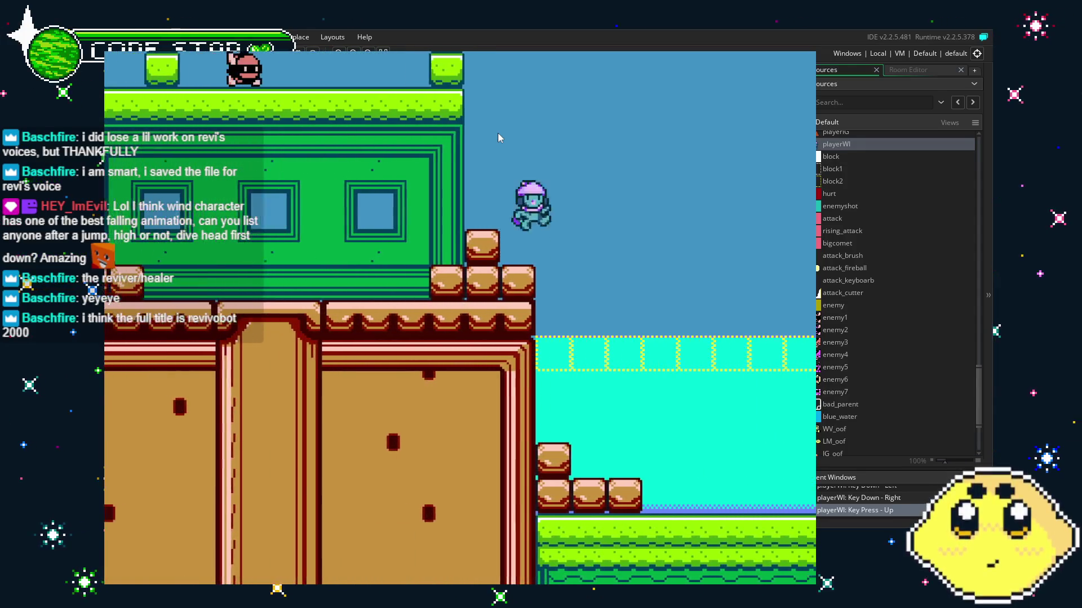
pyautogui.press('Right')
# Repeatedly leap high out of the water, steer in the air and fall back in.
pyautogui.press('Up')
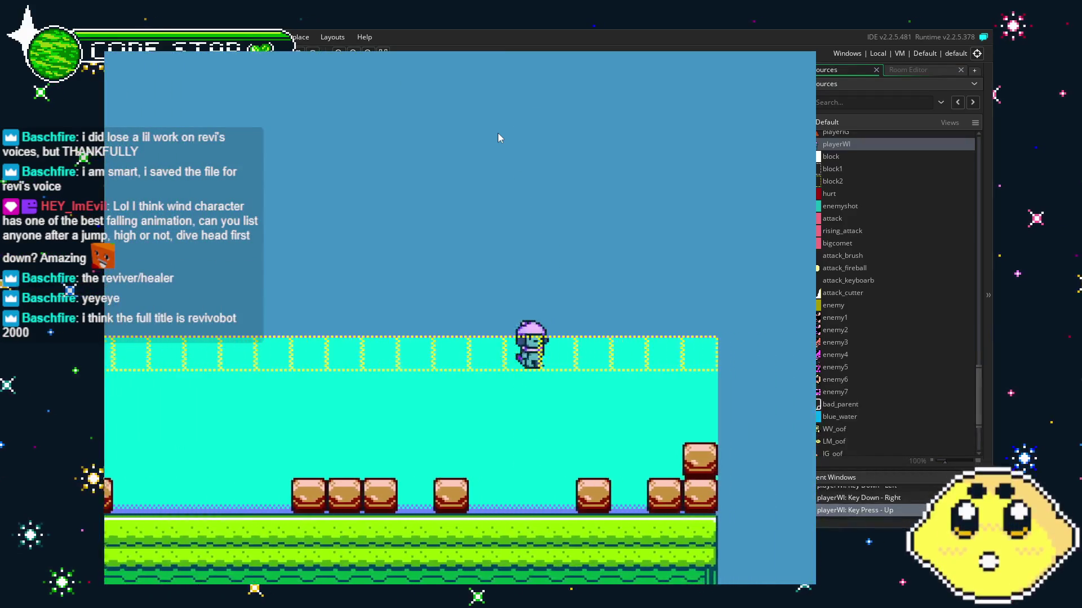
pyautogui.press('Up')
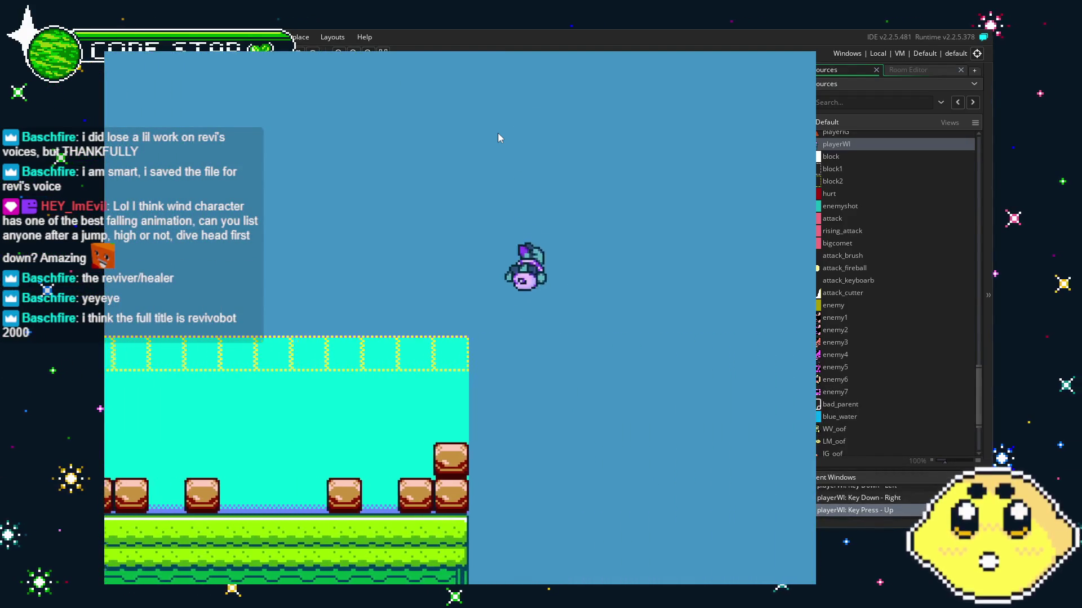
pyautogui.press('Up')
pyautogui.press('Left')
pyautogui.press('Left')
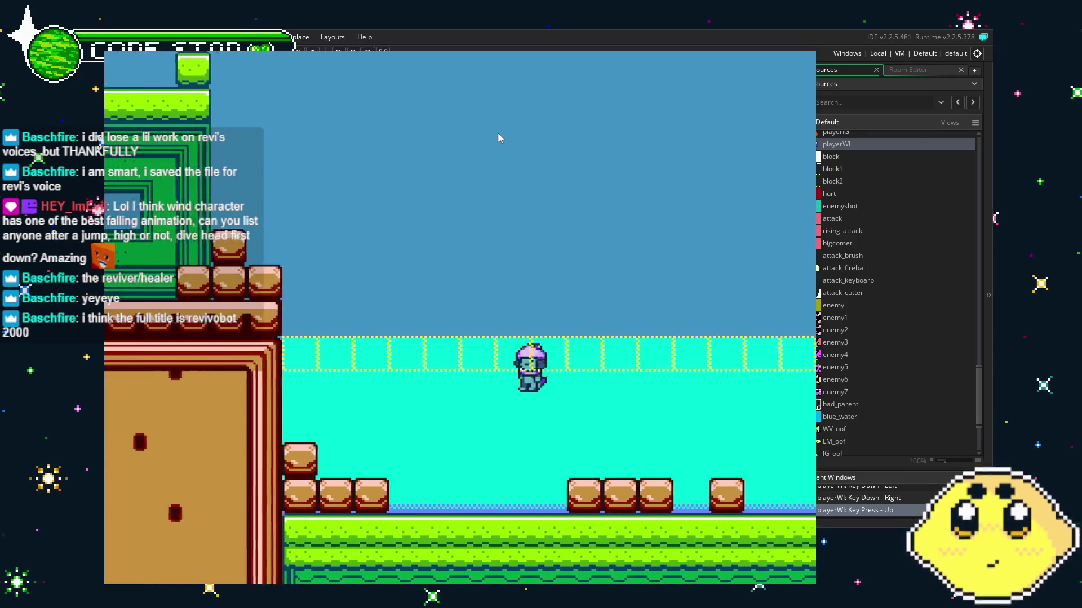
pyautogui.press('Up')
pyautogui.press('Right')
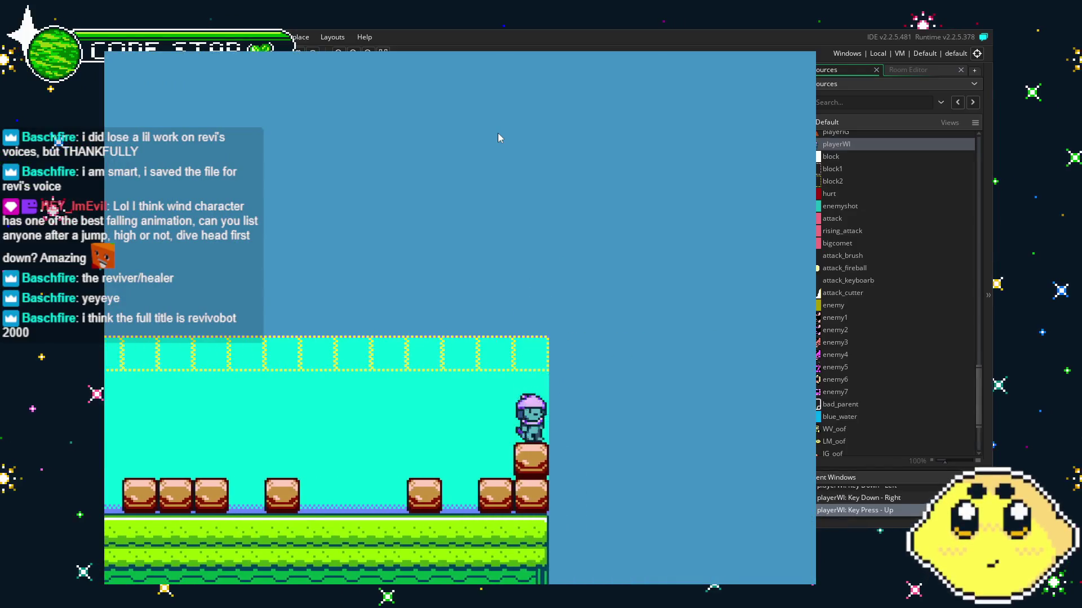
pyautogui.press('Up')
pyautogui.press('Right')
pyautogui.press('Up')
pyautogui.press('Left')
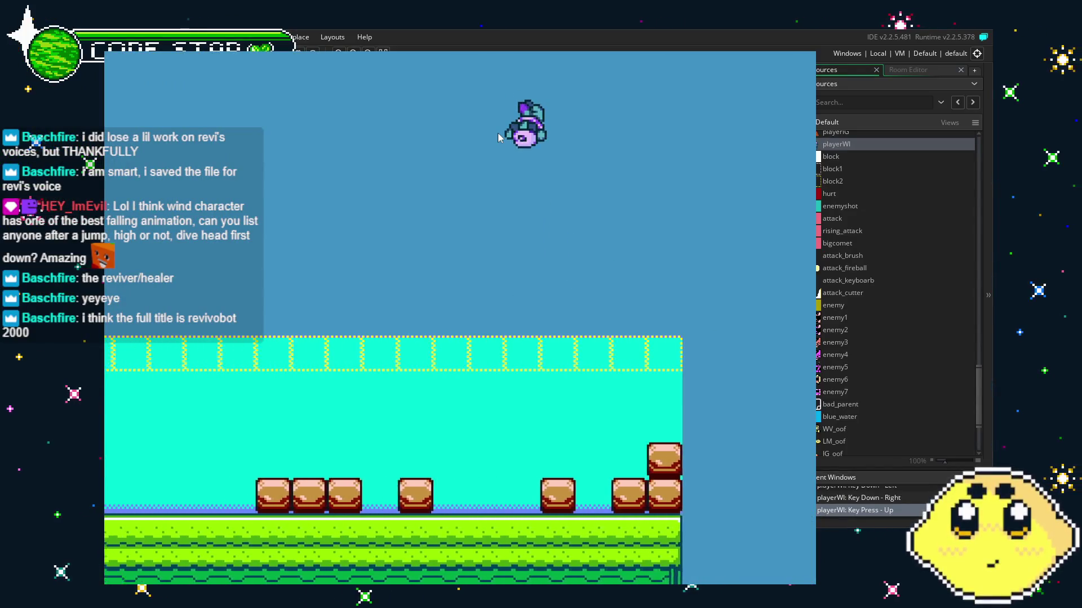
pyautogui.press('Left')
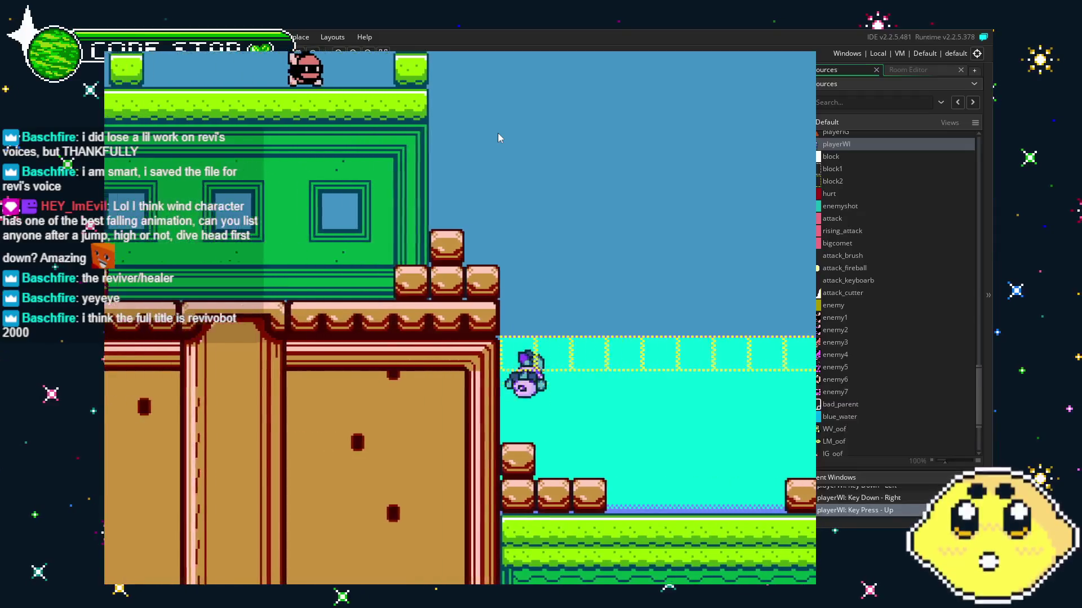
pyautogui.press('Up')
pyautogui.press('Left')
pyautogui.press('Right')
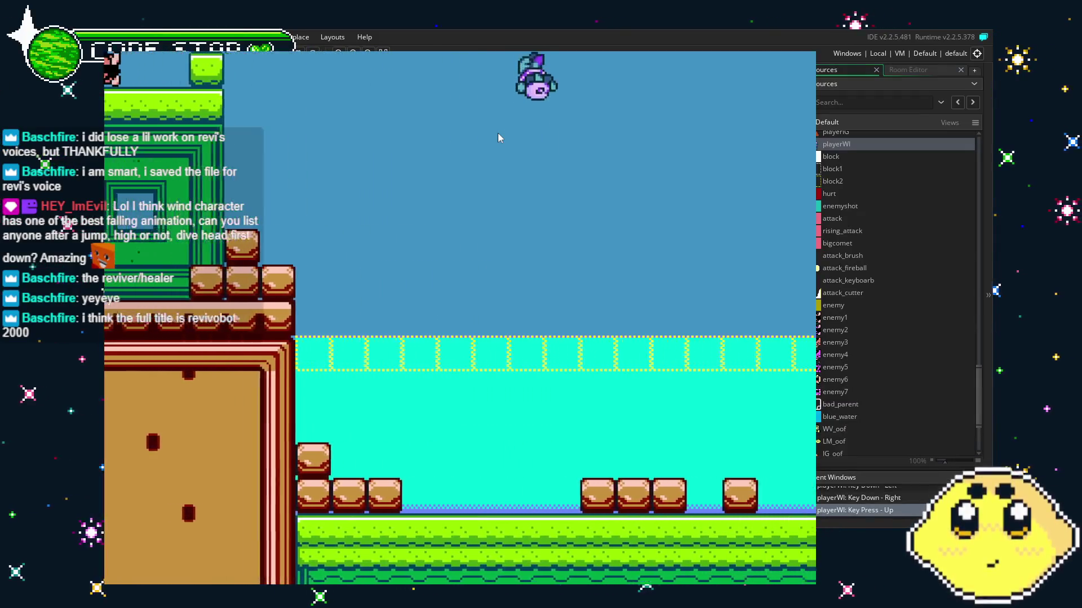
pyautogui.press('Right')
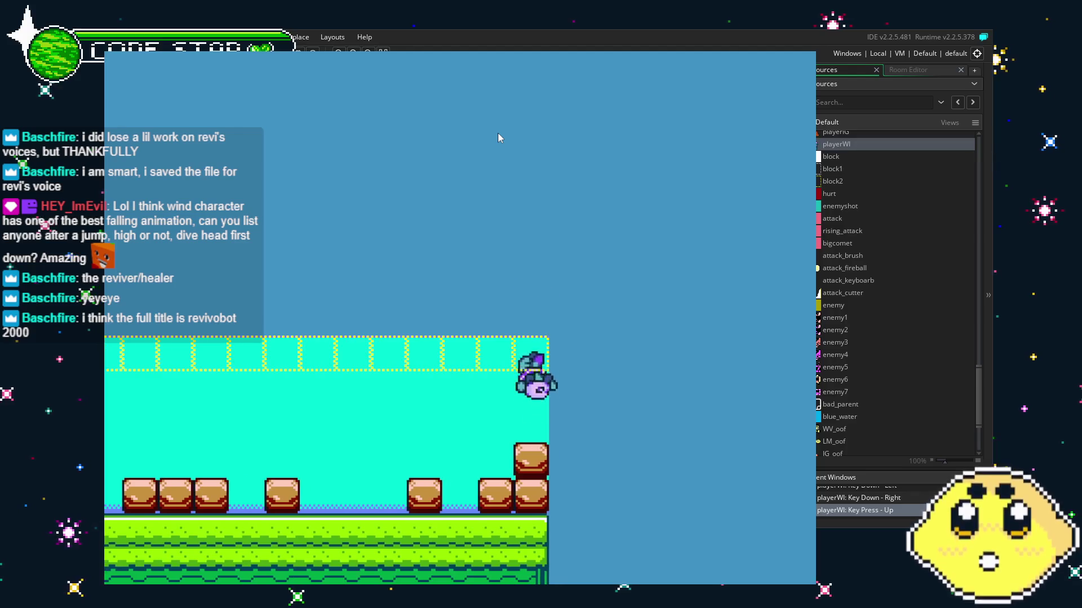
pyautogui.press('Up')
pyautogui.press('Right')
pyautogui.press('Left')
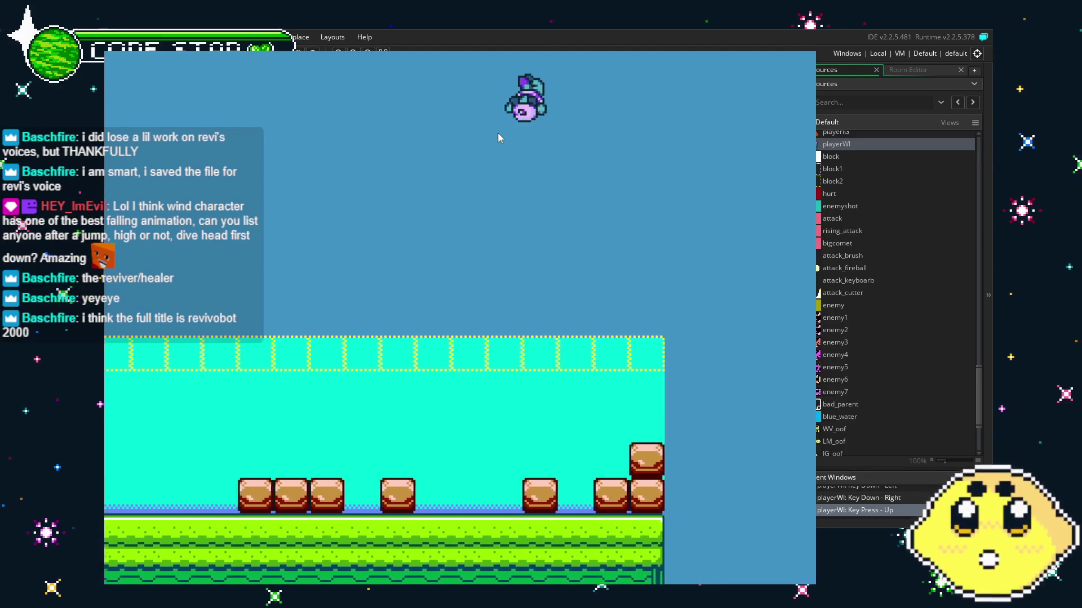
pyautogui.press('Left')
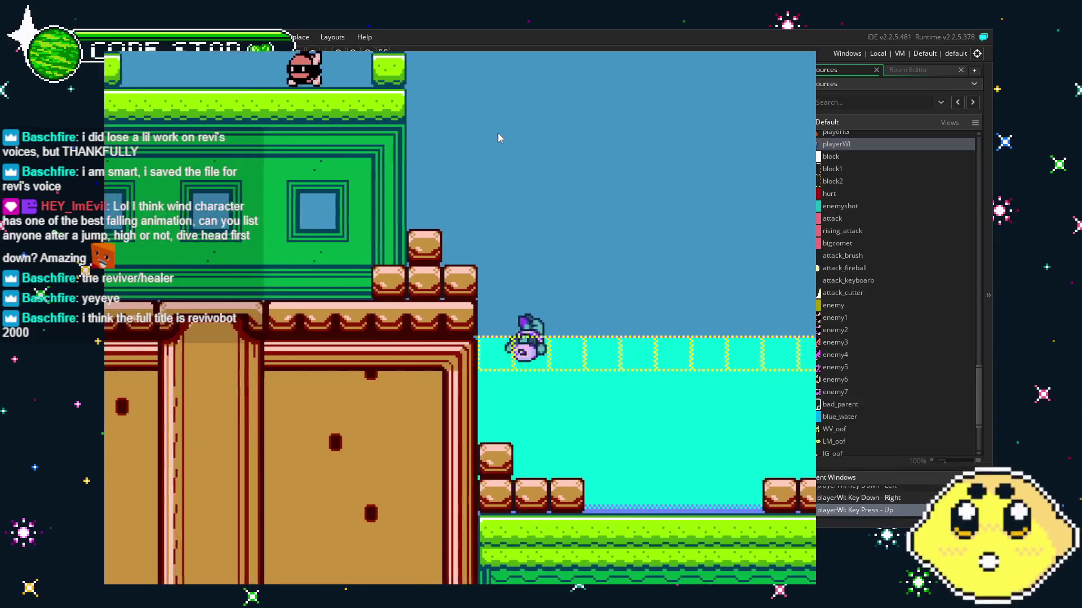
# Swim left to the building, jump onto its ledge, fire a purple projectile and climb the steps.
pyautogui.press('Right')
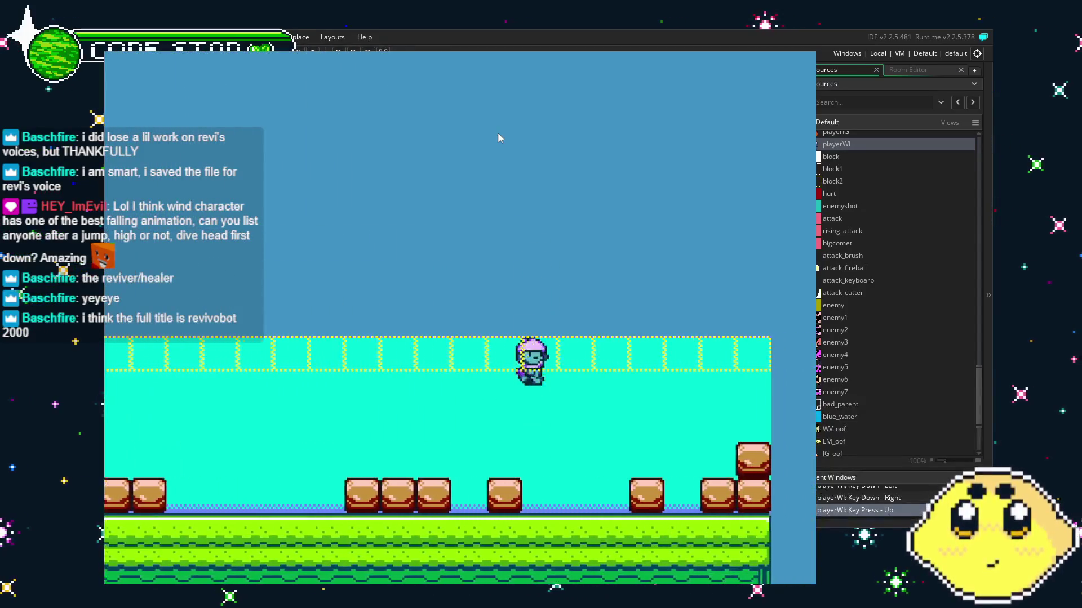
pyautogui.press('Up')
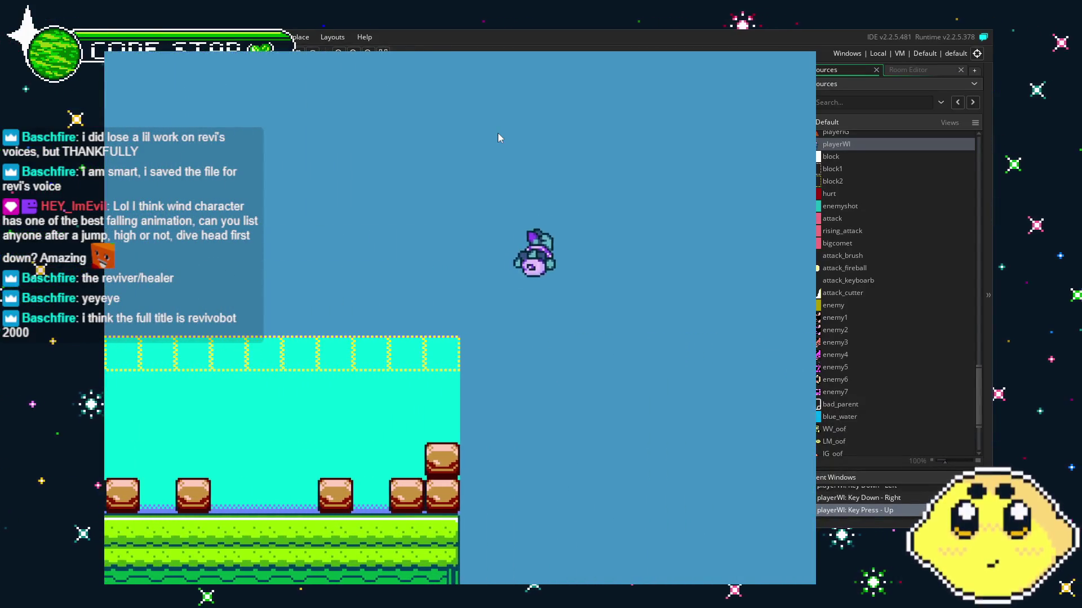
pyautogui.press('Up')
pyautogui.press('Left')
pyautogui.press('Left')
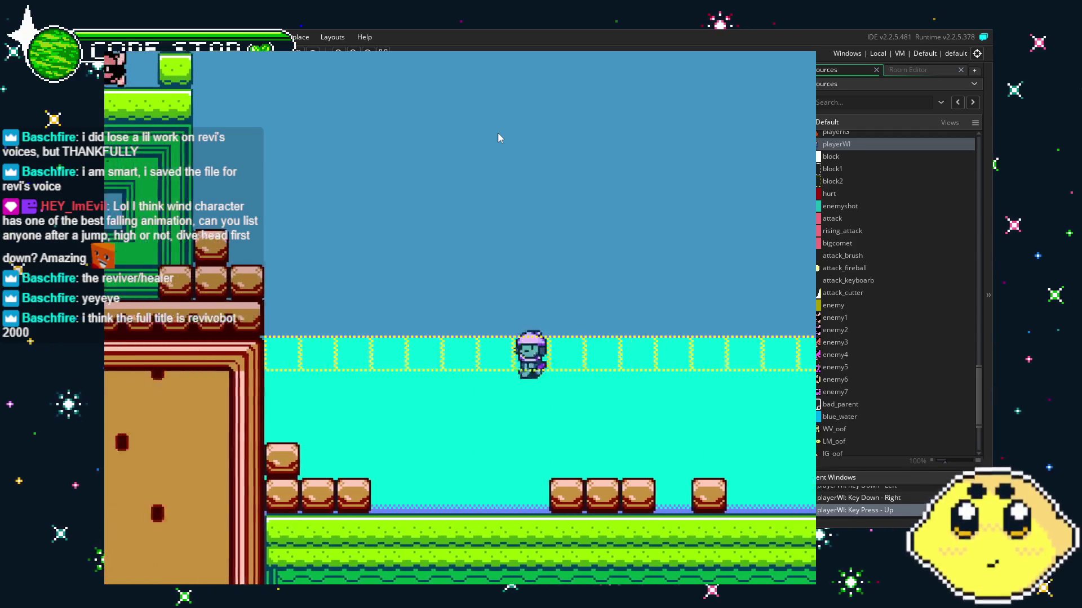
pyautogui.press('Up')
pyautogui.press('Right')
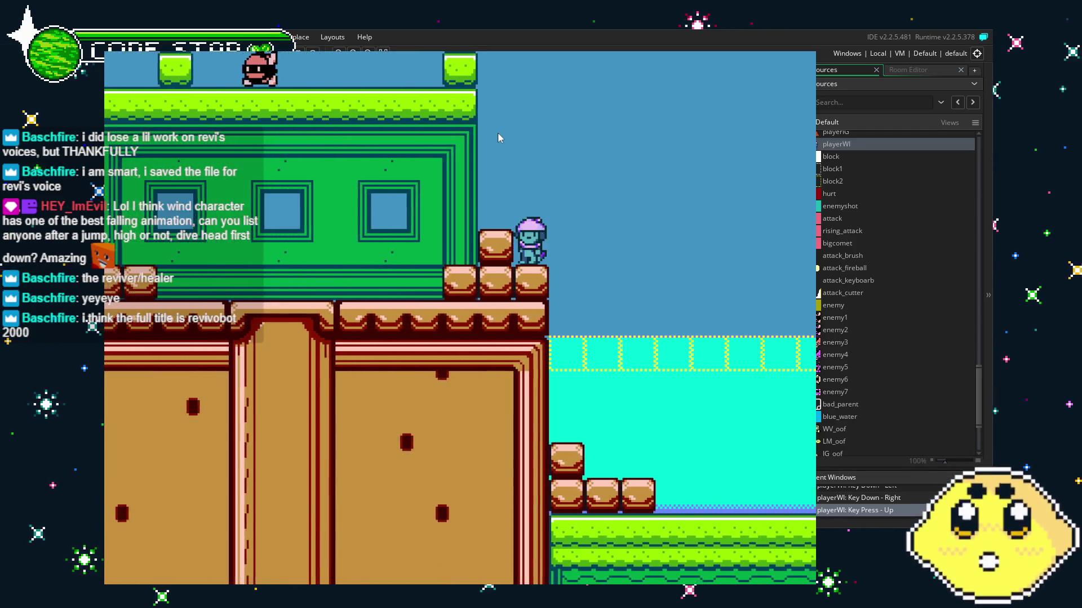
pyautogui.press('Right')
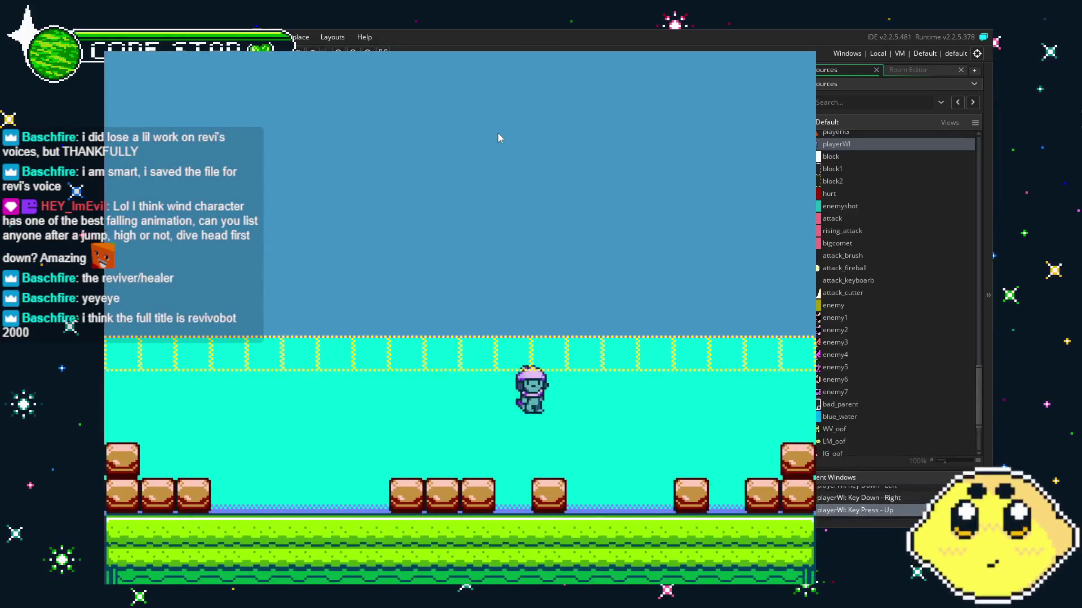
pyautogui.press('Left')
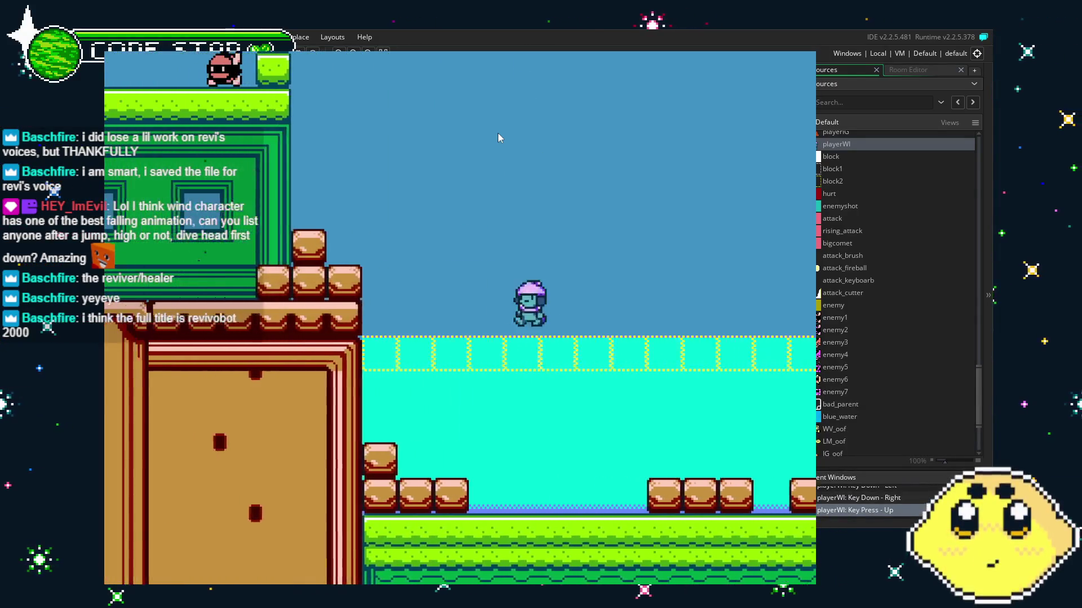
pyautogui.press('Up')
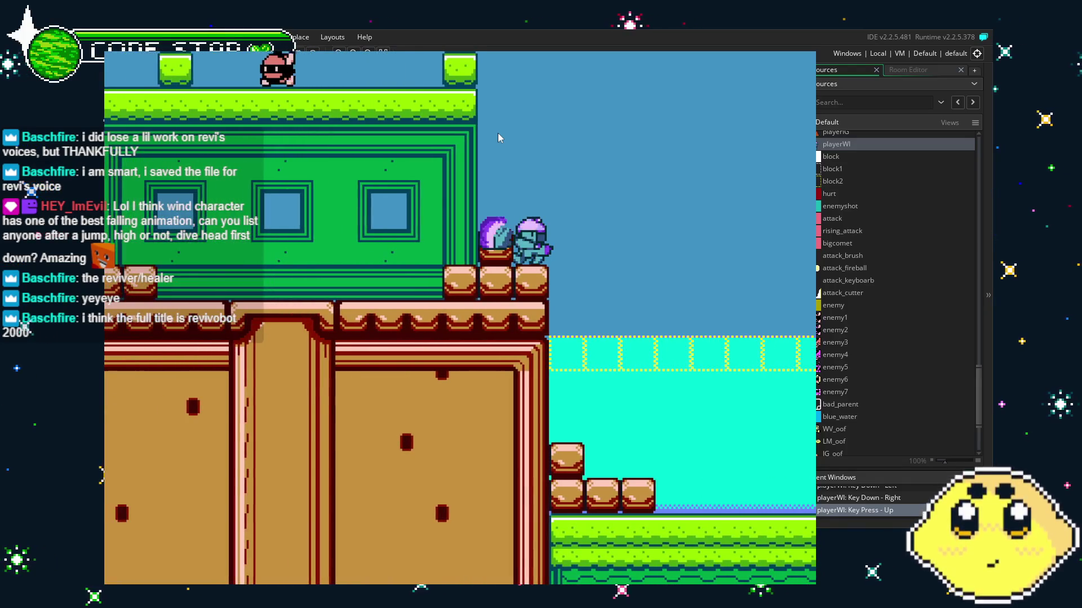
pyautogui.press('Left')
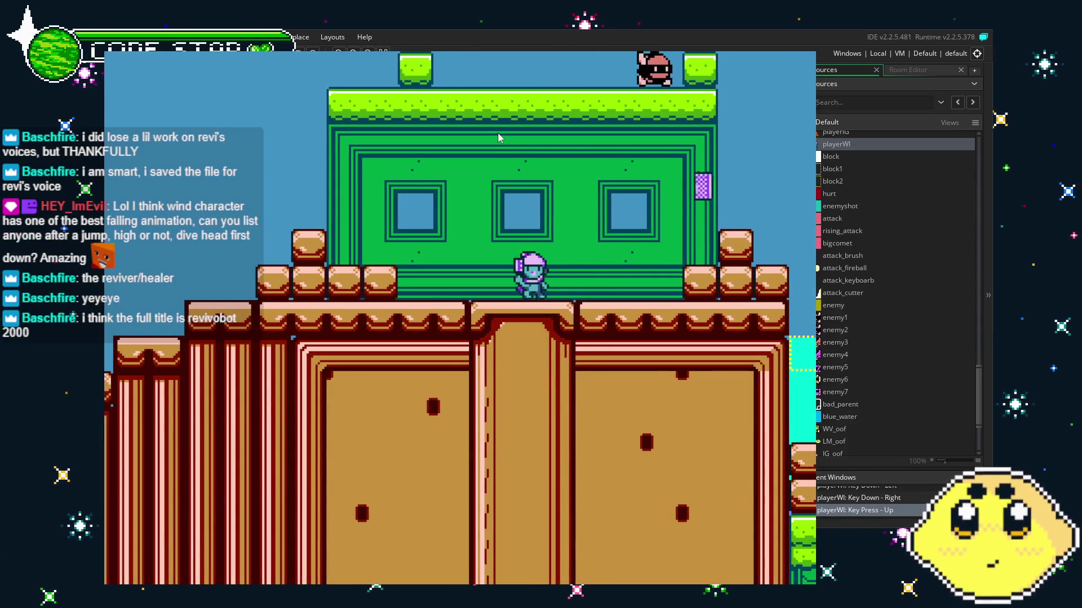
pyautogui.press('Left')
pyautogui.press('Up')
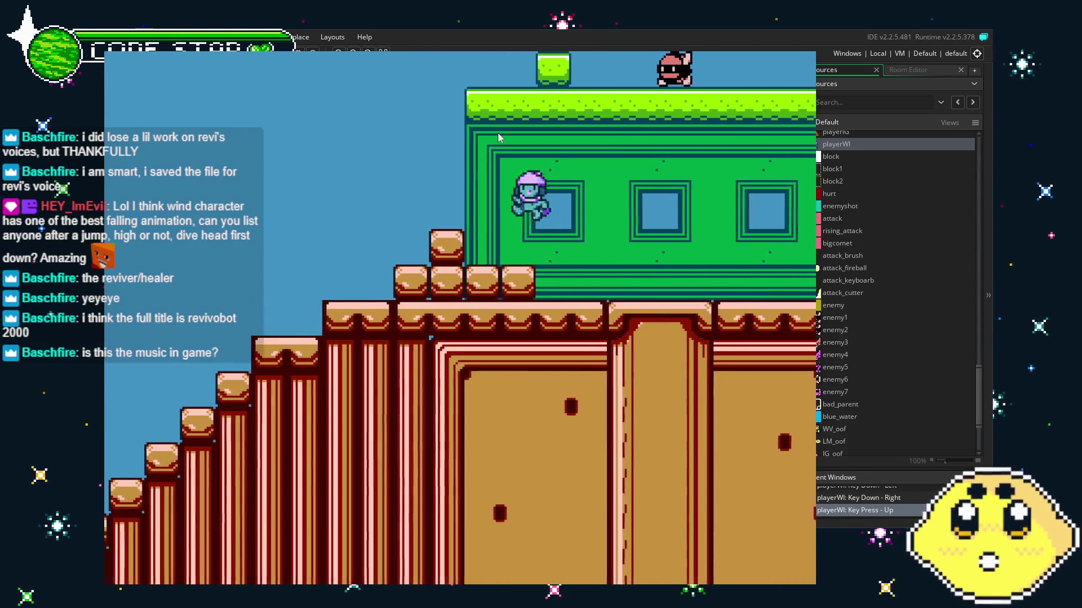
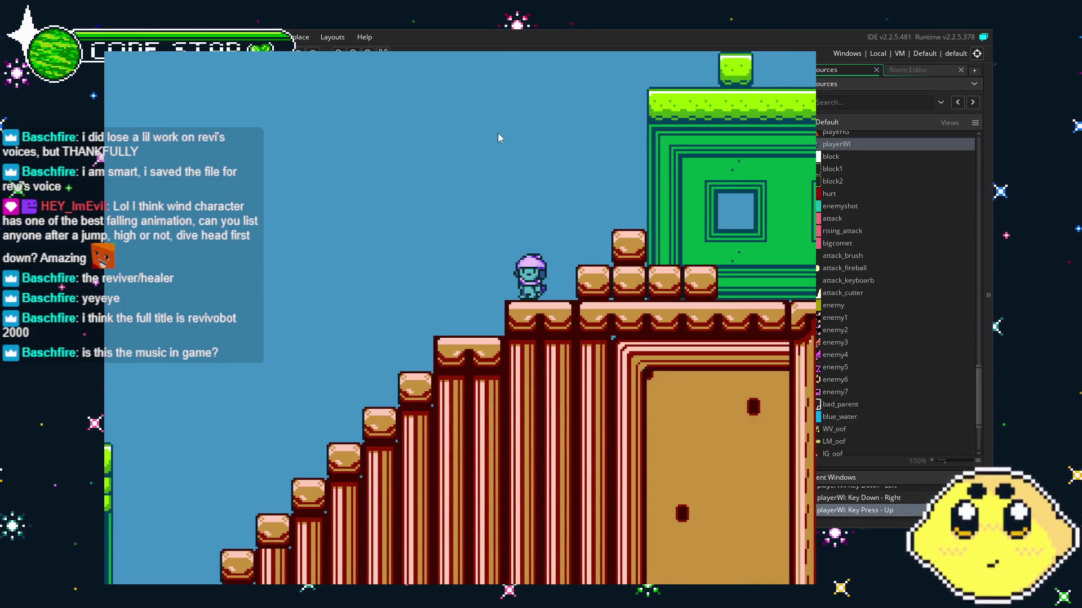
# Play-test the level: walk left down the stairs, then jump back up the brick stairs.
pyautogui.press('Left')
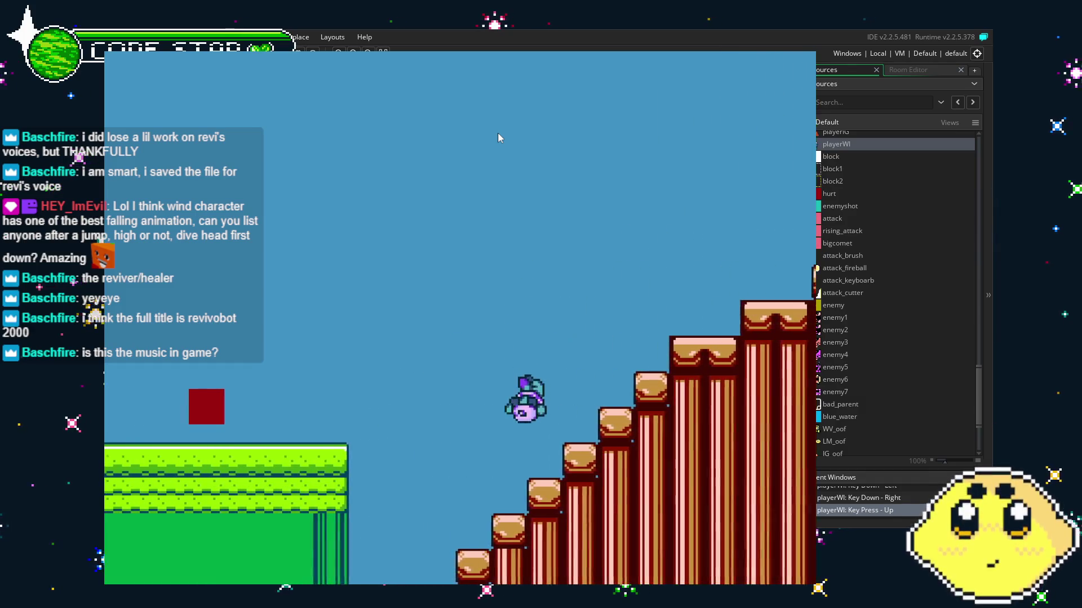
pyautogui.press('Up')
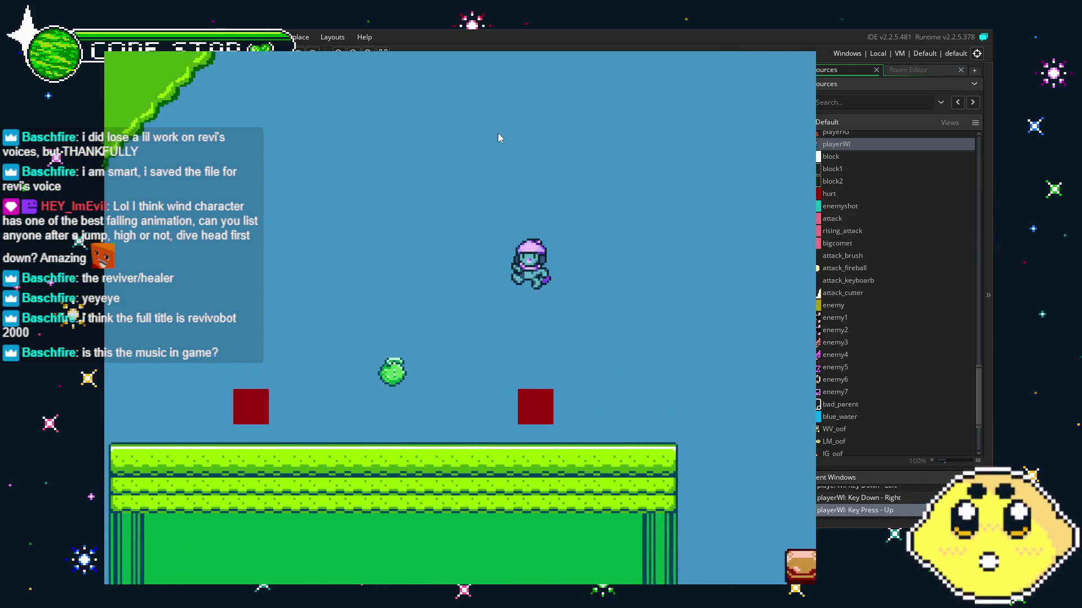
pyautogui.press('Up')
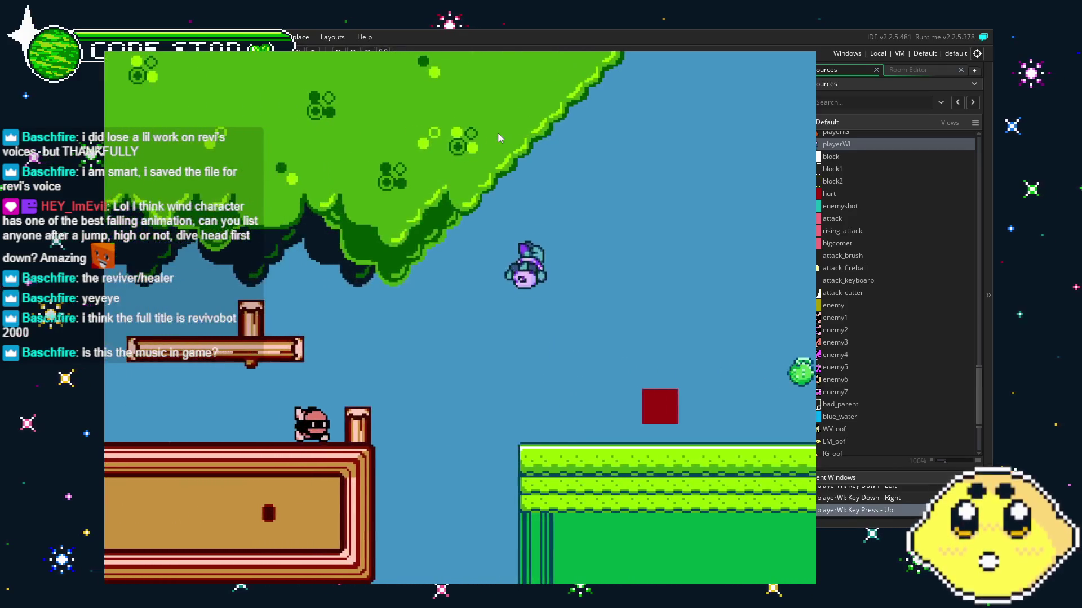
pyautogui.press('Up')
pyautogui.press('Right')
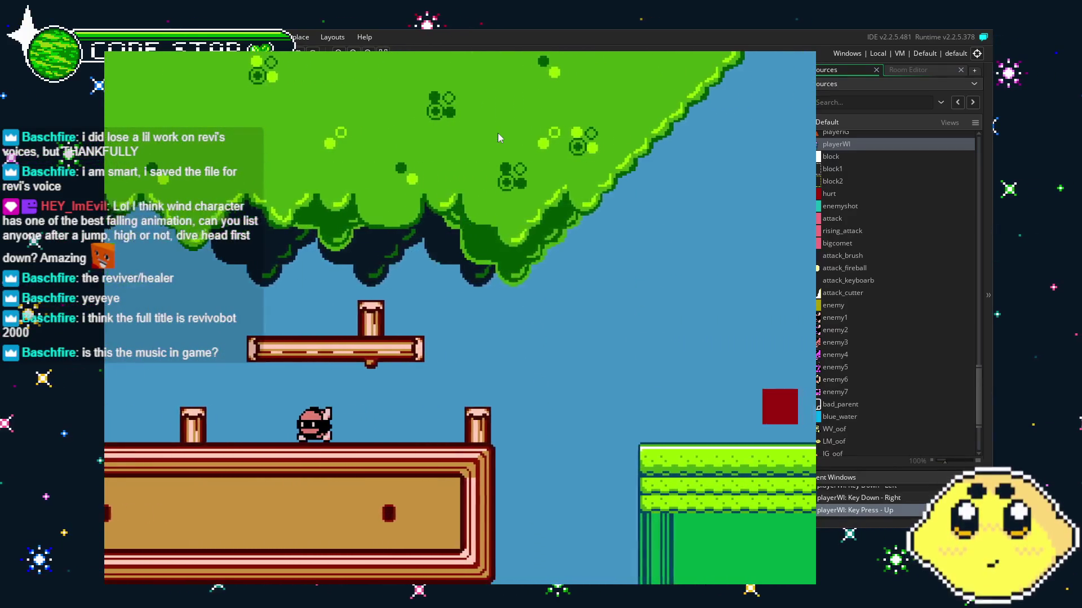
pyautogui.press('Up')
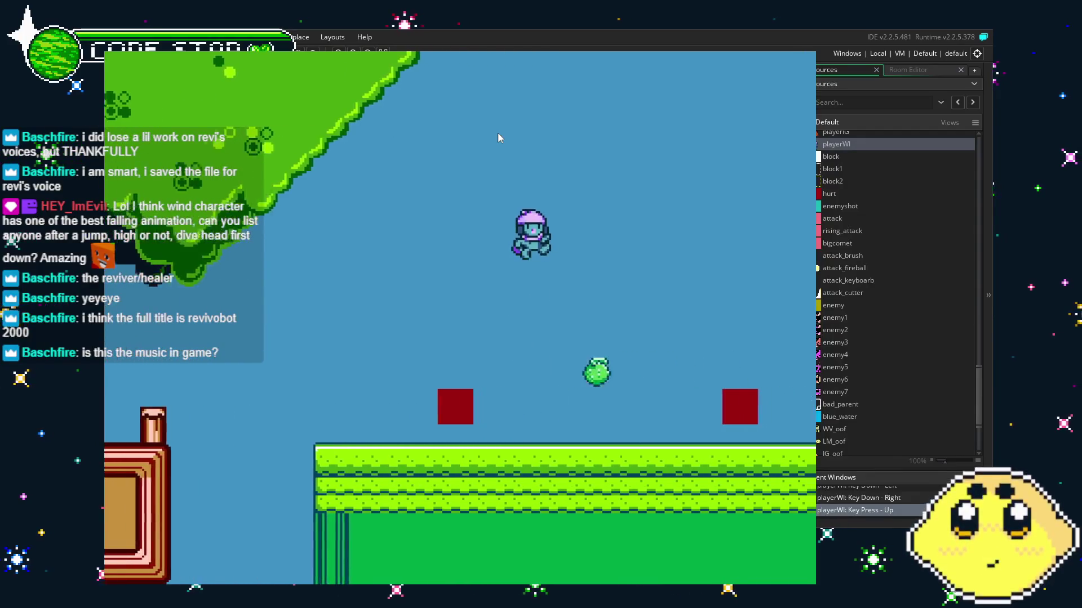
pyautogui.press('Up')
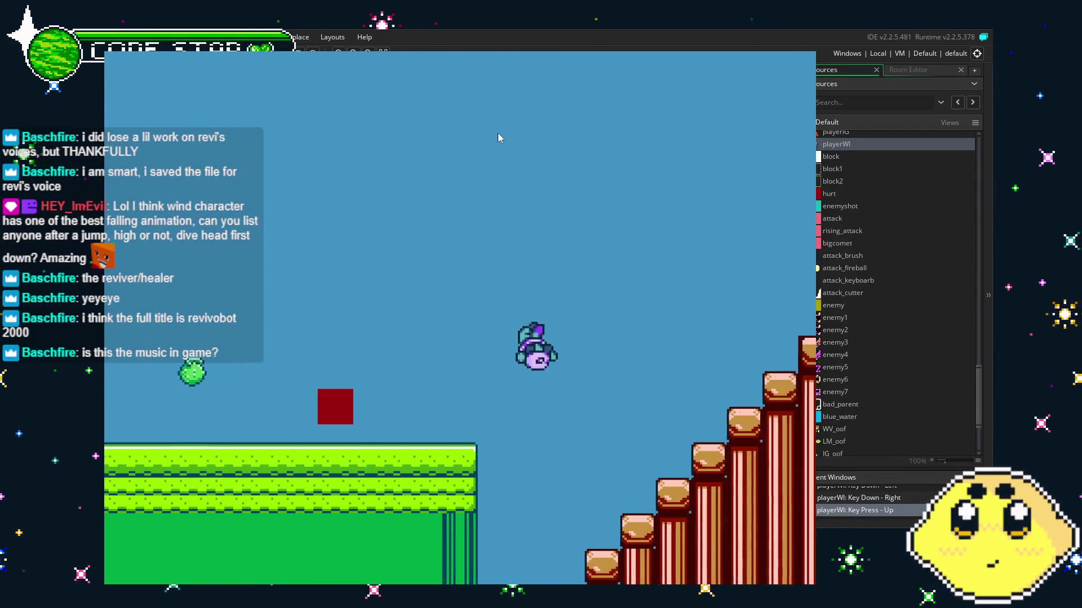
pyautogui.press('Up')
pyautogui.press('Up')
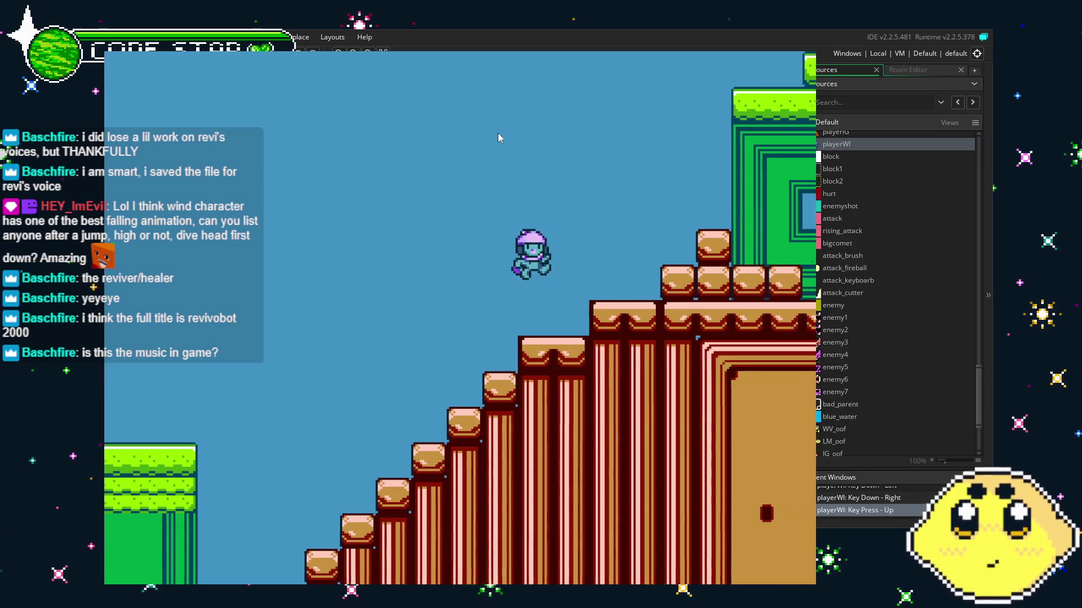
pyautogui.press('Left')
pyautogui.press('Up')
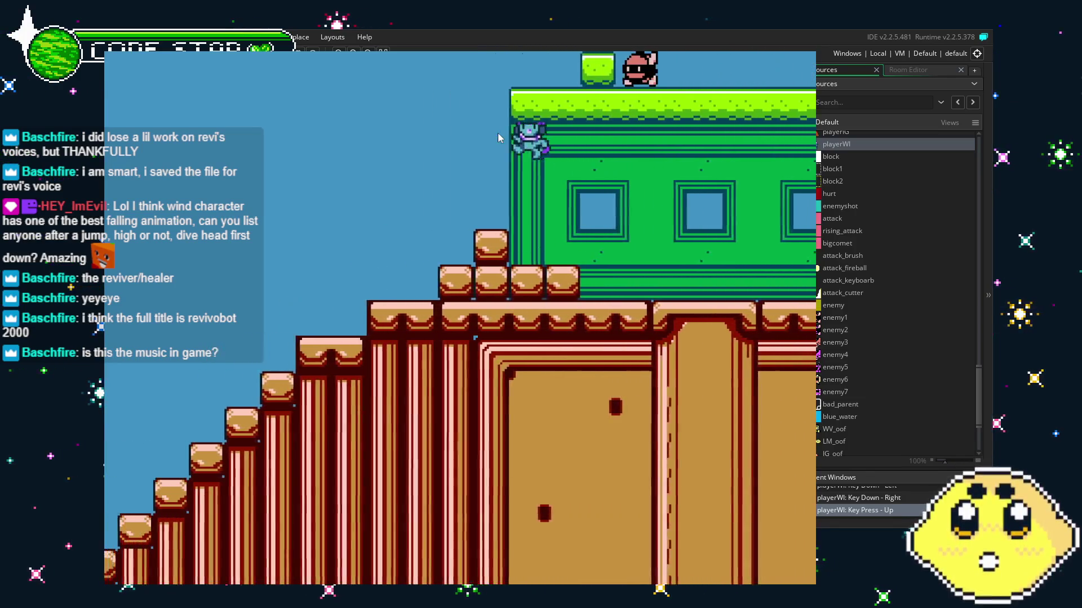
# Run right past the green building and over the water, return left, then close the game.
pyautogui.press('Right')
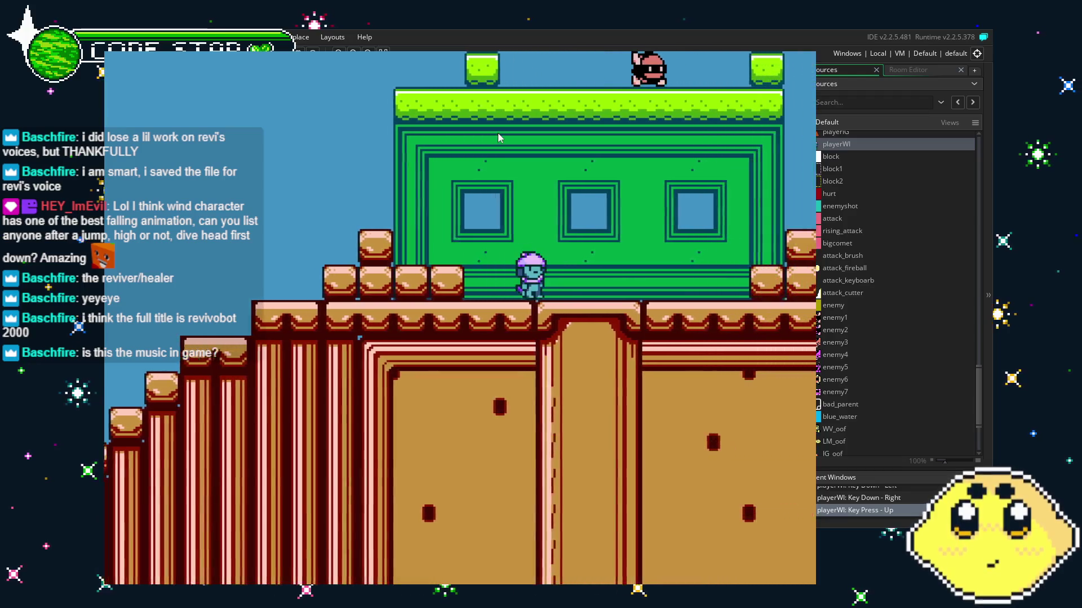
pyautogui.press('Up')
pyautogui.press('Right')
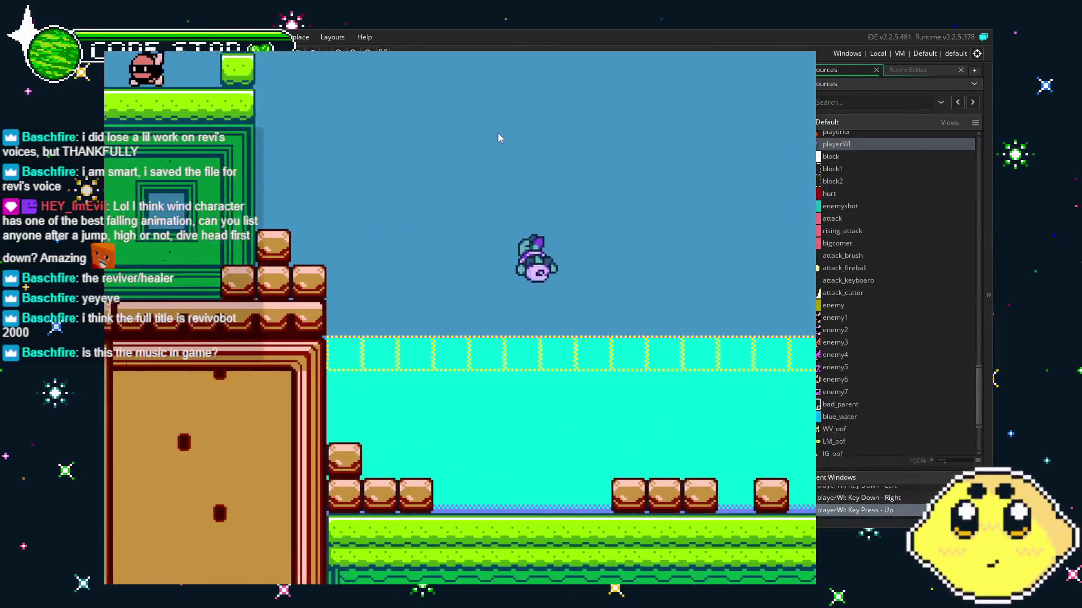
pyautogui.press('Right')
pyautogui.press('Up')
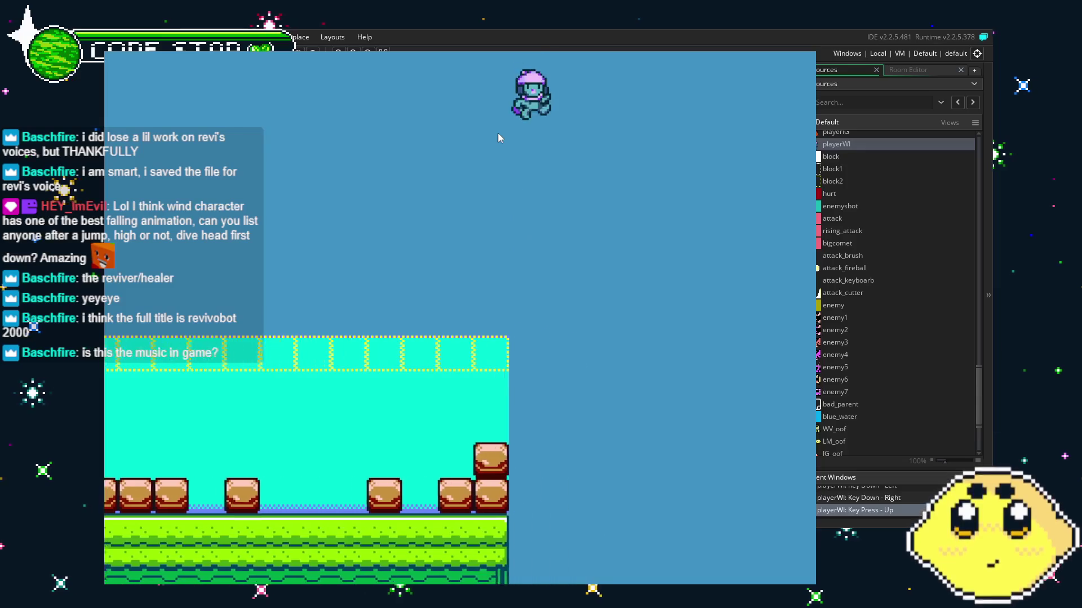
pyautogui.press('Left')
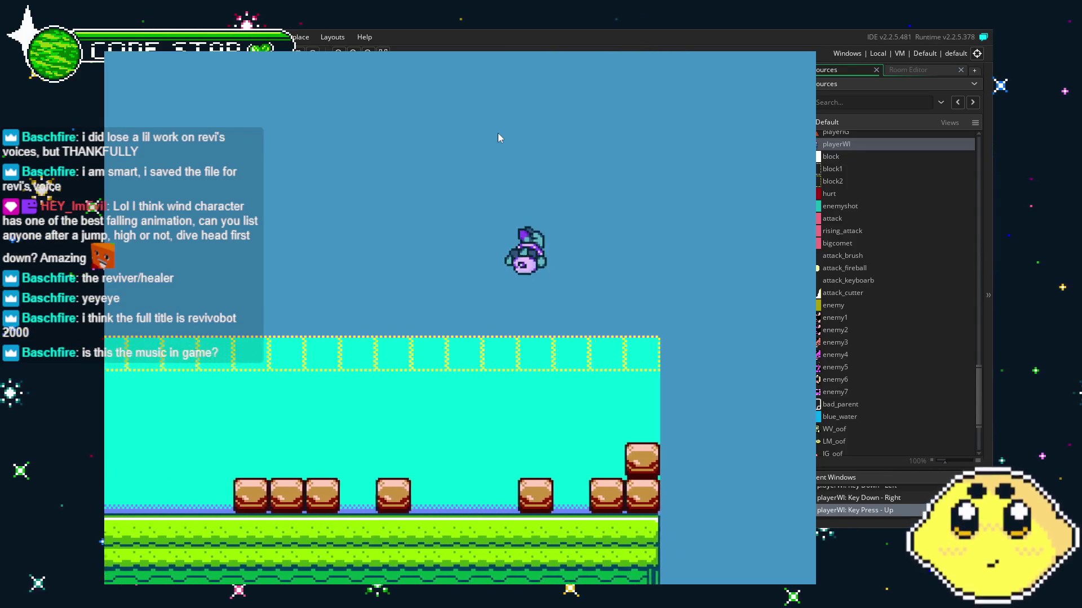
pyautogui.press('Up')
pyautogui.press('Left')
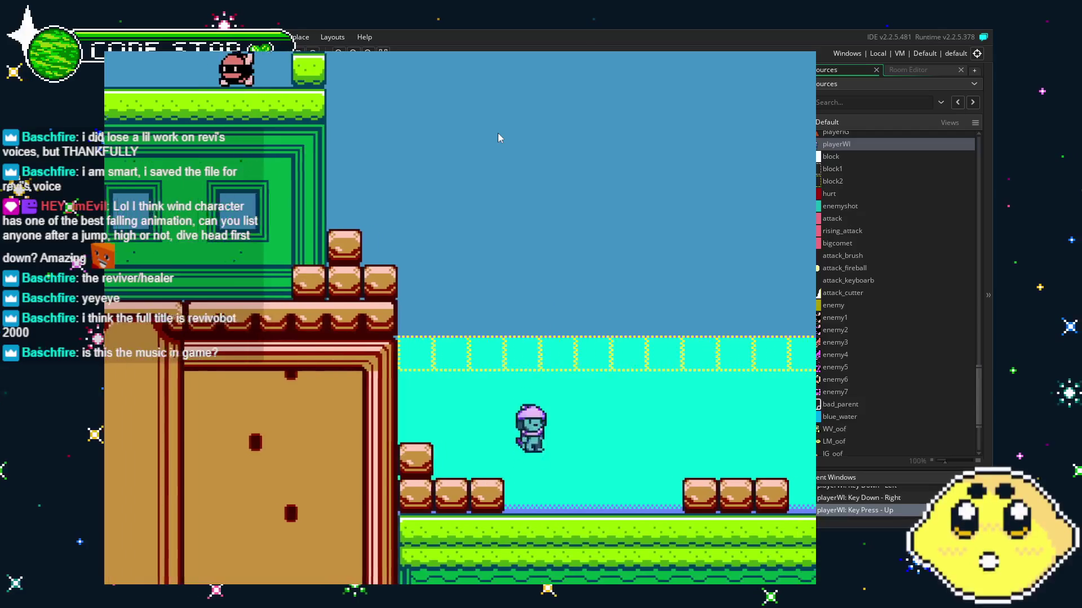
pyautogui.press('Up')
pyautogui.press('Left')
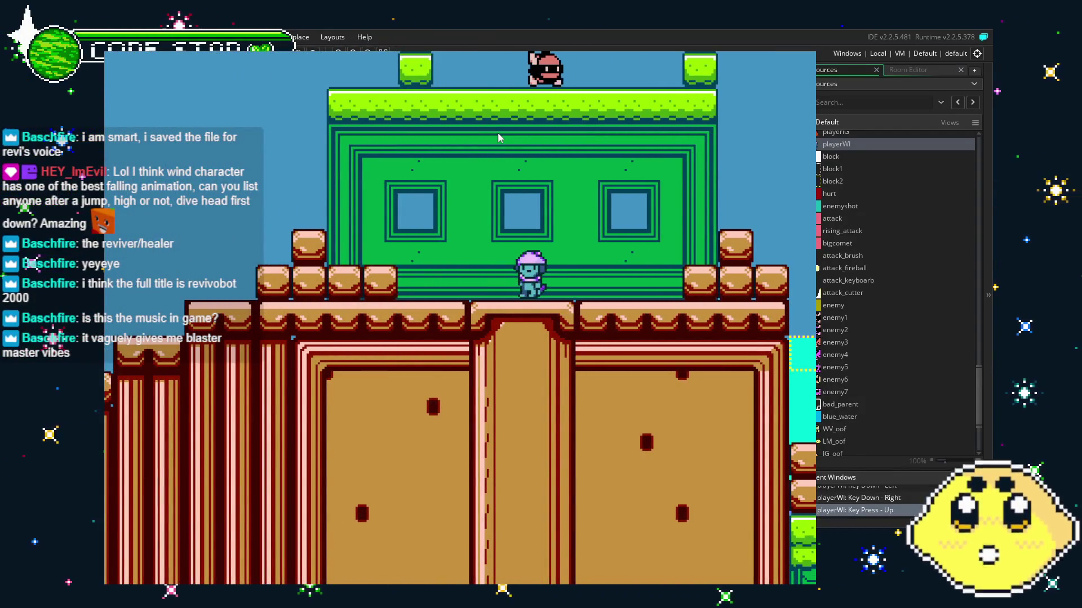
pyautogui.press('Escape')
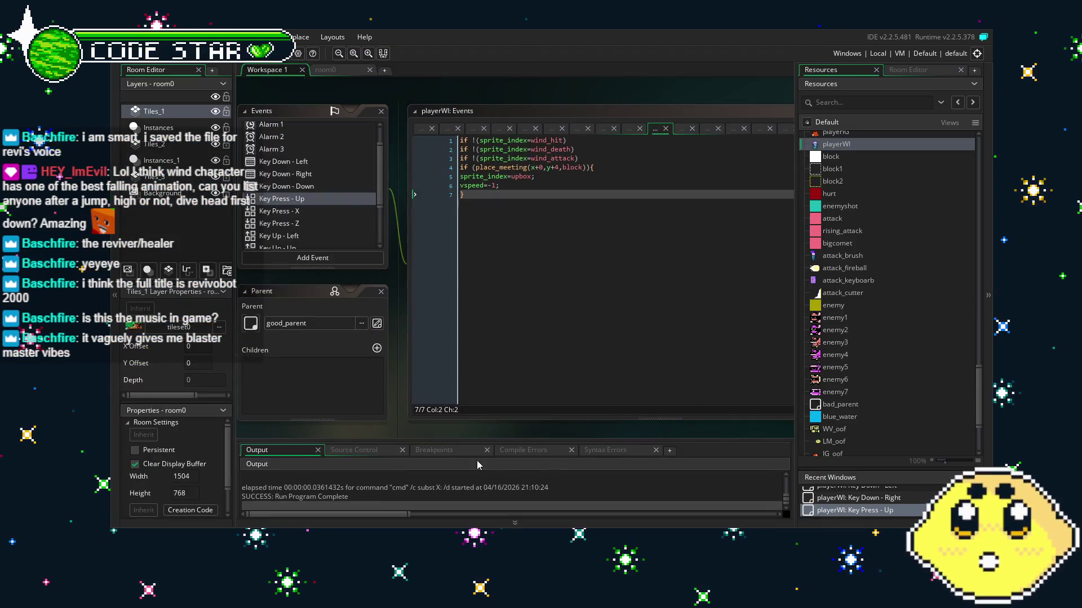
# Save the project and review playerWI's Key Press - X and Key Press - Up code.
pyautogui.hotkey('ctrl', 's')
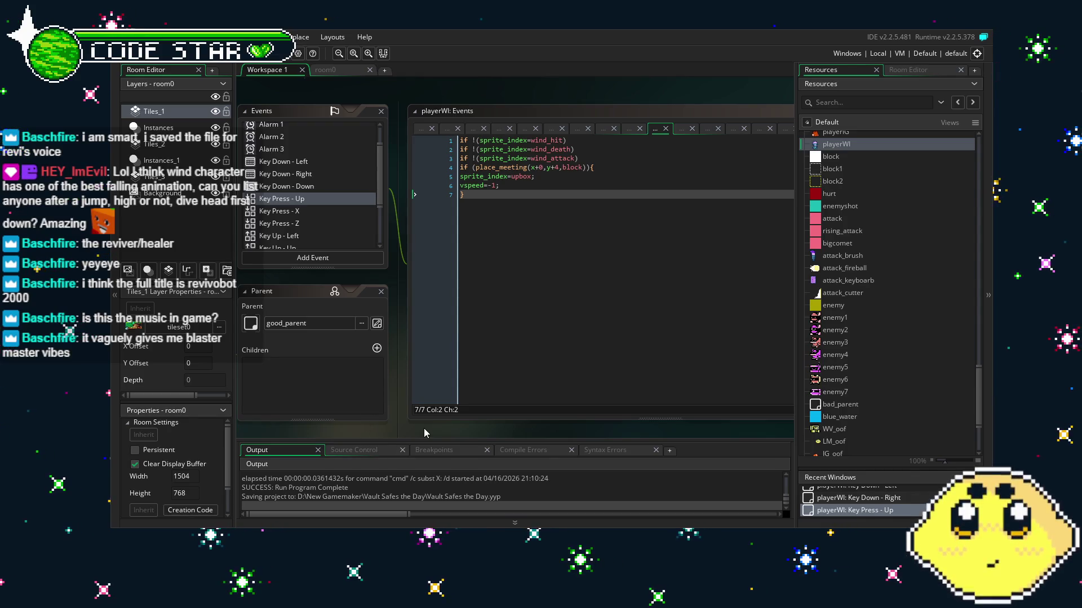
pyautogui.moveTo(431, 430)
pyautogui.mouseDown()
pyautogui.moveTo(455, 427)
pyautogui.moveTo(433, 427)
pyautogui.mouseUp()
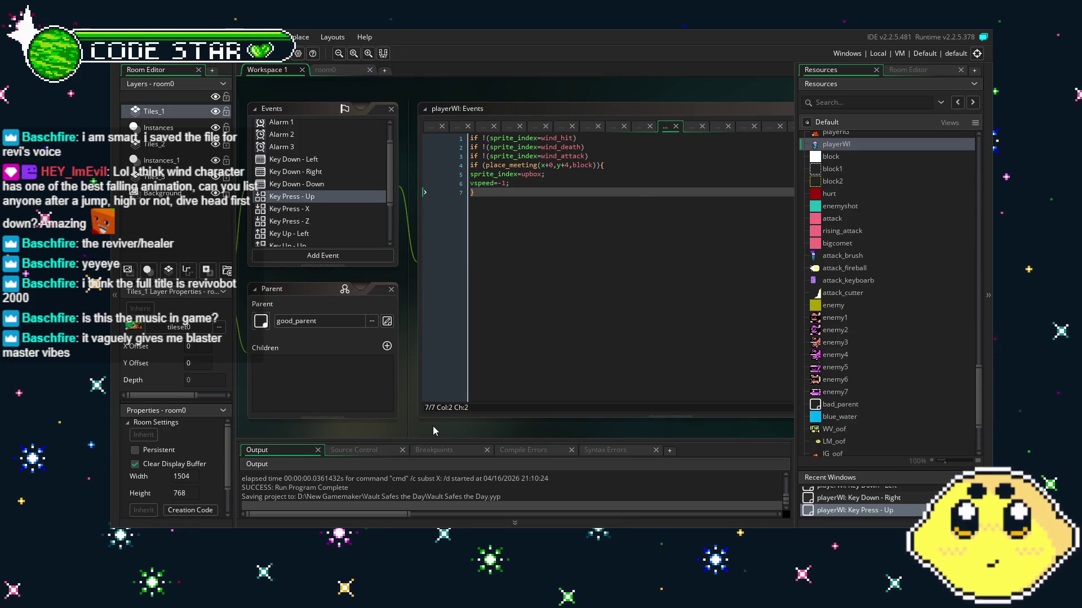
pyautogui.click(552, 190)
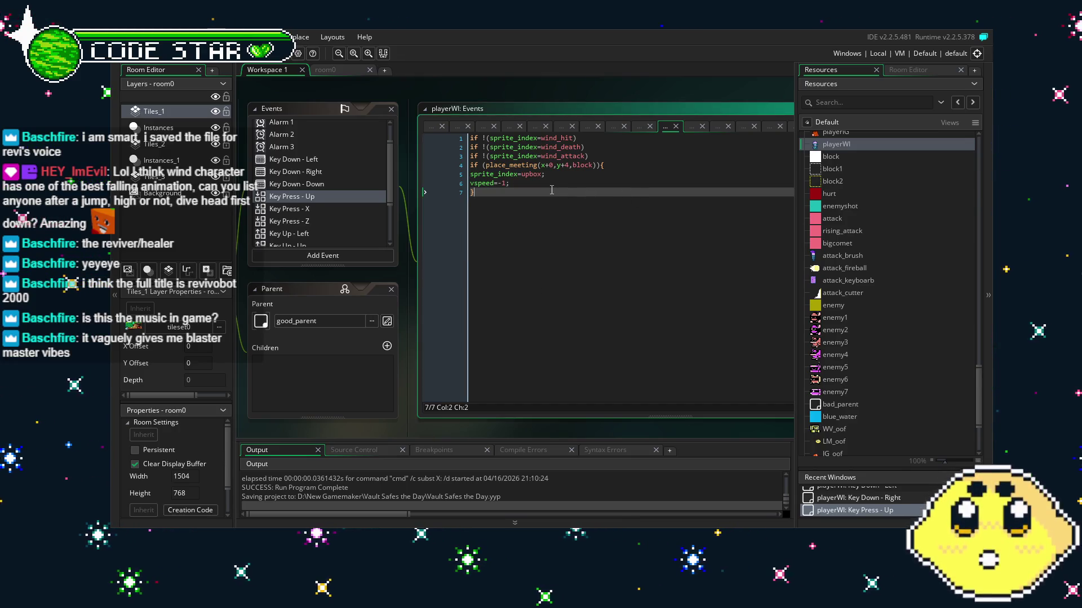
pyautogui.moveTo(518, 236); pyautogui.dragTo(544, 234)
pyautogui.click(371, 205)
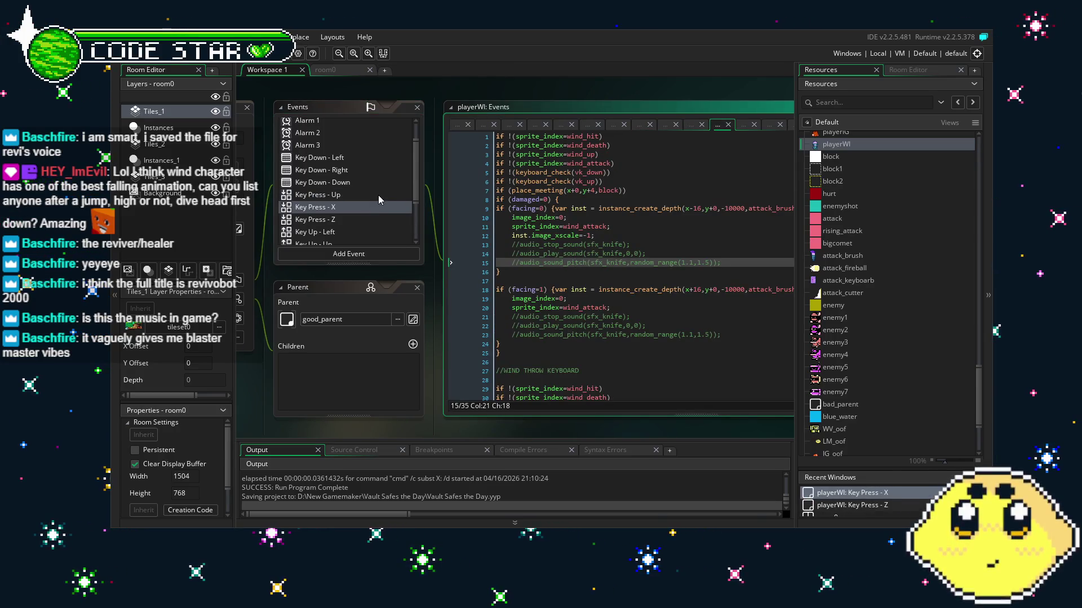
pyautogui.click(377, 195)
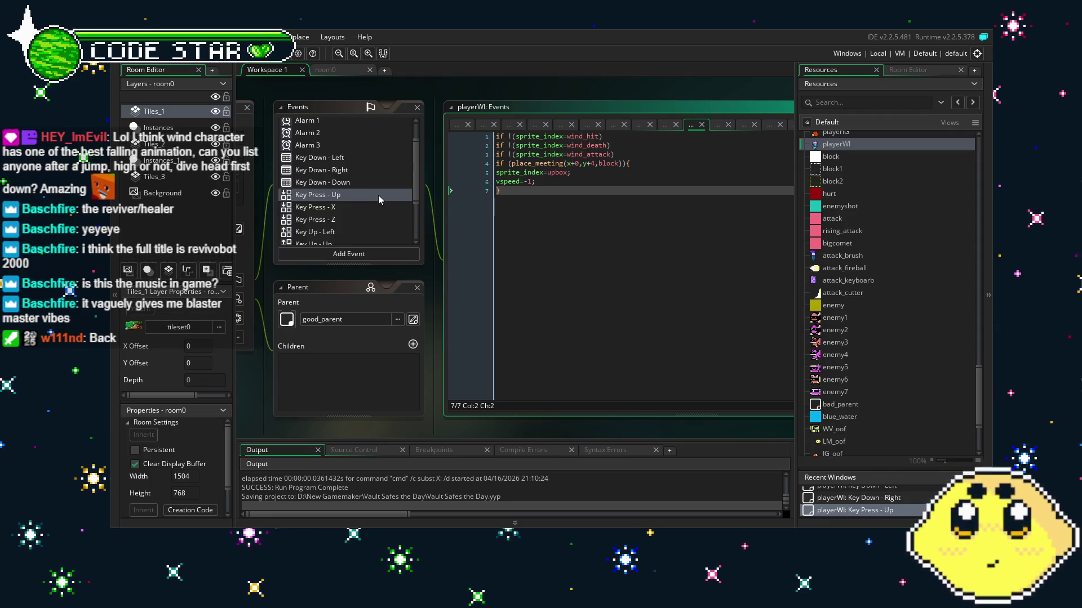
pyautogui.scroll(2, 377, 195)
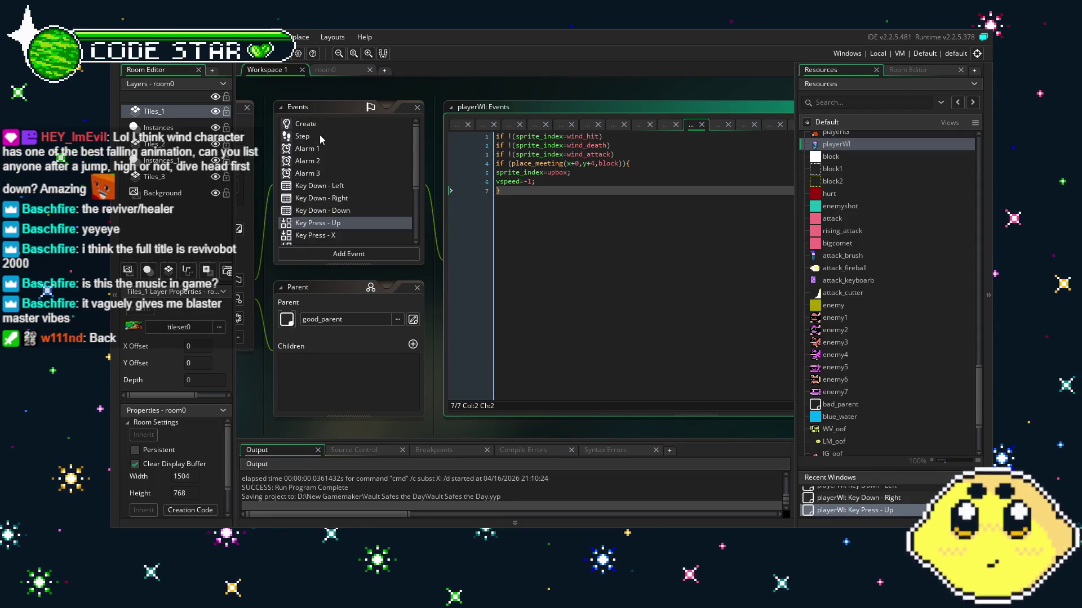
# Browse the Create, Step, Alarm 1–3 and Key Down events, selecting crouchbox in Key Down - Down.
pyautogui.click(305, 127)
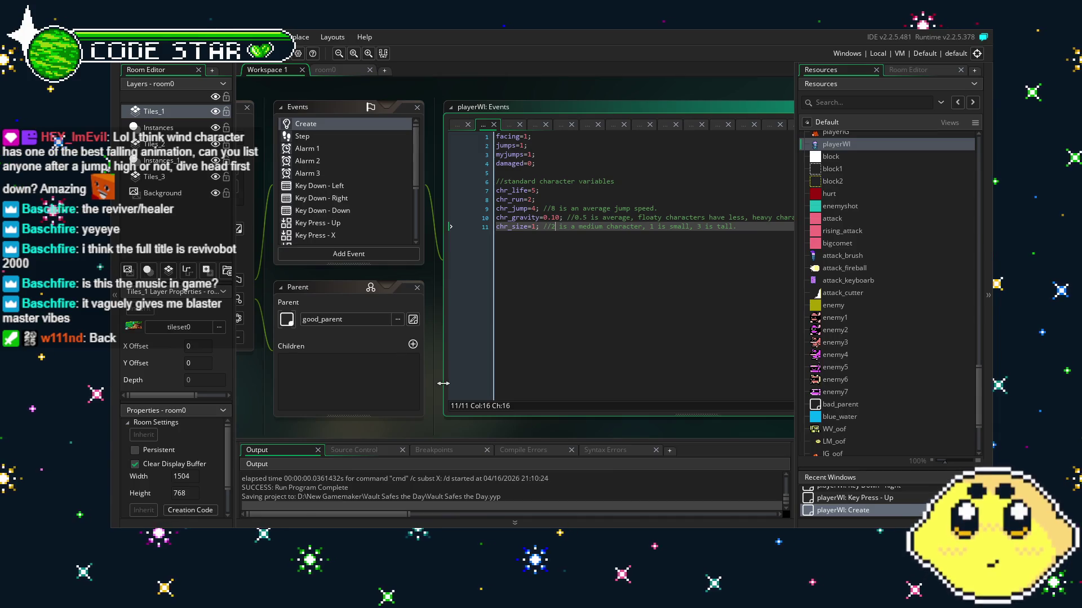
pyautogui.click(353, 131)
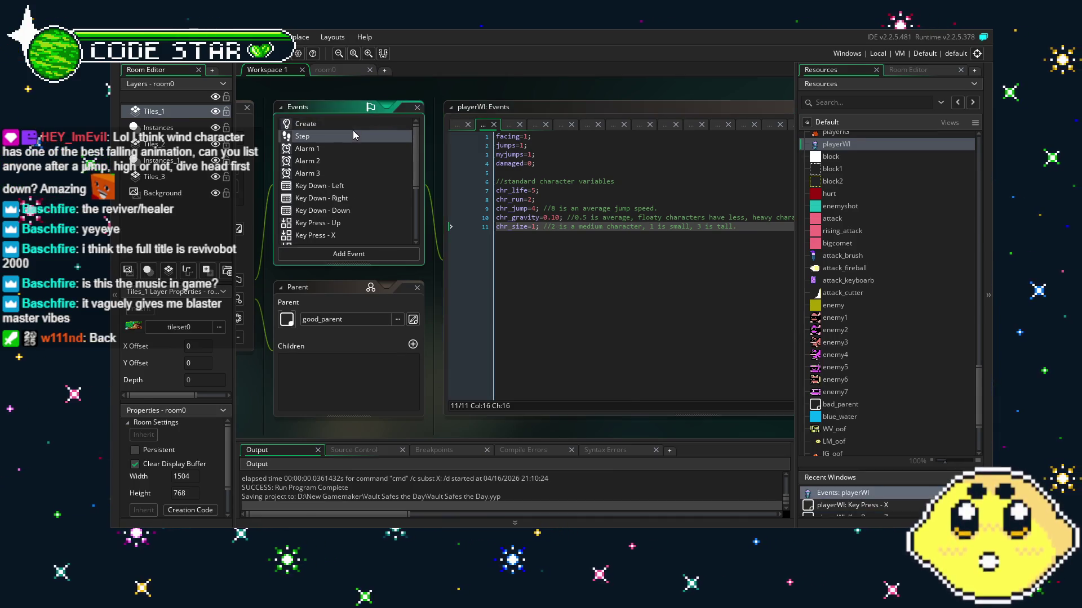
pyautogui.click(358, 148)
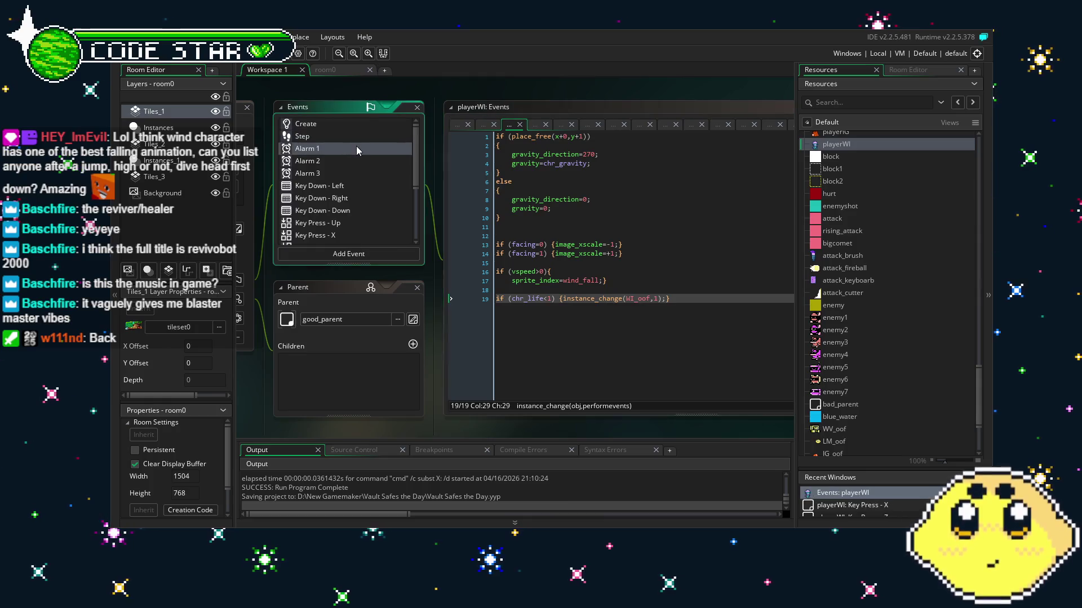
pyautogui.click(360, 163)
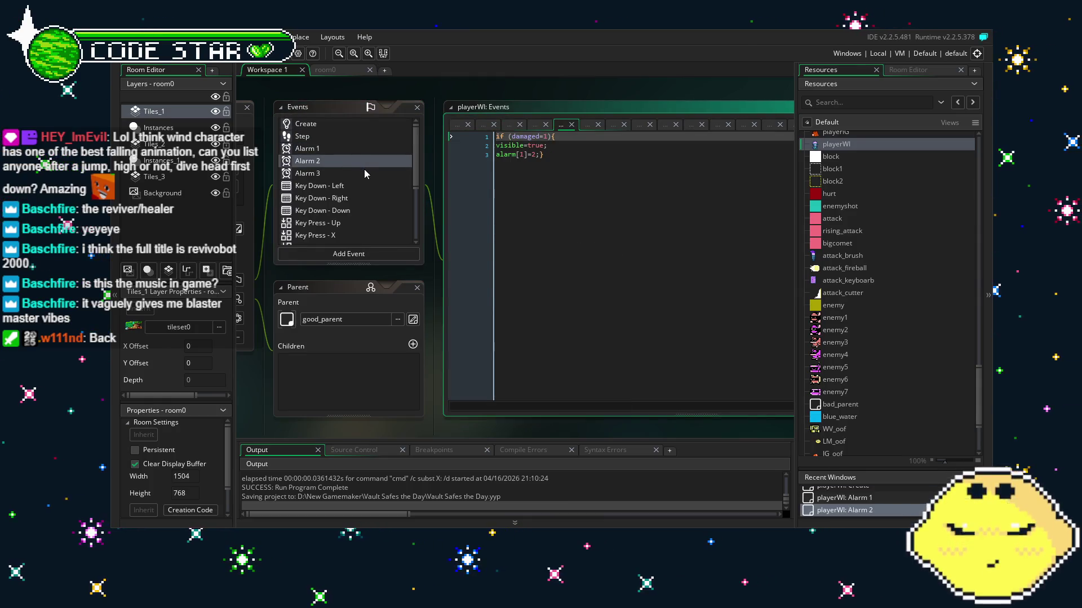
pyautogui.click(363, 171)
pyautogui.click(369, 186)
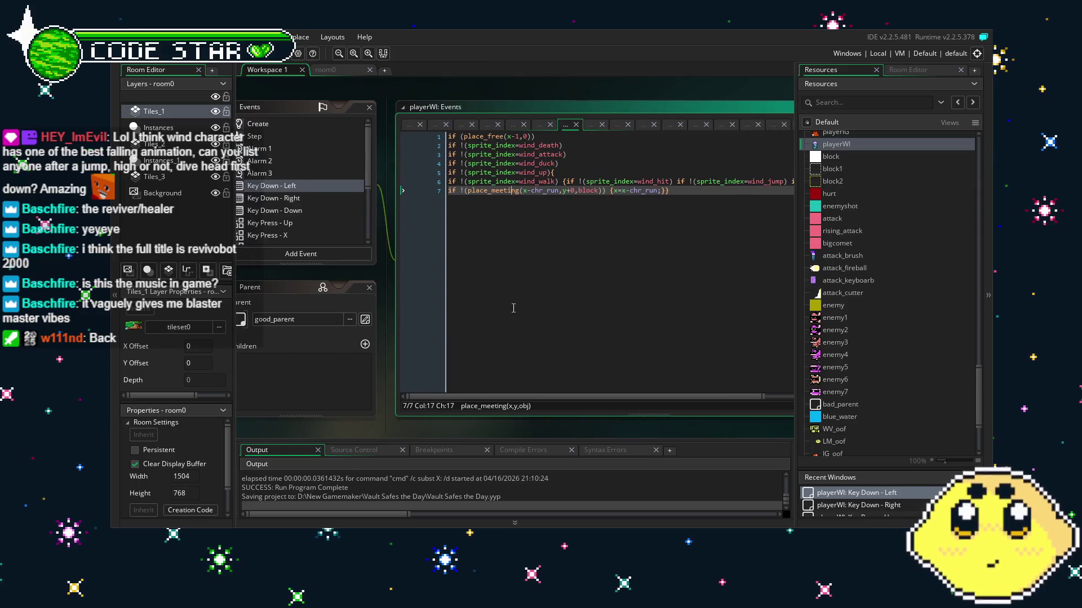
pyautogui.click(306, 206)
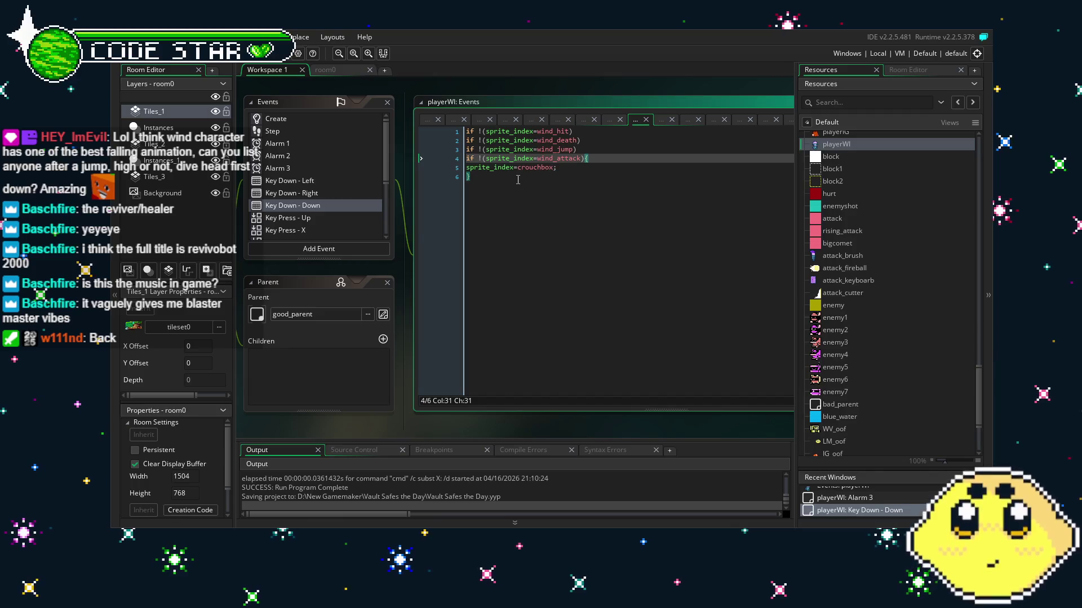
pyautogui.doubleClick(539, 167)
pyautogui.write('wind_duck')
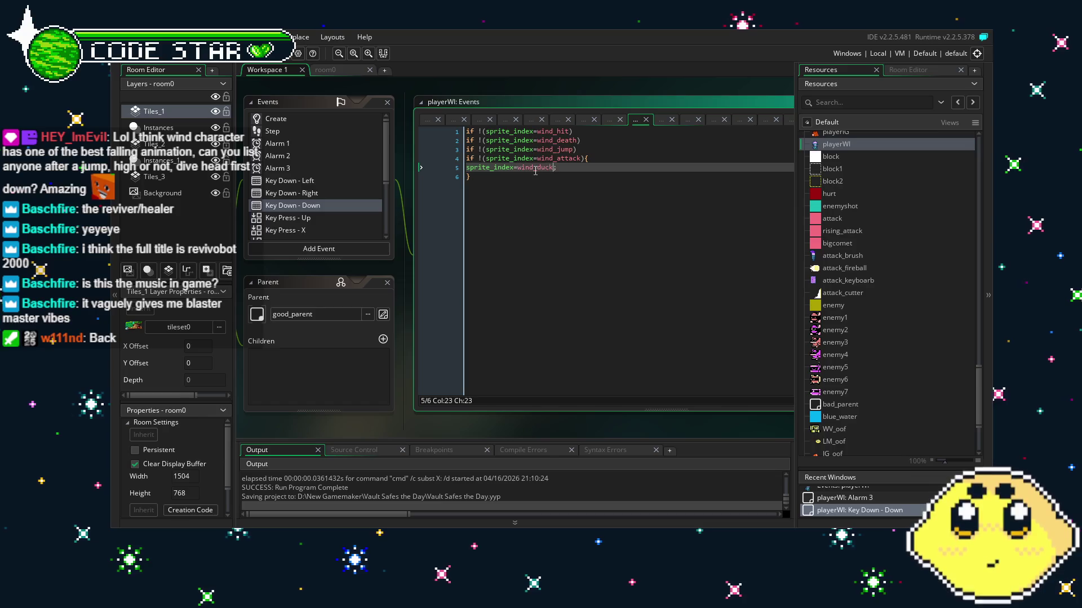
# Change Key Press - Up's sprite from upbox to wind_up, then inspect Key Press - X's vk_up check.
pyautogui.click(296, 217)
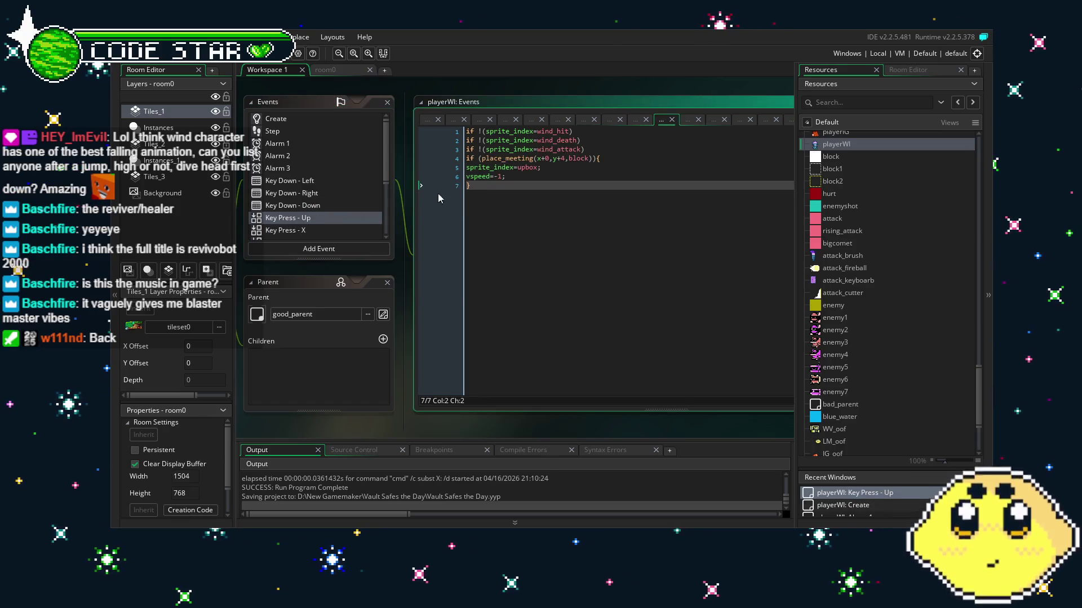
pyautogui.doubleClick(527, 168)
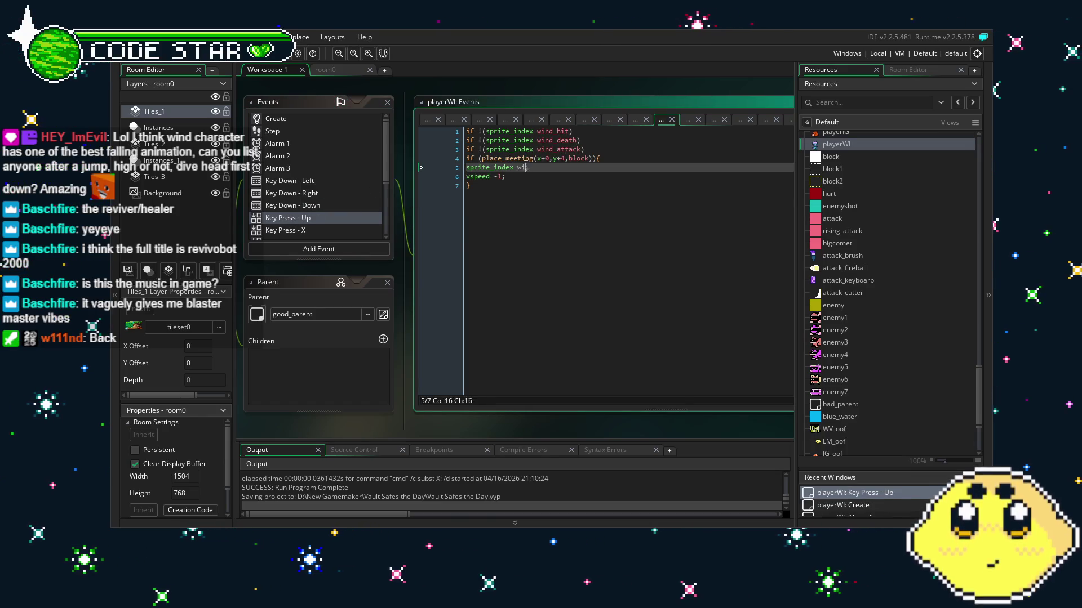
pyautogui.scroll(-2, 333, 188)
pyautogui.click(322, 186)
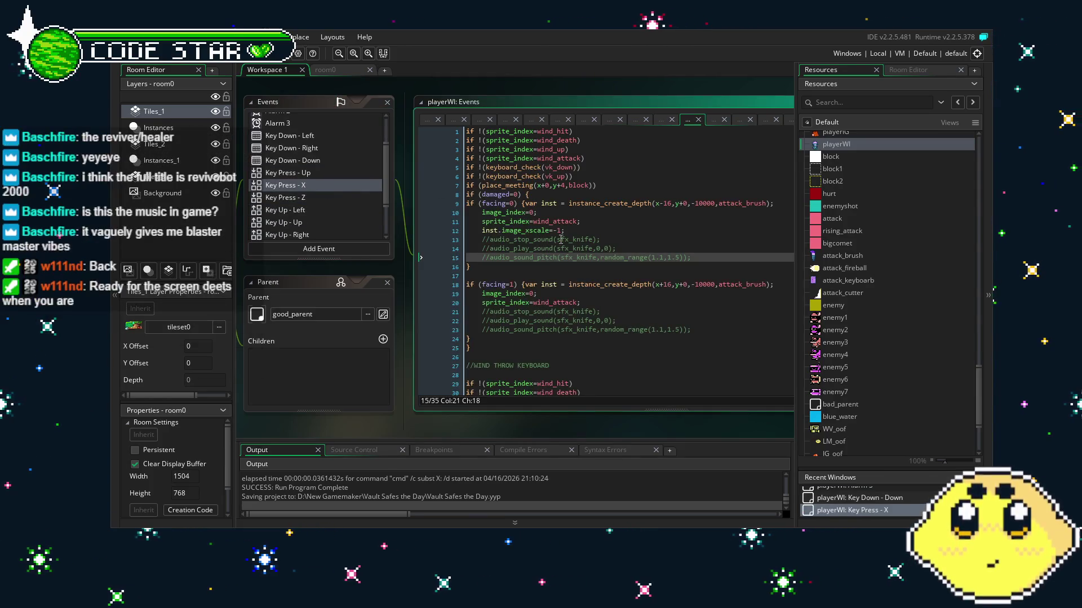
pyautogui.click(563, 240)
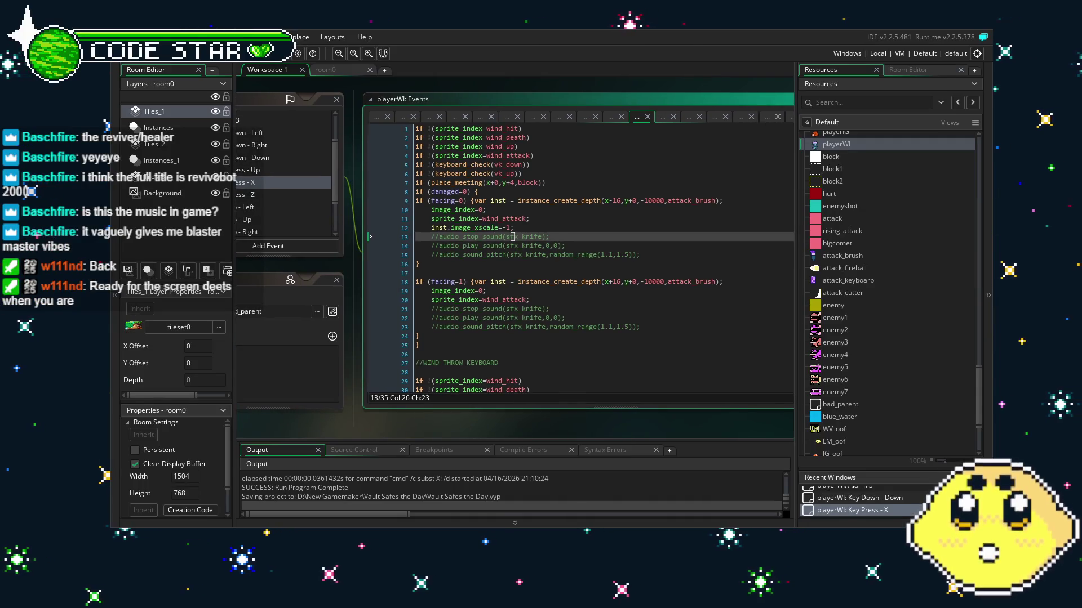
pyautogui.scroll(-2, 512, 237)
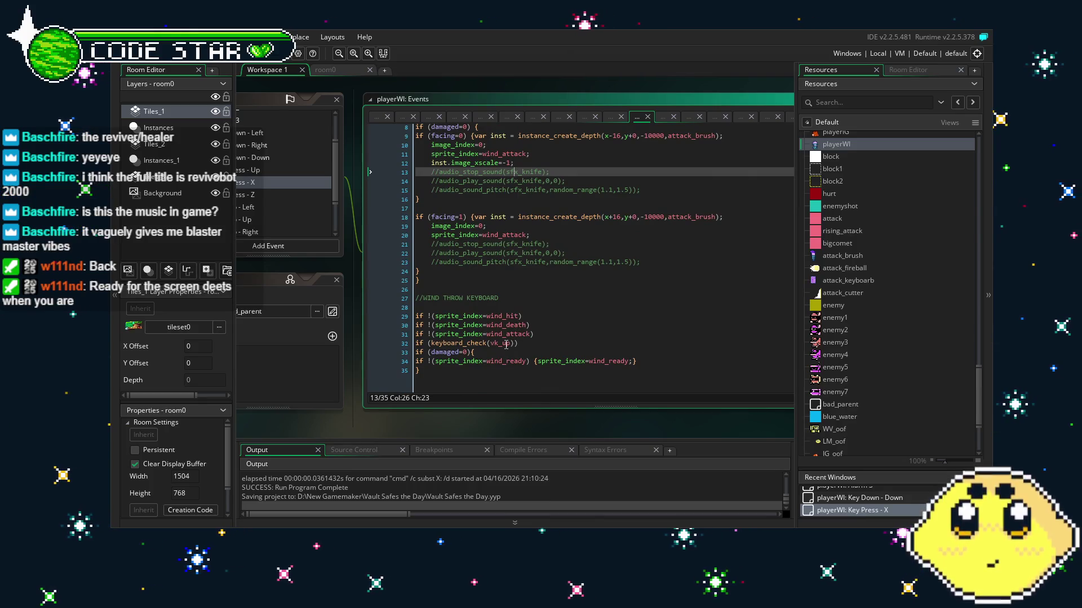
pyautogui.click(505, 343)
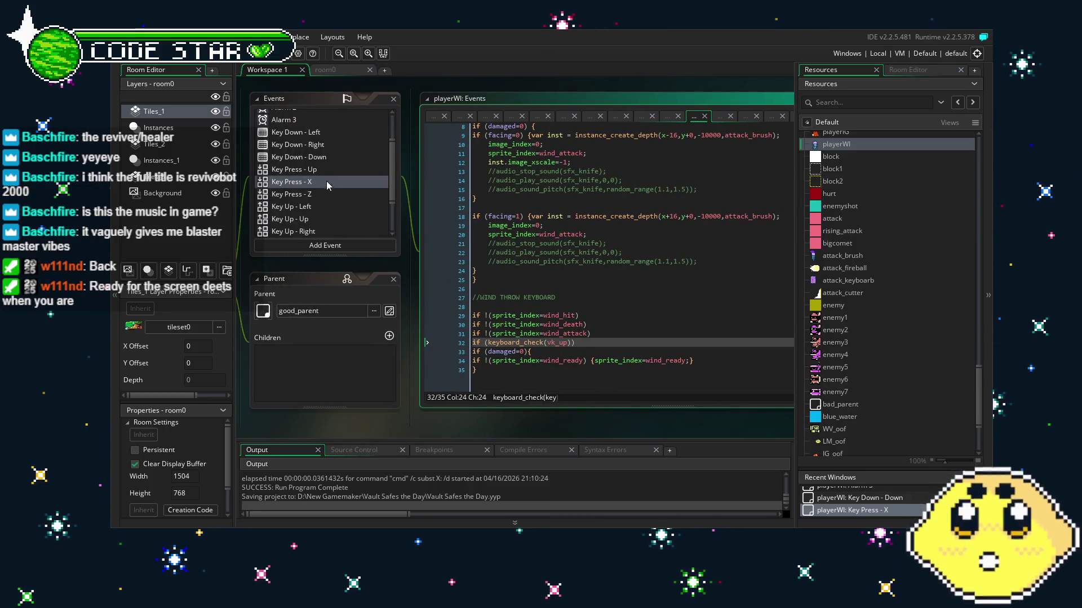
# Delete the vspeed=-1 line from Key Press - Up and return to Key Press - X.
pyautogui.click(313, 170)
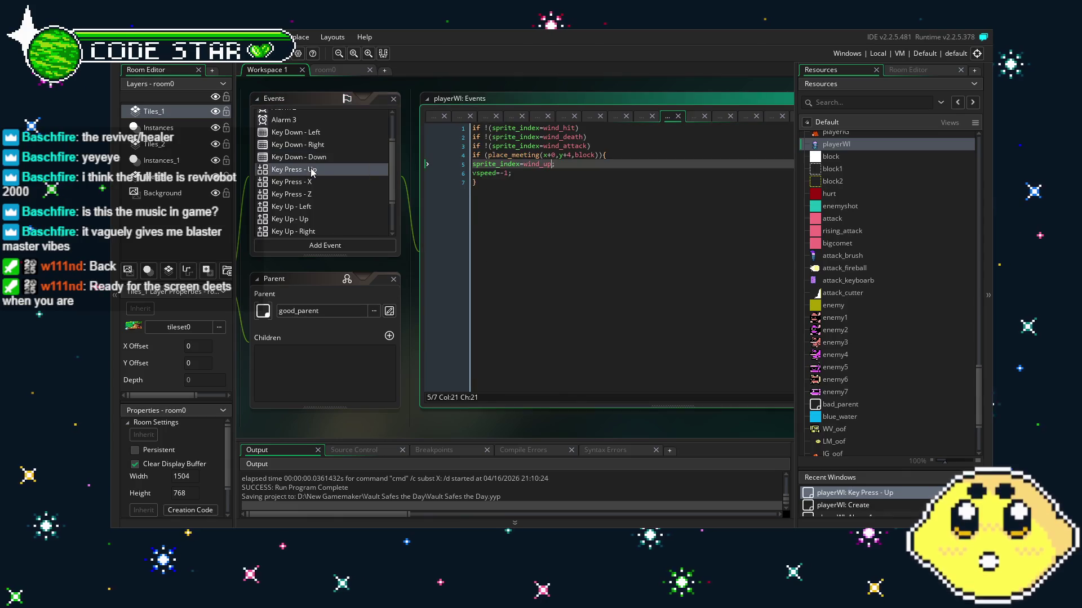
pyautogui.click(553, 173)
pyautogui.hotkey('ctrl', 'd')
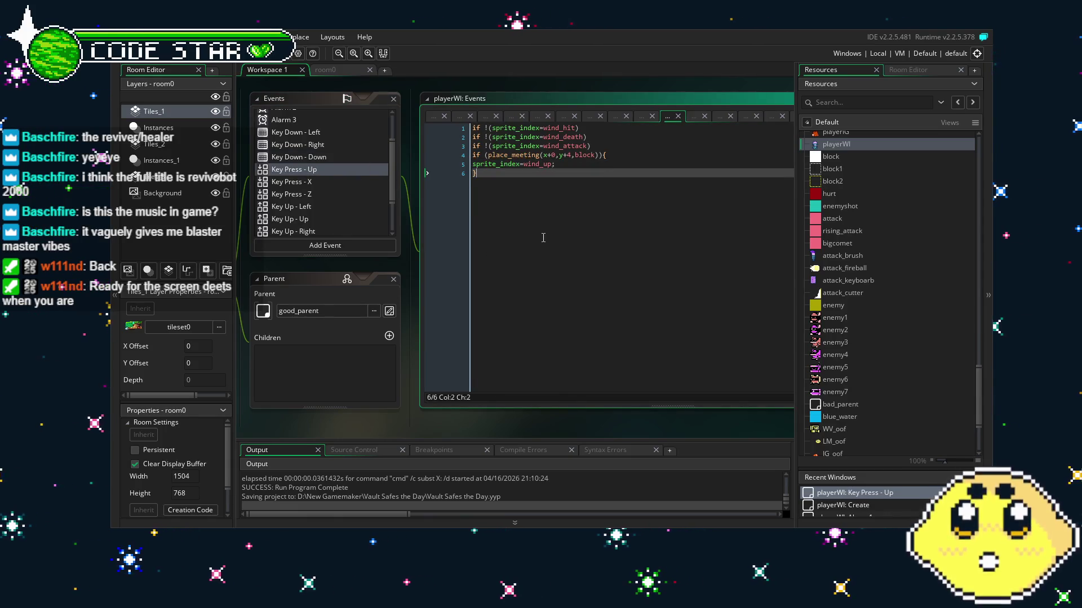
pyautogui.click(300, 183)
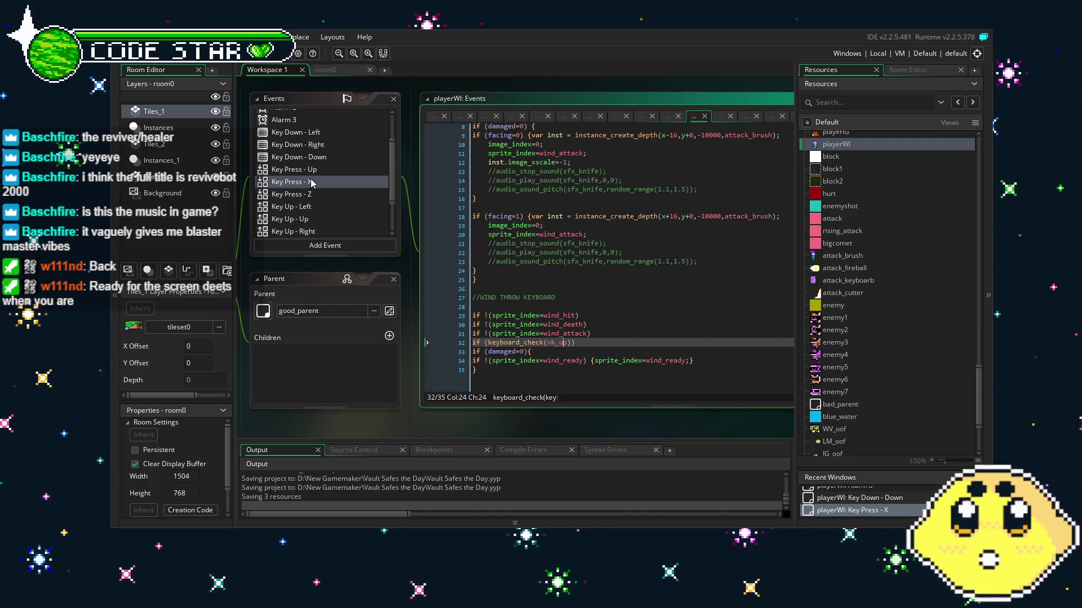
pyautogui.scroll(-2, 225, 442)
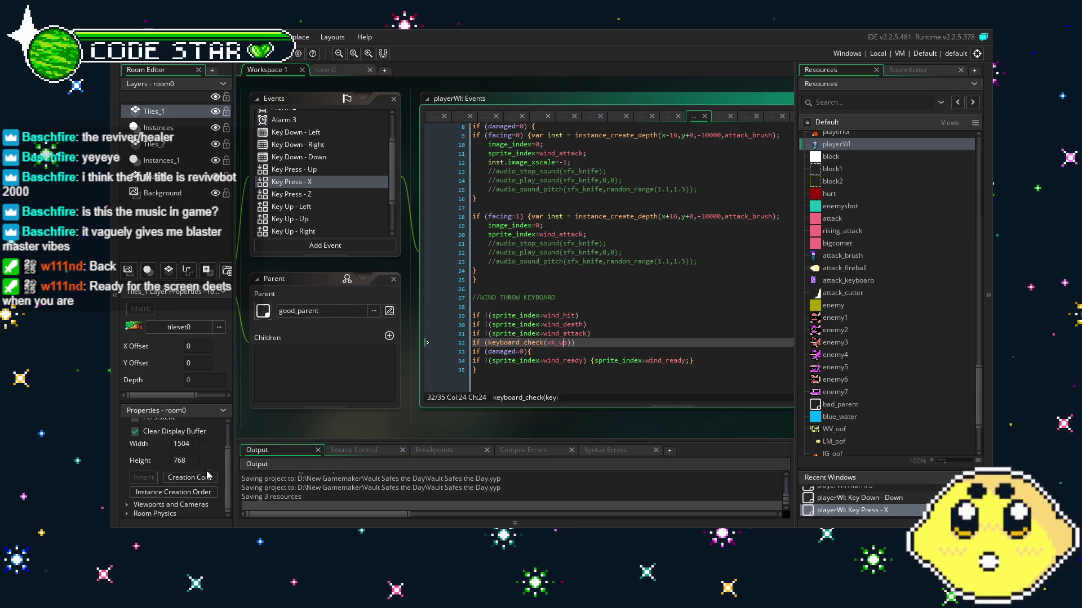
# Open room0's creation code and expand Viewports and Cameras to Viewport 0's settings.
pyautogui.click(206, 478)
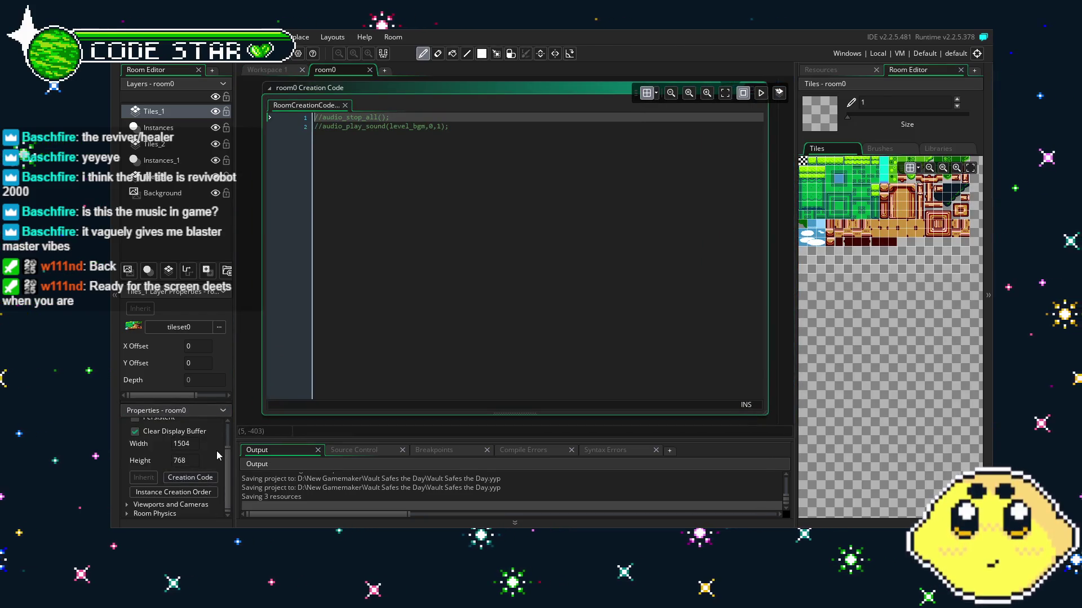
pyautogui.click(181, 493)
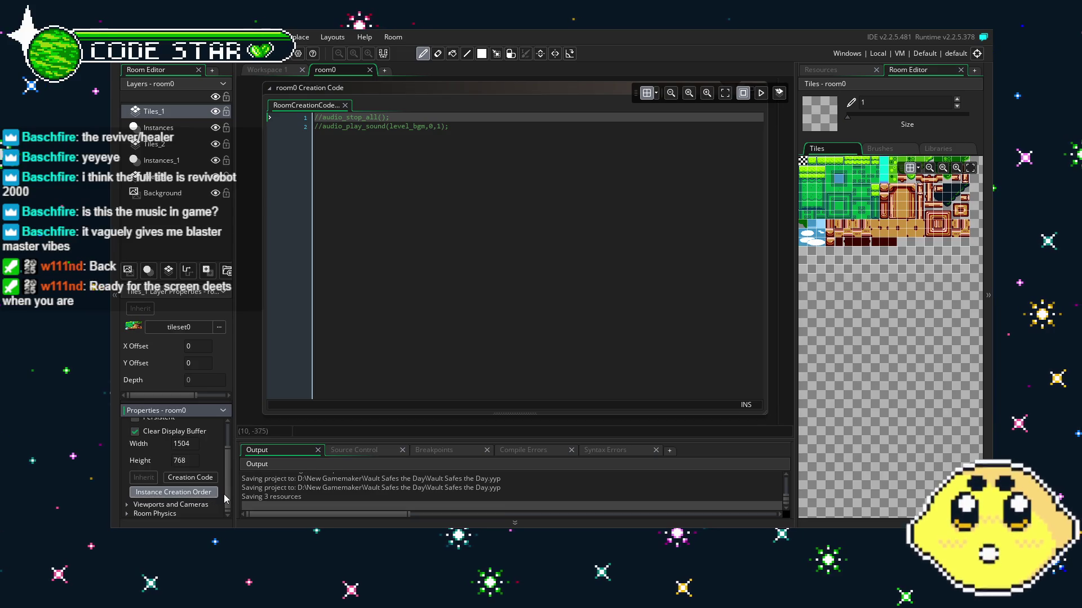
pyautogui.click(164, 504)
pyautogui.scroll(-5, 155, 474)
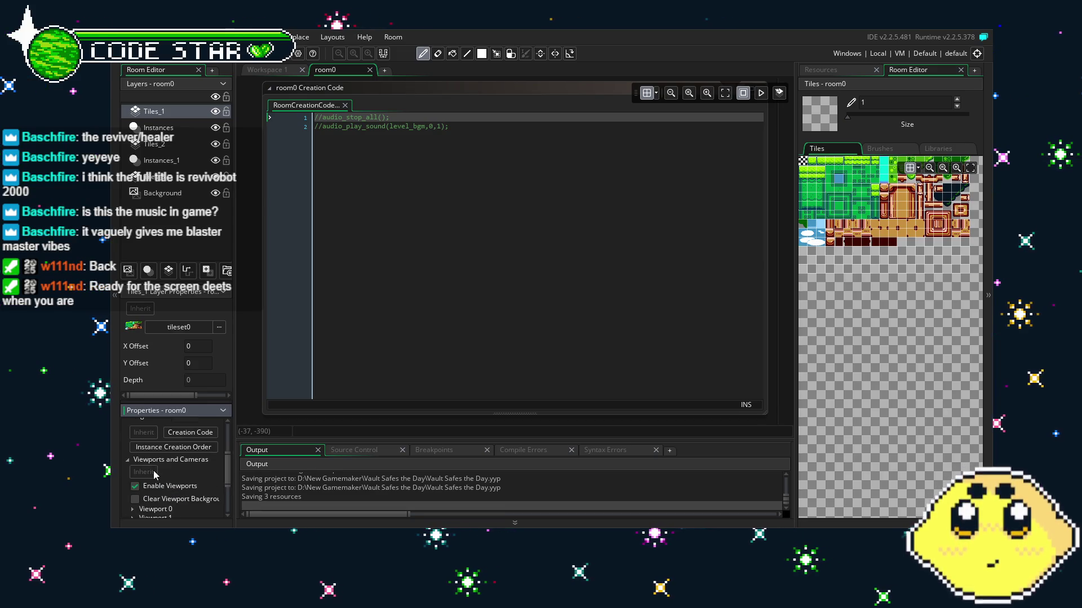
pyautogui.click(130, 442)
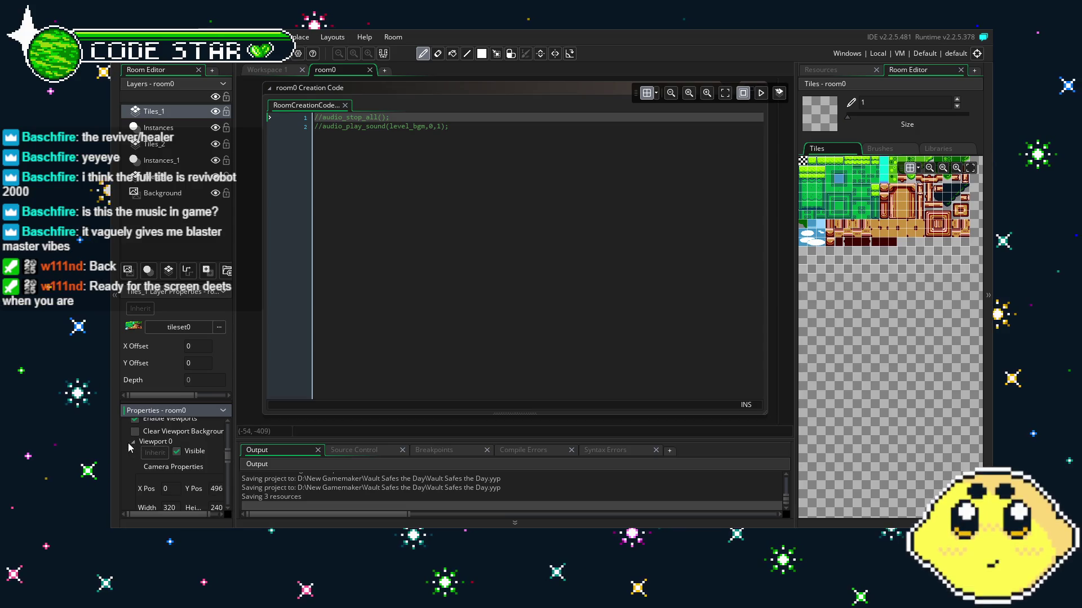
pyautogui.scroll(-3, 209, 497)
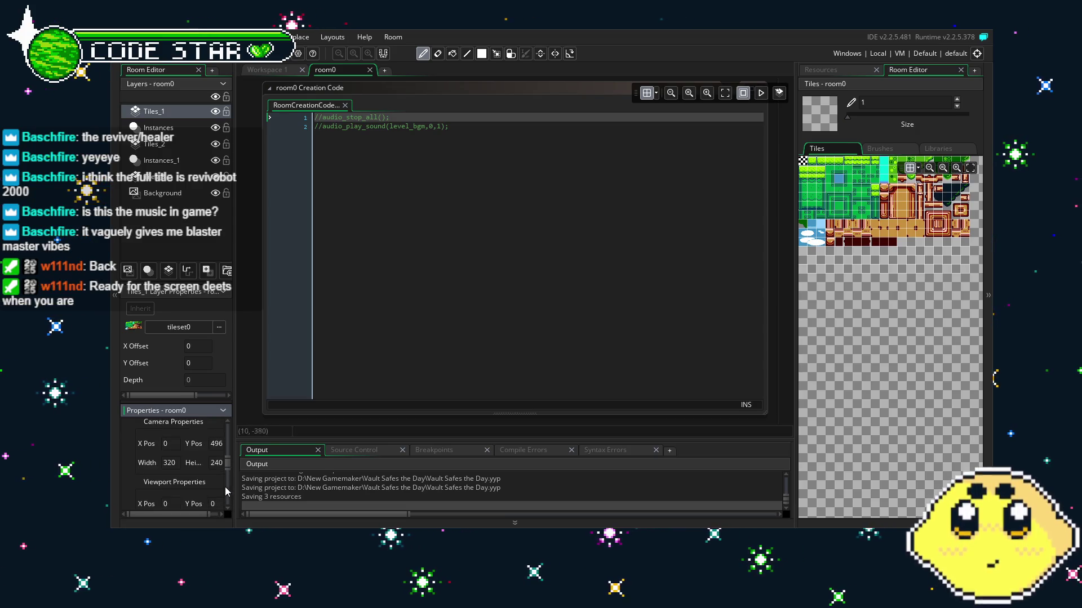
pyautogui.moveTo(234, 488); pyautogui.dragTo(263, 487)
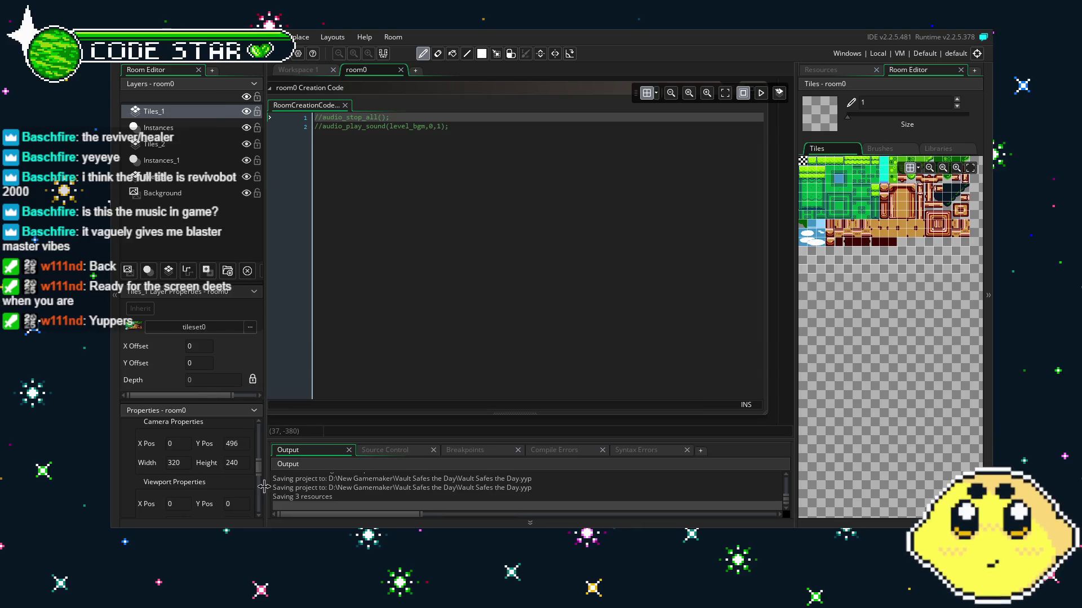
pyautogui.scroll(-2, 244, 485)
pyautogui.scroll(-3, 244, 484)
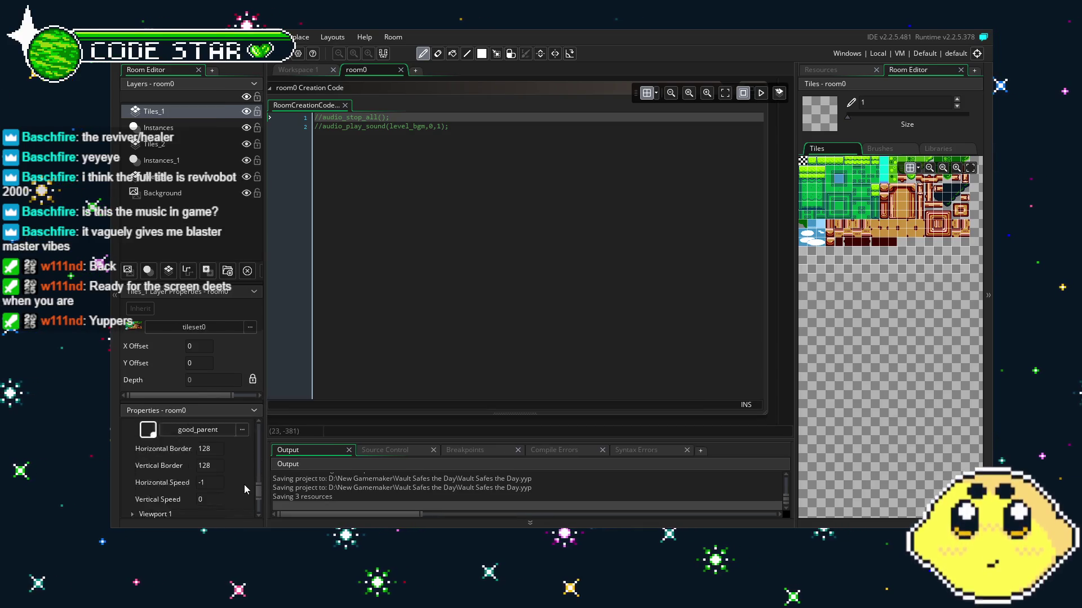
pyautogui.scroll(2, 245, 484)
pyautogui.scroll(2, 244, 484)
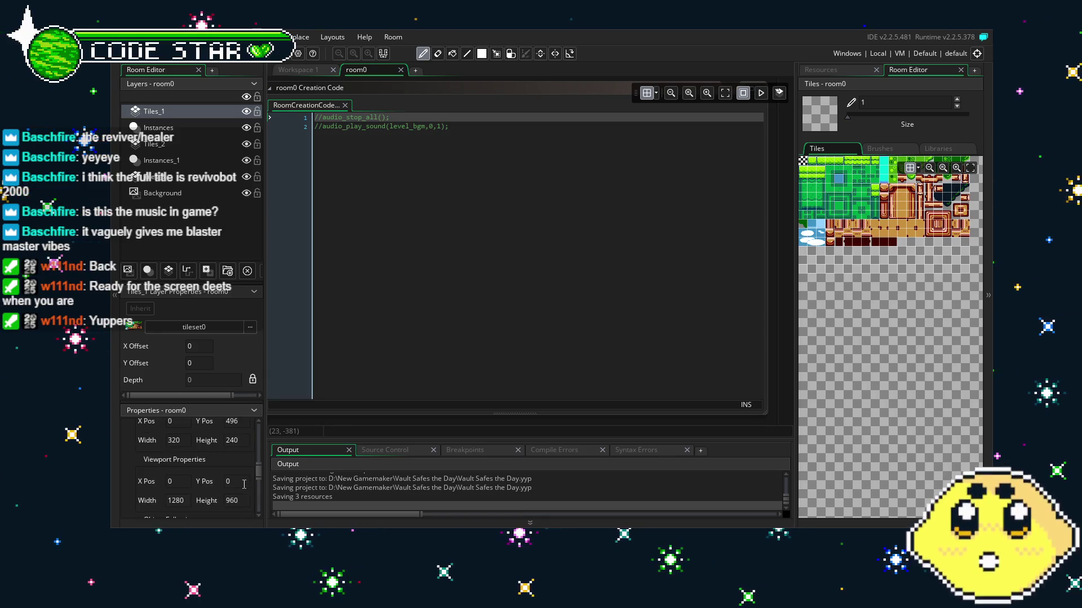
pyautogui.scroll(1, 244, 484)
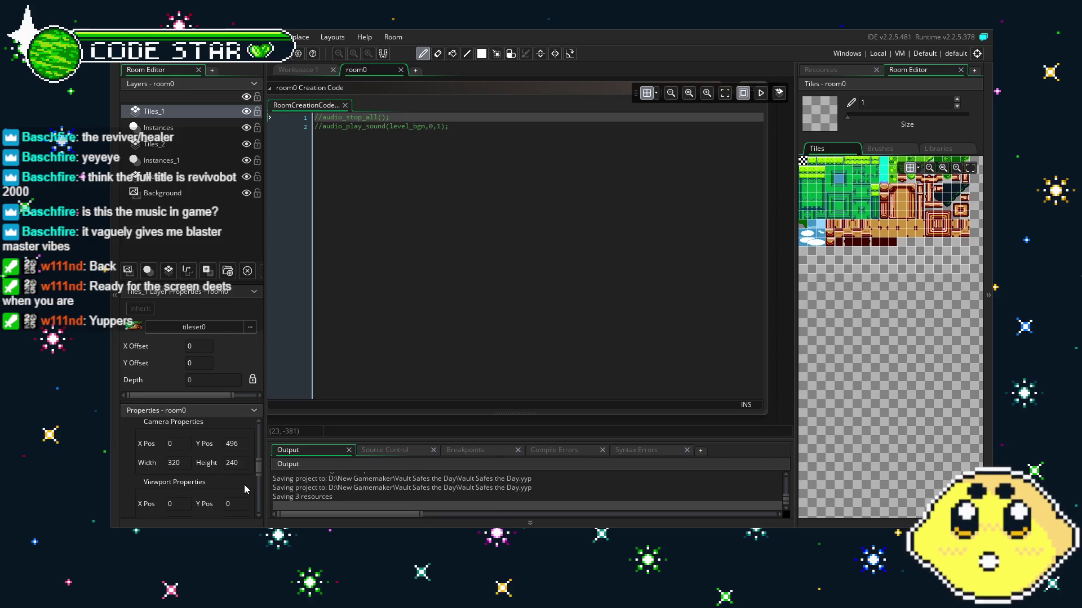
pyautogui.scroll(1, 245, 486)
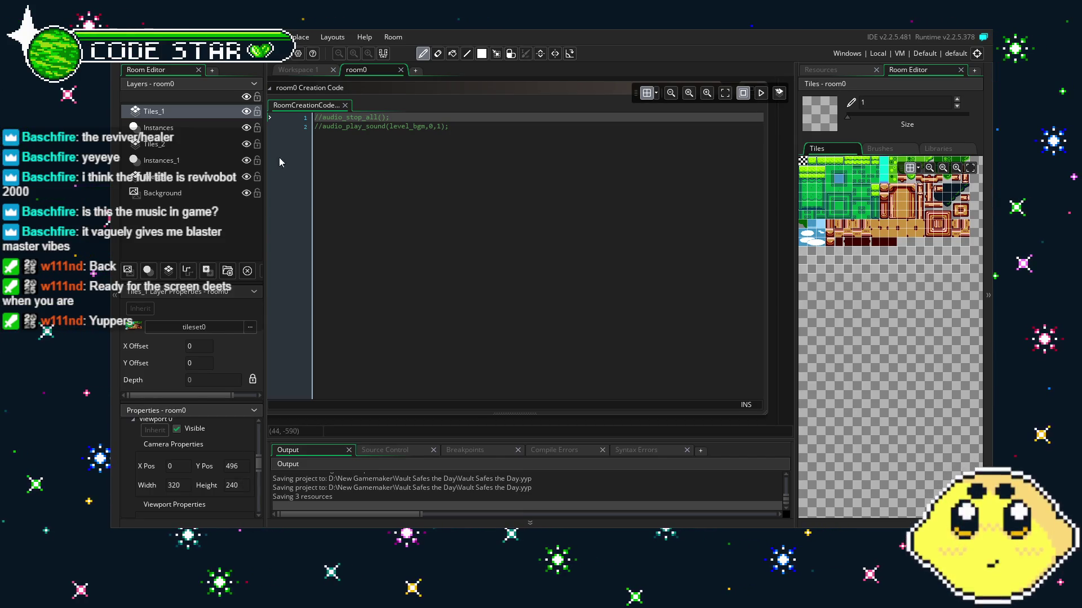
# Set Viewport 0's camera height to 240, save, and close the creation code window.
pyautogui.click(298, 70)
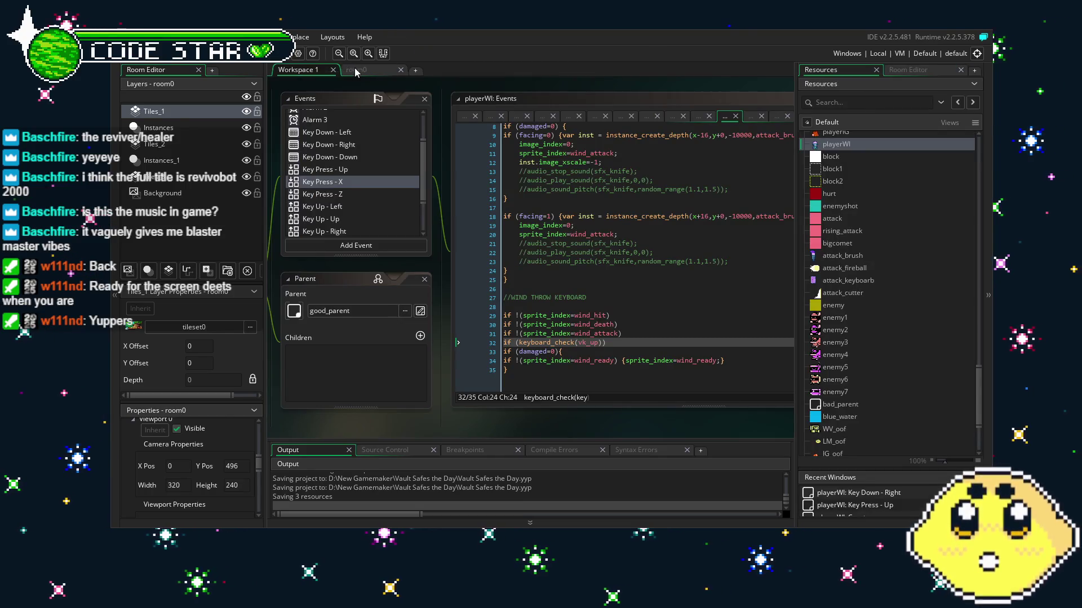
pyautogui.click(358, 71)
pyautogui.scroll(-2, 205, 457)
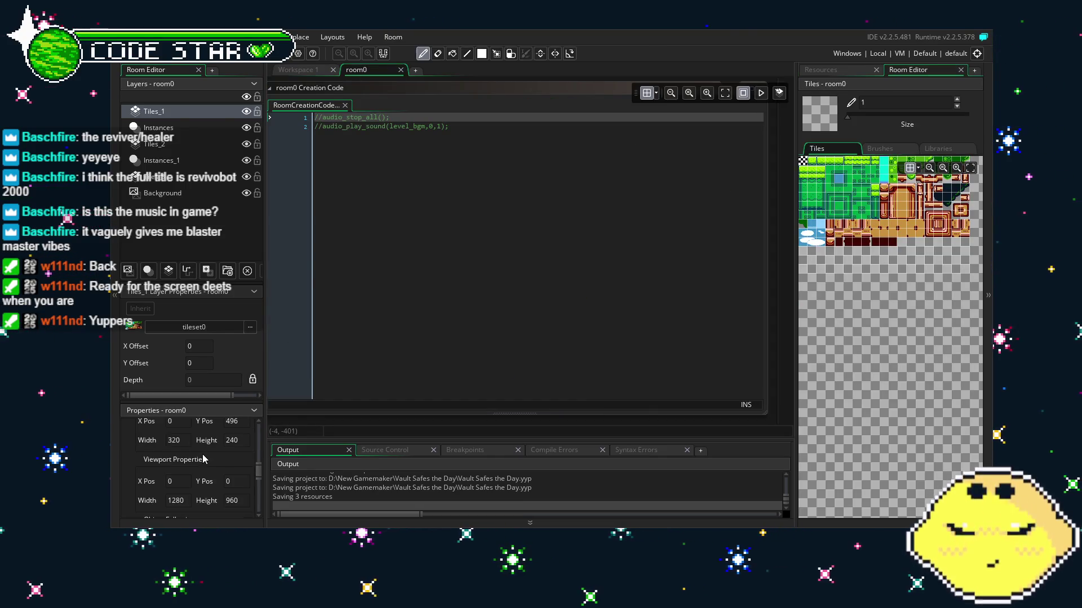
pyautogui.scroll(1, 205, 459)
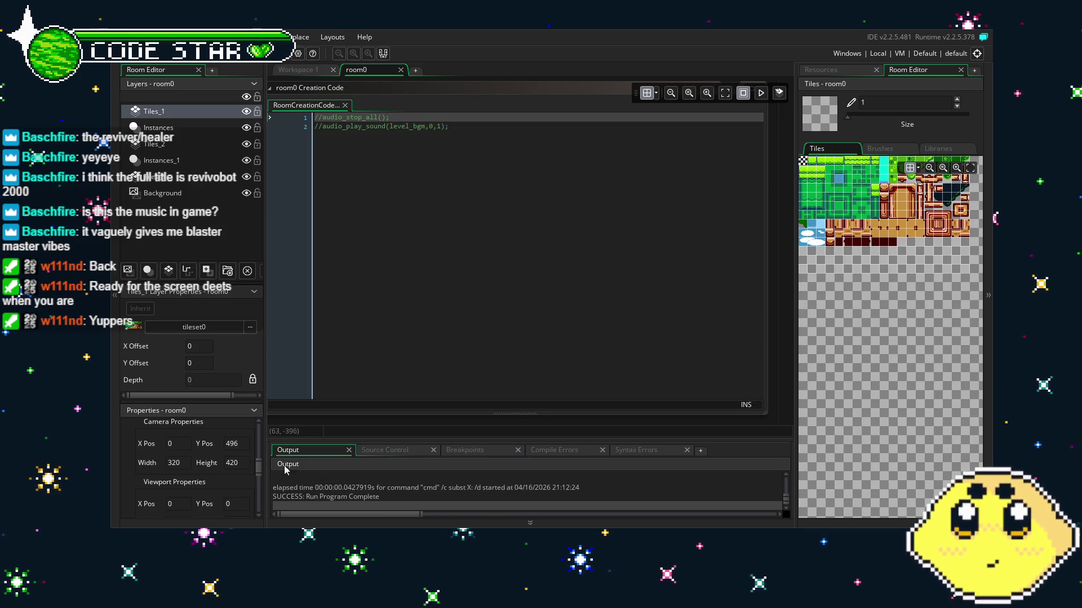
pyautogui.click(244, 464)
pyautogui.write('240')
pyautogui.hotkey('ctrl', 's')
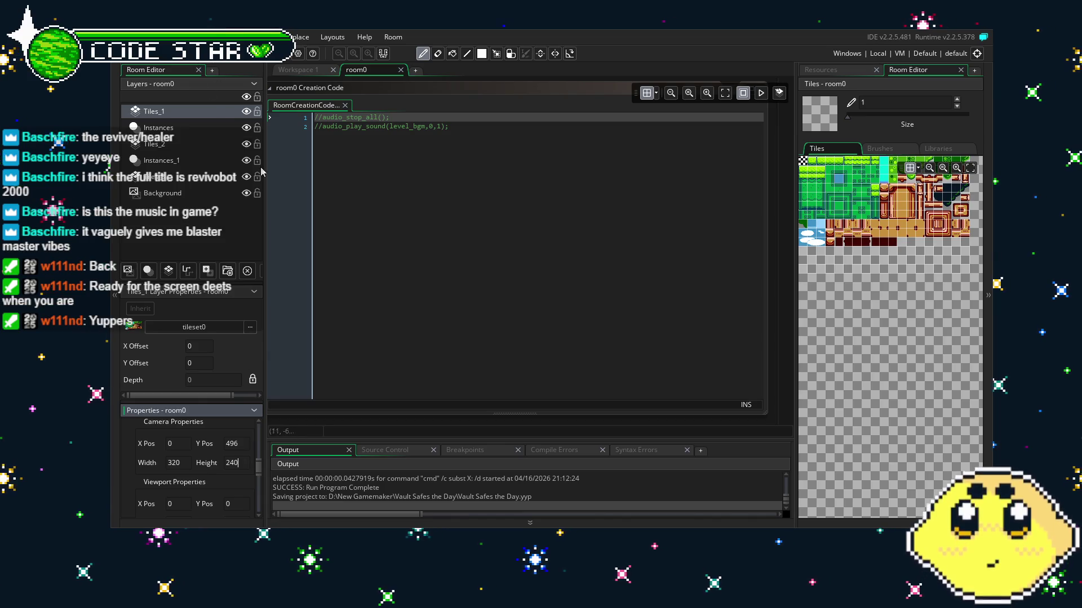
pyautogui.click(478, 337)
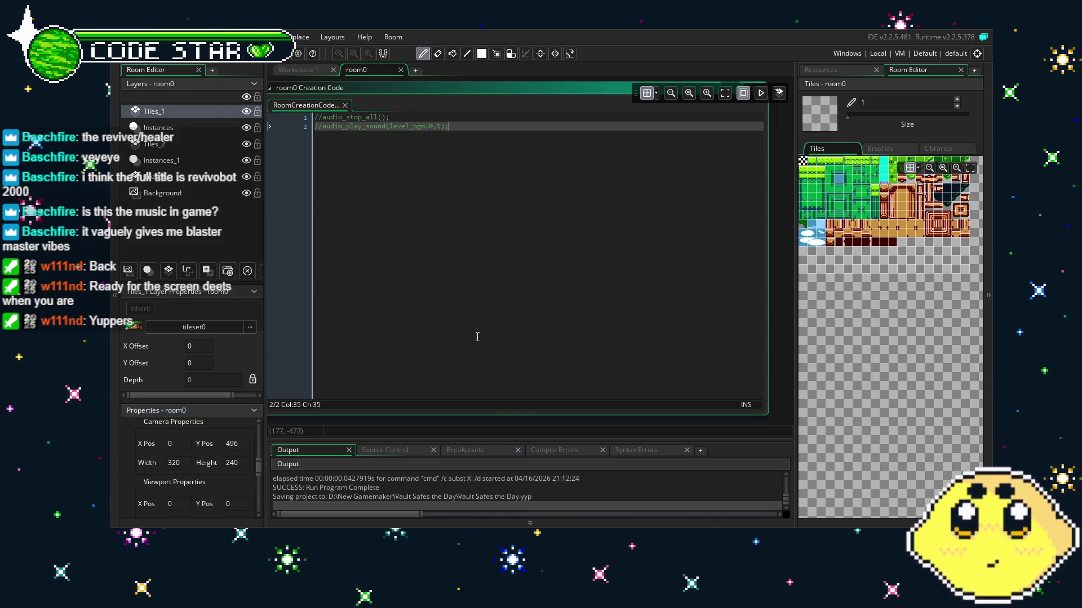
pyautogui.hotkey('ctrl', 'w')
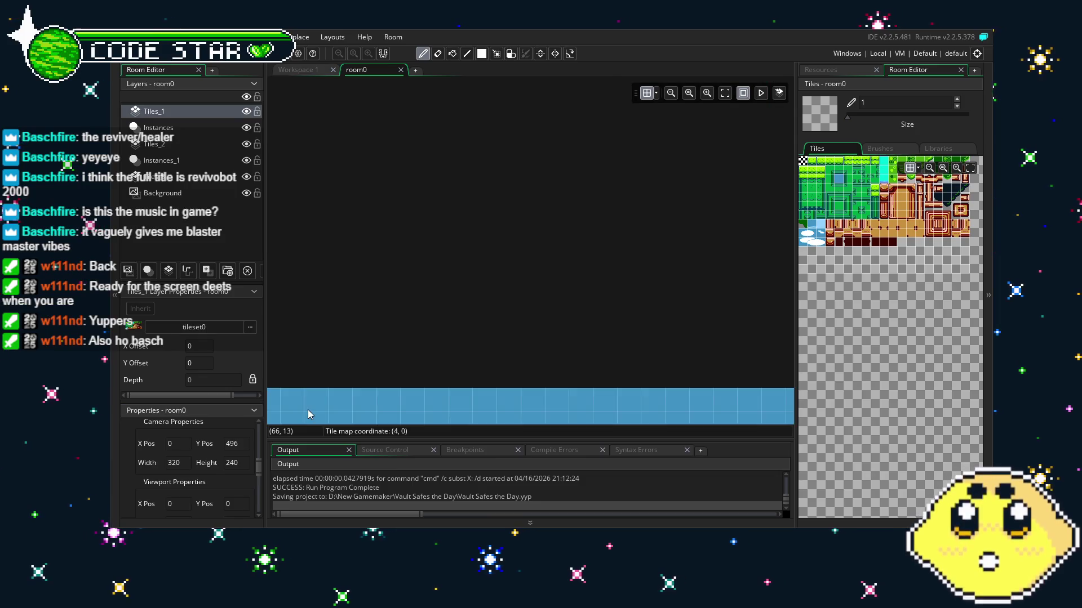
pyautogui.scroll(-5, 309, 414)
pyautogui.scroll(-3, 239, 453)
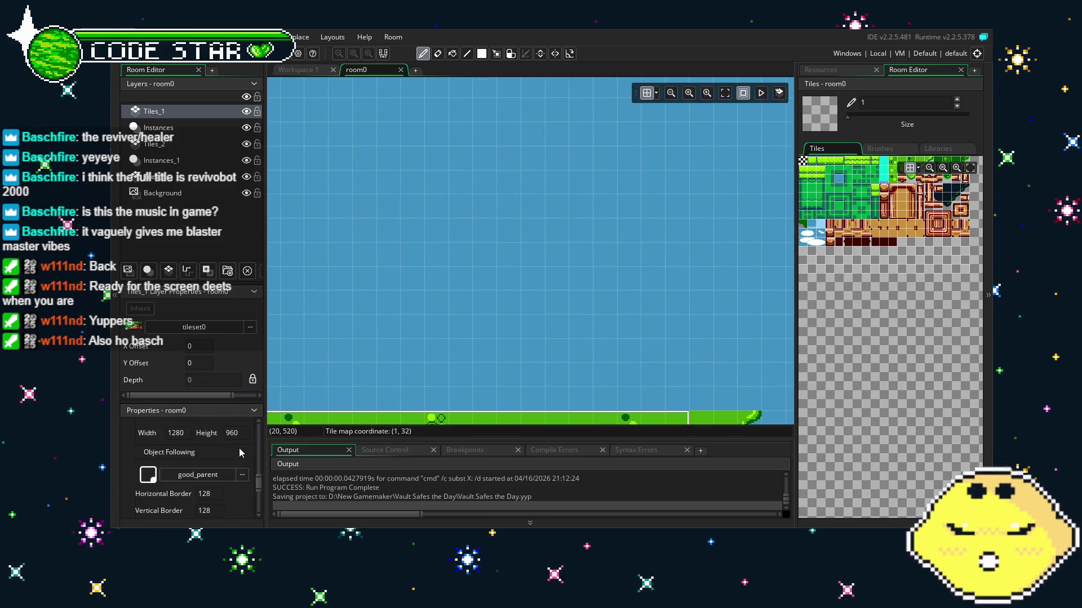
pyautogui.scroll(-5, 240, 452)
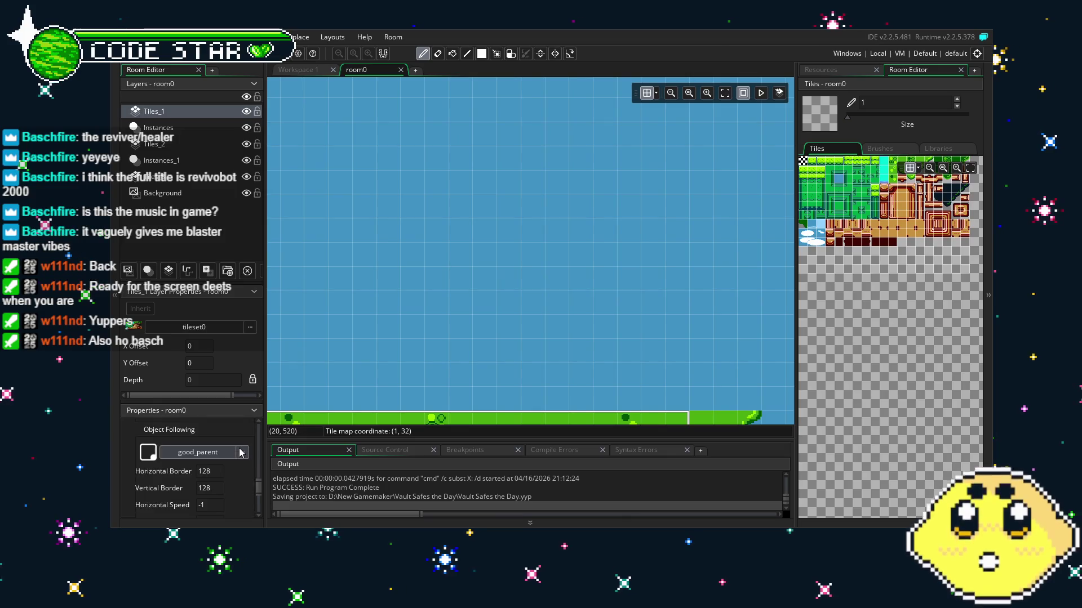
pyautogui.scroll(-10, 404, 299)
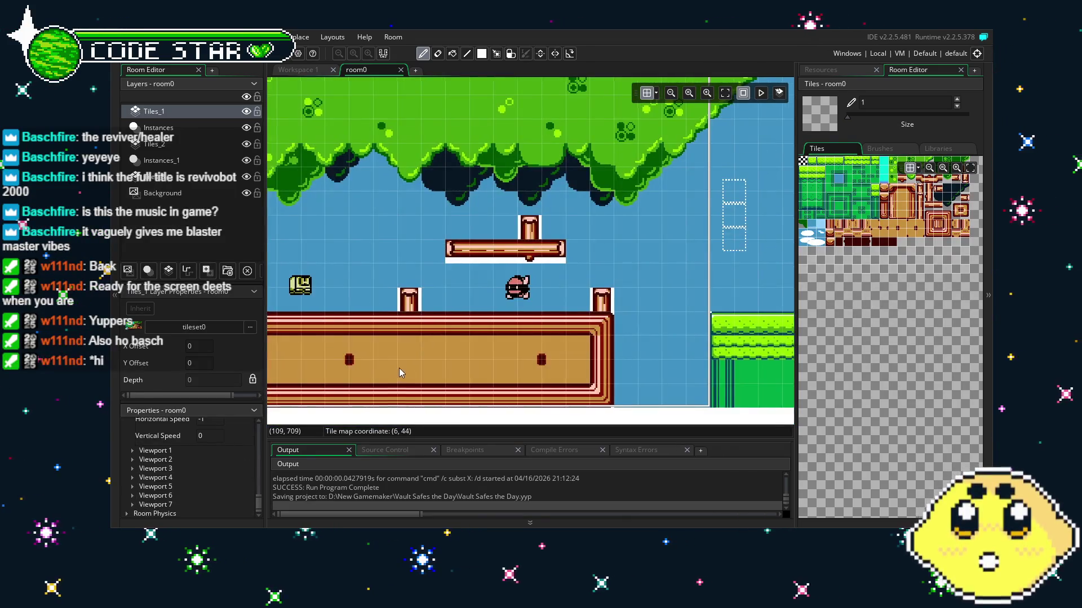
pyautogui.hscroll(-3, 399, 368)
pyautogui.moveTo(508, 349); pyautogui.dragTo(419, 383)
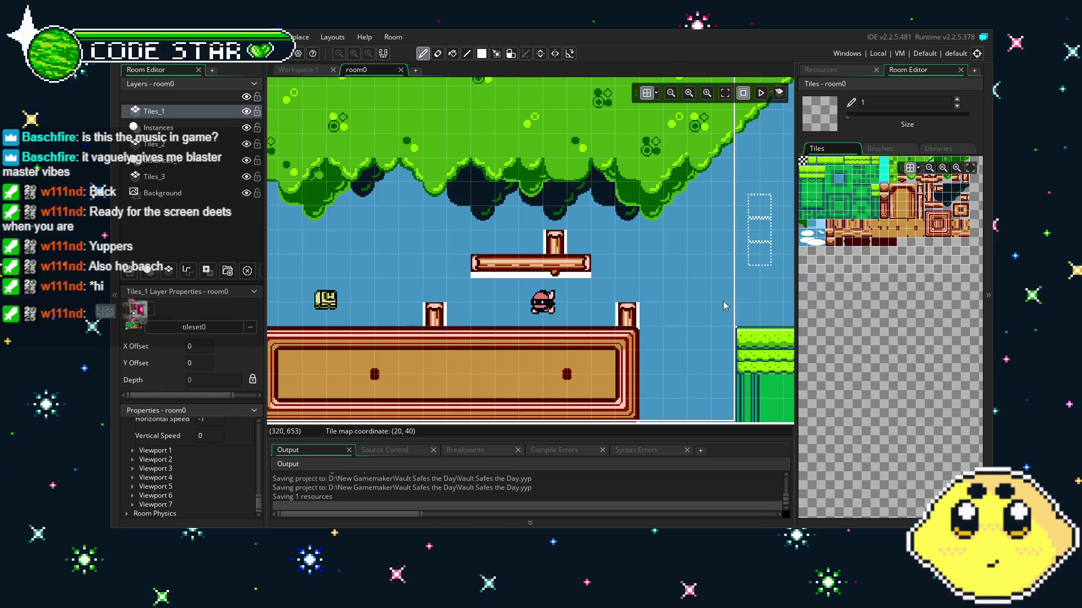
pyautogui.hscroll(5, 669, 321)
pyautogui.hscroll(4, 669, 321)
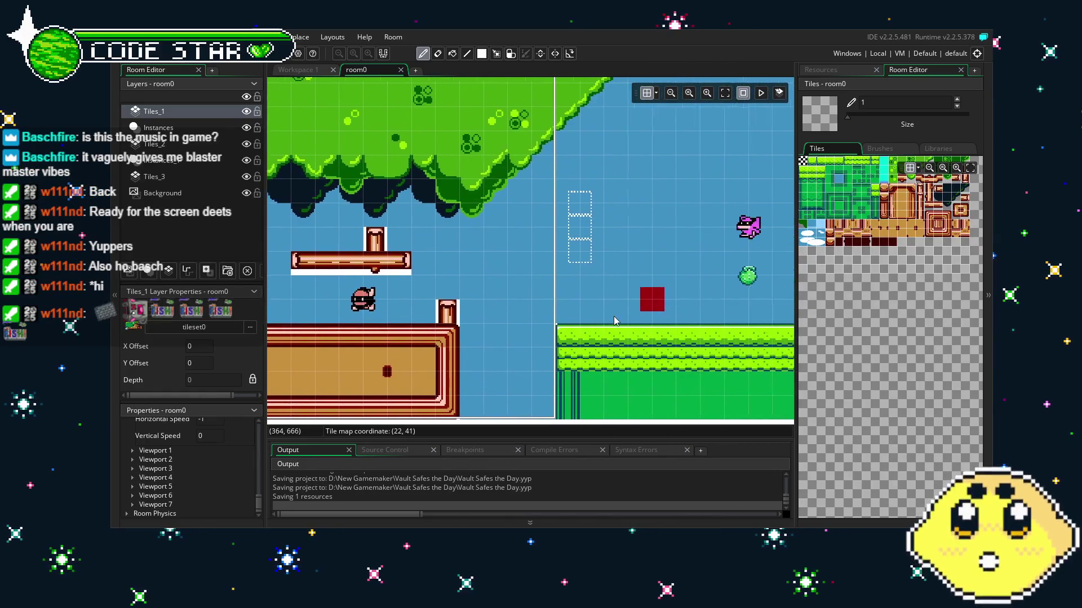
pyautogui.hscroll(15, 641, 313)
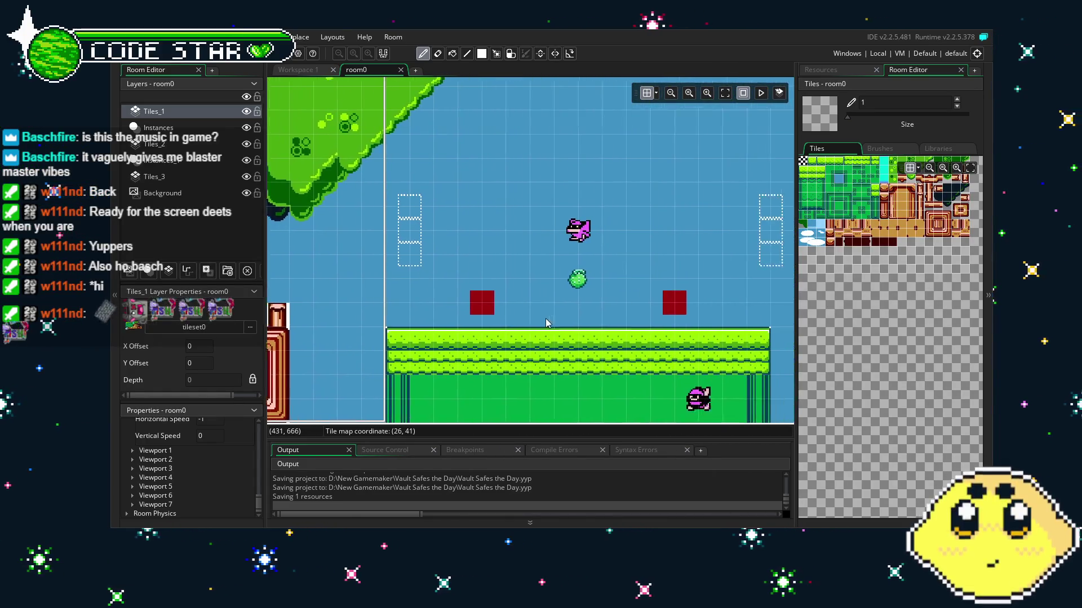
pyautogui.hscroll(14, 444, 323)
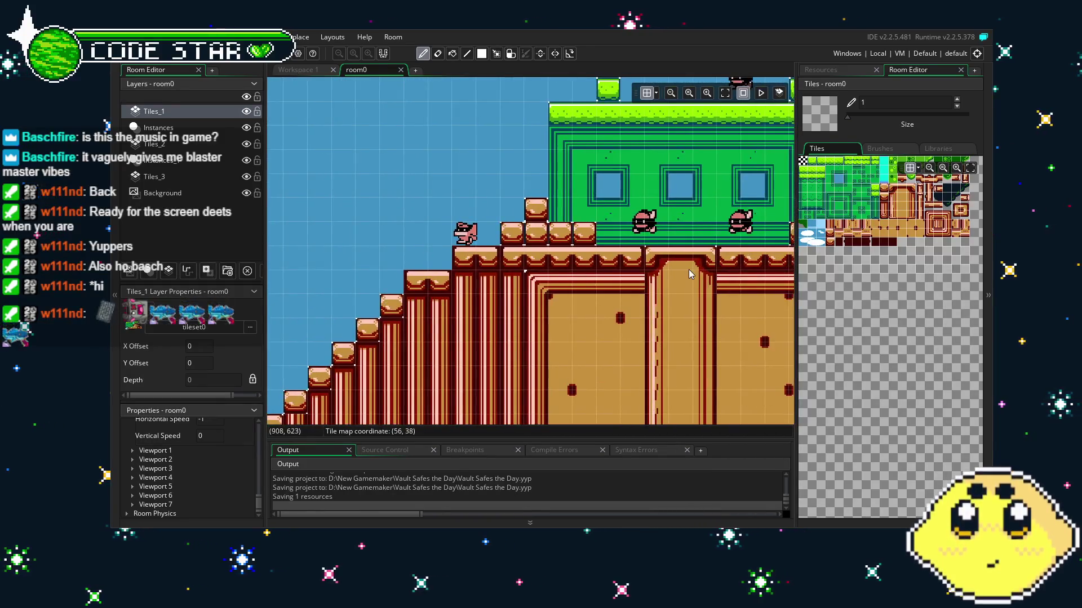
pyautogui.hscroll(15, 688, 293)
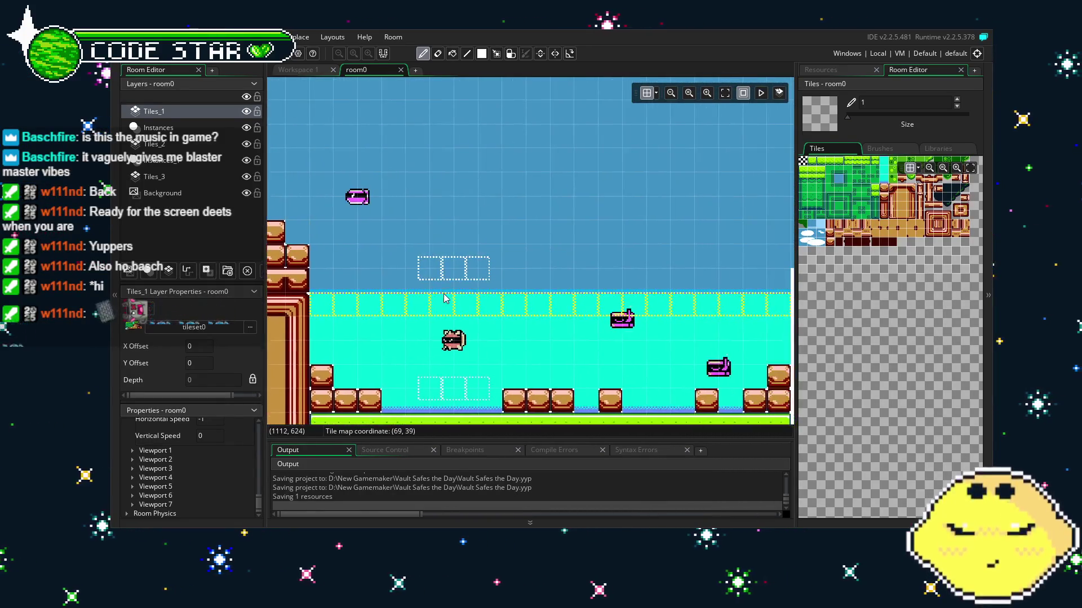
pyautogui.hscroll(5, 670, 295)
pyautogui.hscroll(-5, 507, 284)
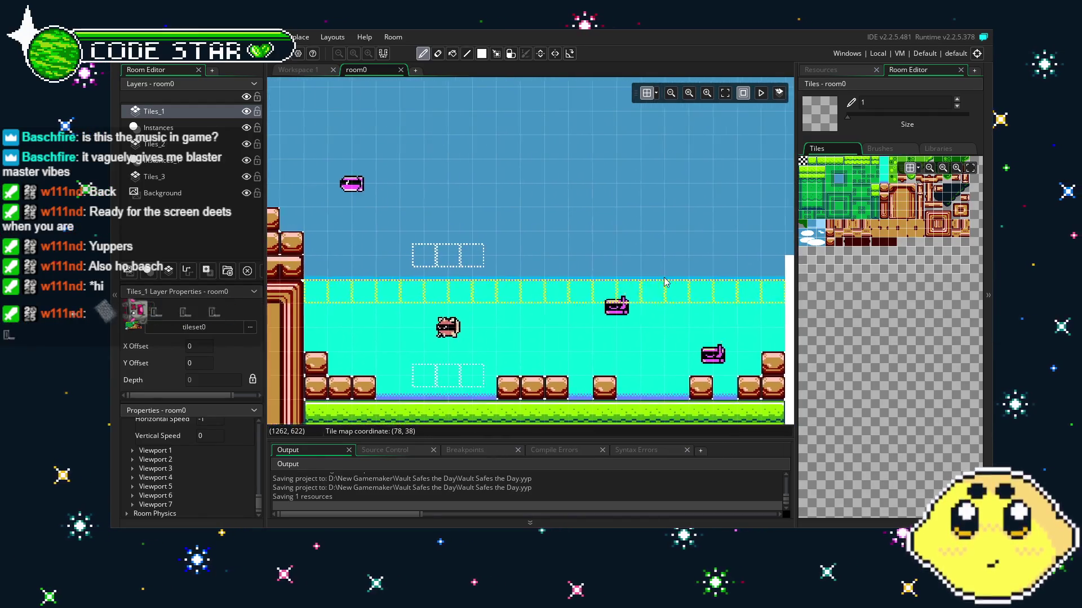
pyautogui.hscroll(-15, 423, 278)
pyautogui.hscroll(5, 623, 289)
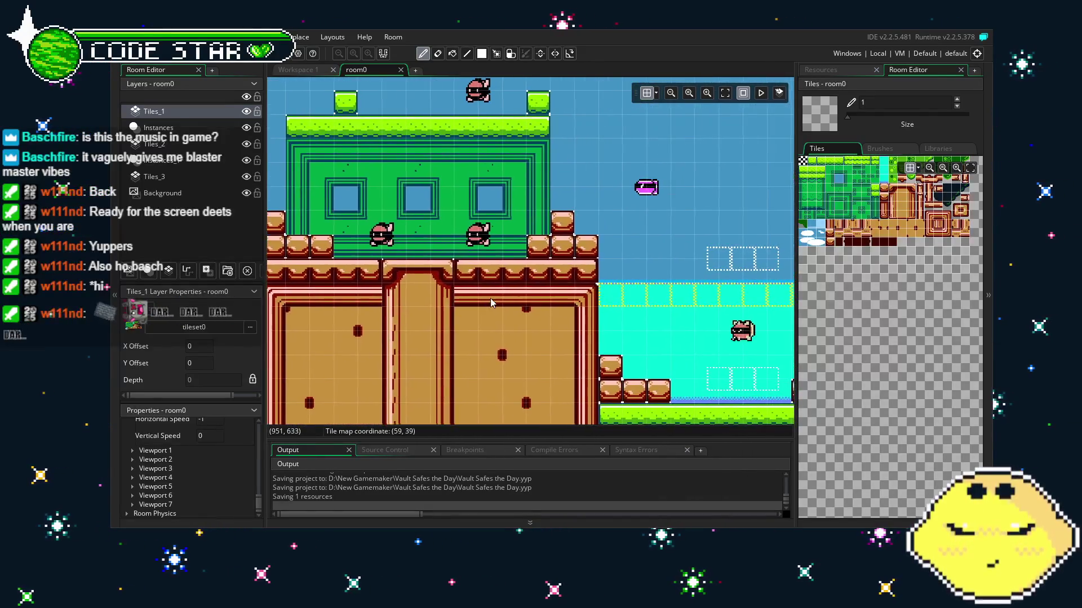
pyautogui.moveTo(802, 230); pyautogui.dragTo(822, 242)
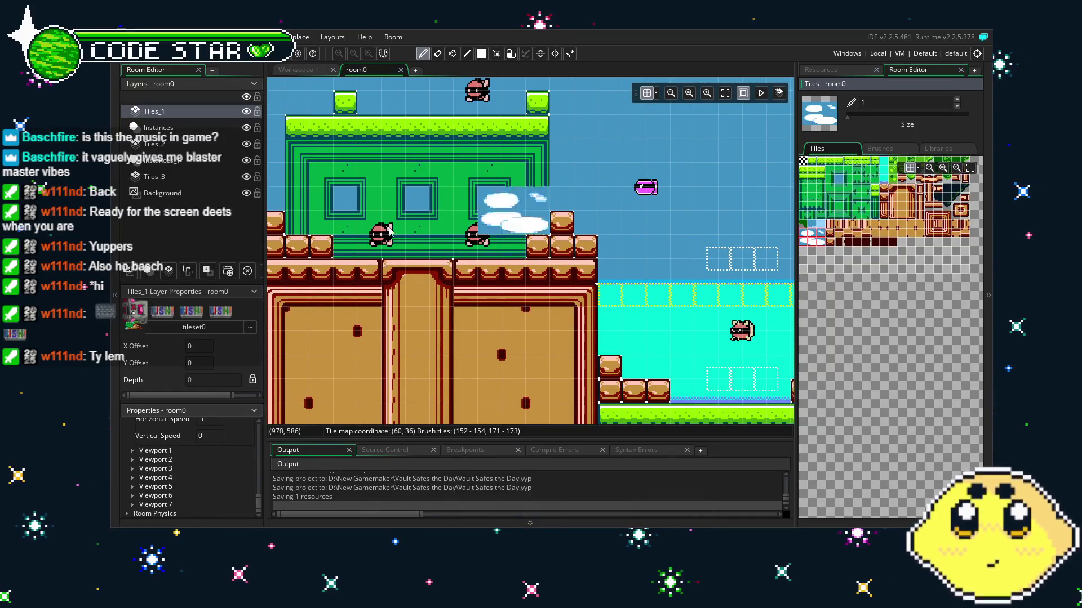
# Switch to the Tiles_3 layer and paint two small clouds into the open sky.
pyautogui.click(153, 177)
pyautogui.scroll(3, 525, 251)
pyautogui.hscroll(-10, 525, 252)
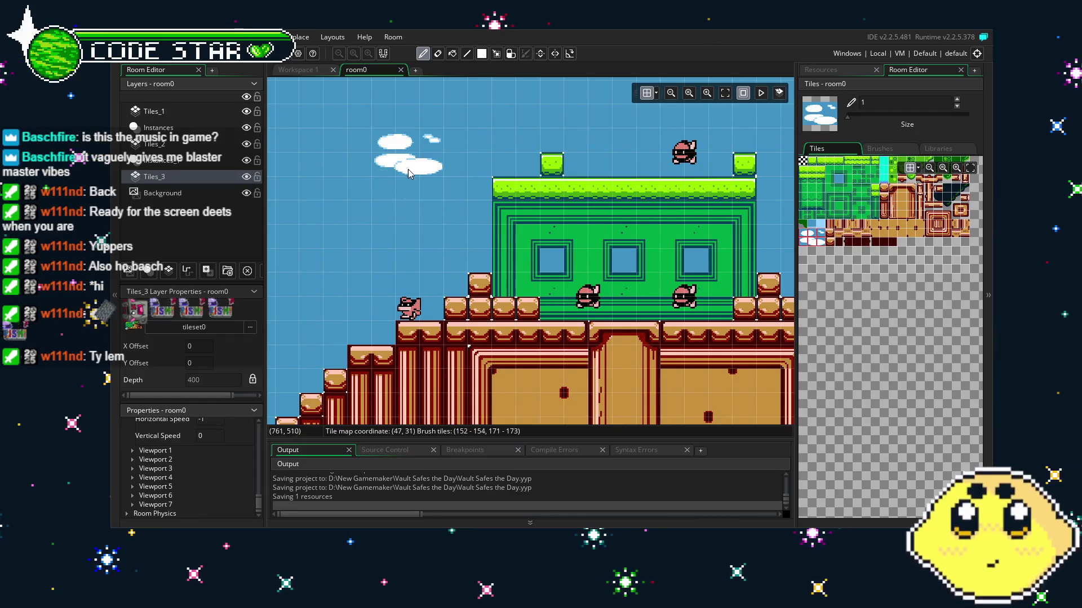
pyautogui.hscroll(-12, 344, 338)
pyautogui.scroll(1, 344, 338)
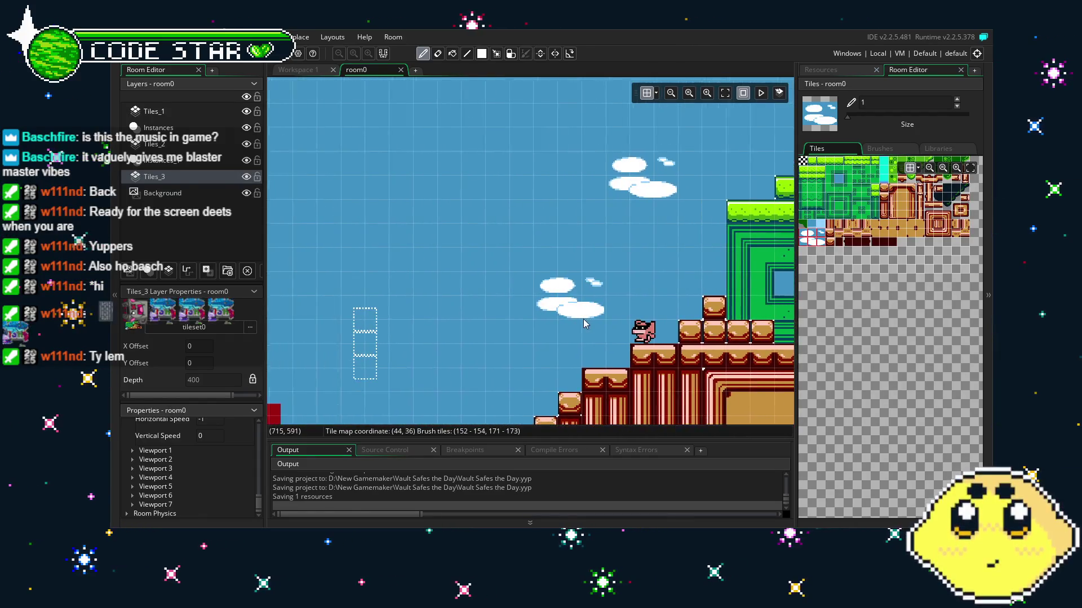
pyautogui.hscroll(-7, 346, 354)
pyautogui.scroll(-1, 346, 354)
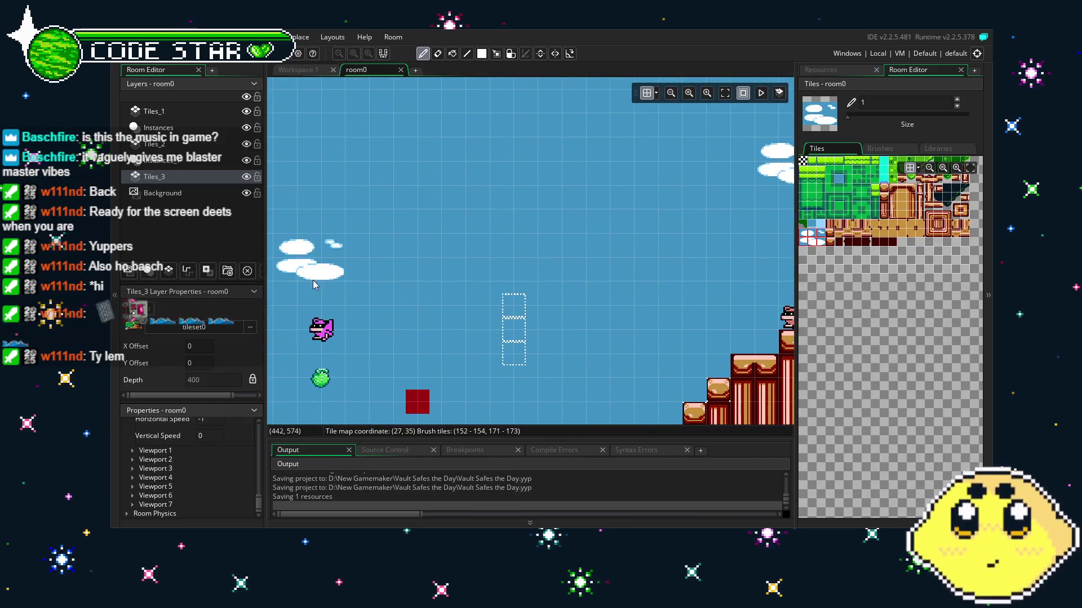
pyautogui.click(810, 235)
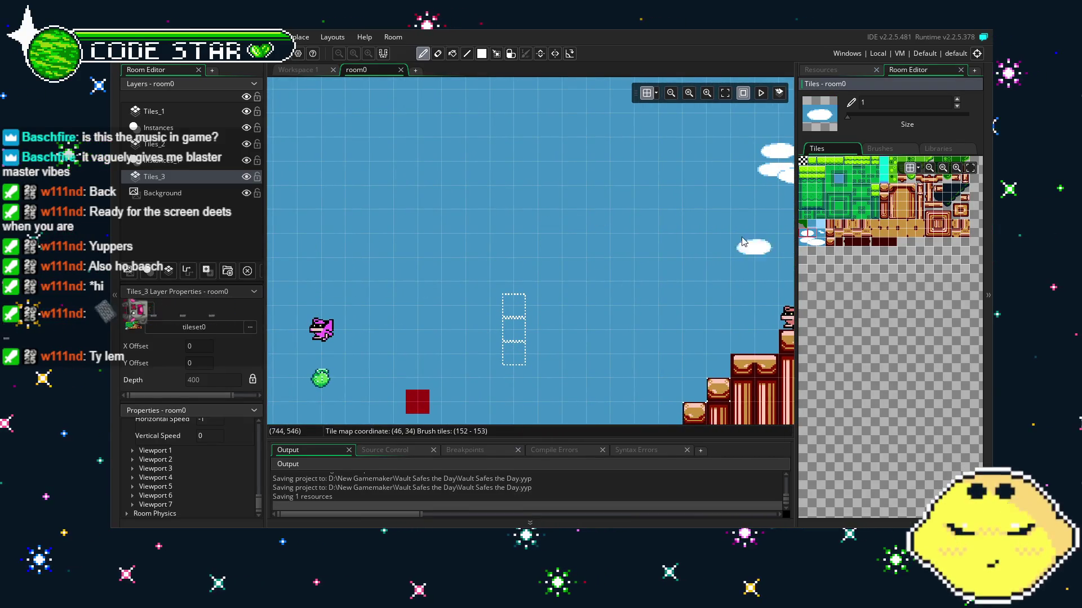
pyautogui.click(434, 153)
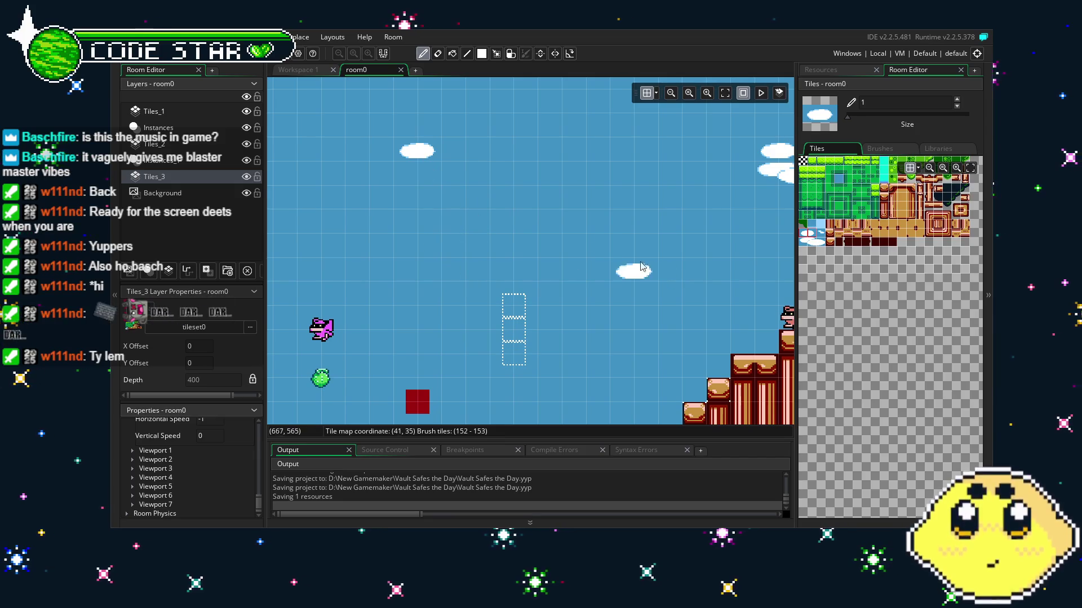
pyautogui.click(600, 246)
# Try single-tile and two-tile cloud brushes from the tileset.
pyautogui.click(815, 241)
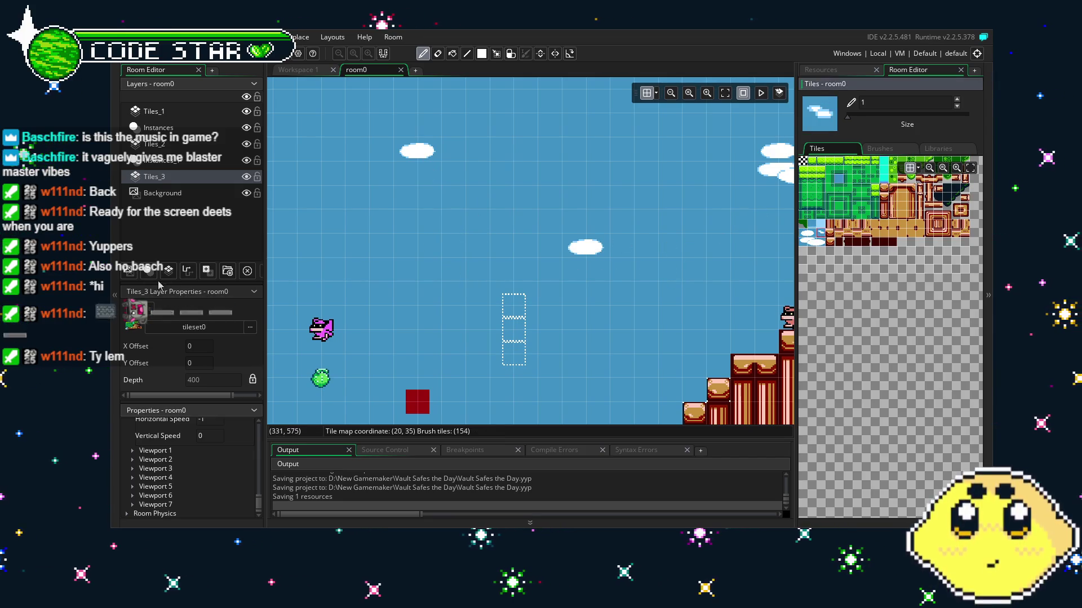
pyautogui.hscroll(-8, 585, 248)
pyautogui.scroll(-1, 585, 247)
pyautogui.hscroll(-6, 584, 248)
pyautogui.scroll(-1, 585, 248)
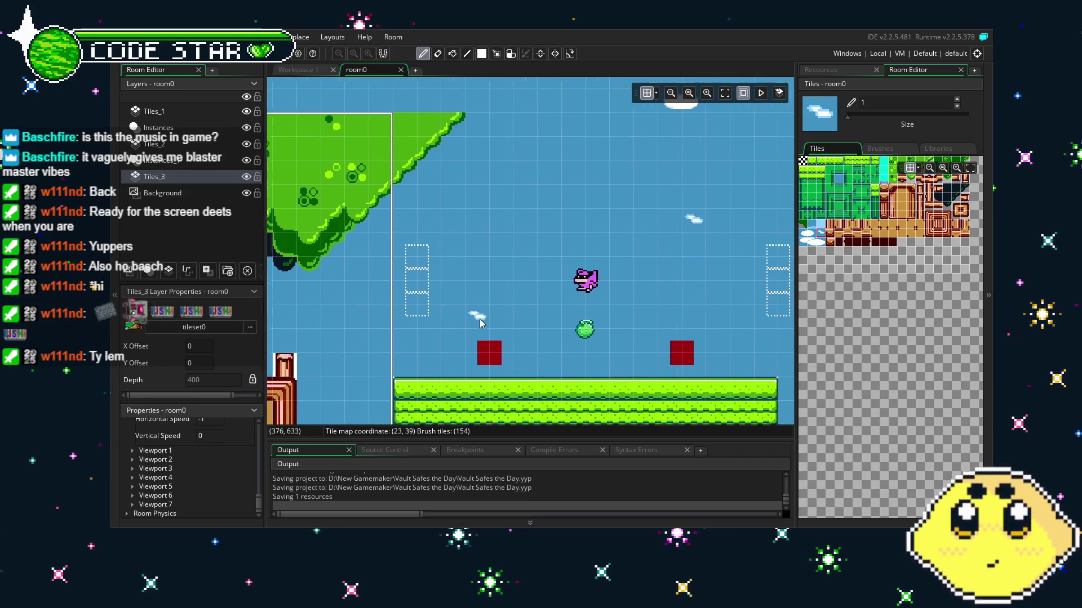
pyautogui.click(805, 248)
pyautogui.moveTo(806, 248); pyautogui.dragTo(823, 246)
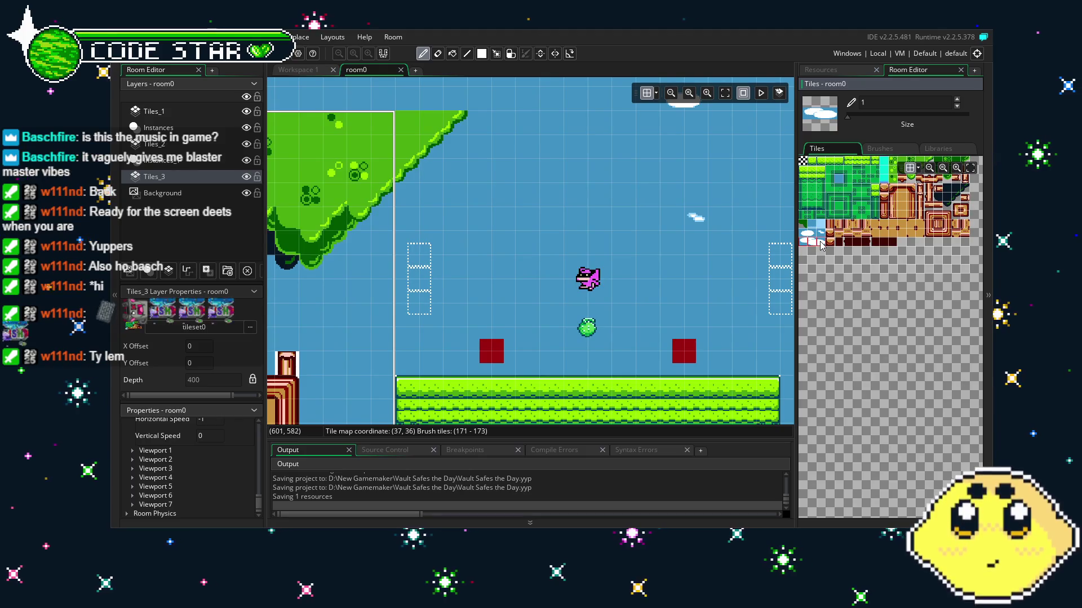
pyautogui.hscroll(20, 447, 203)
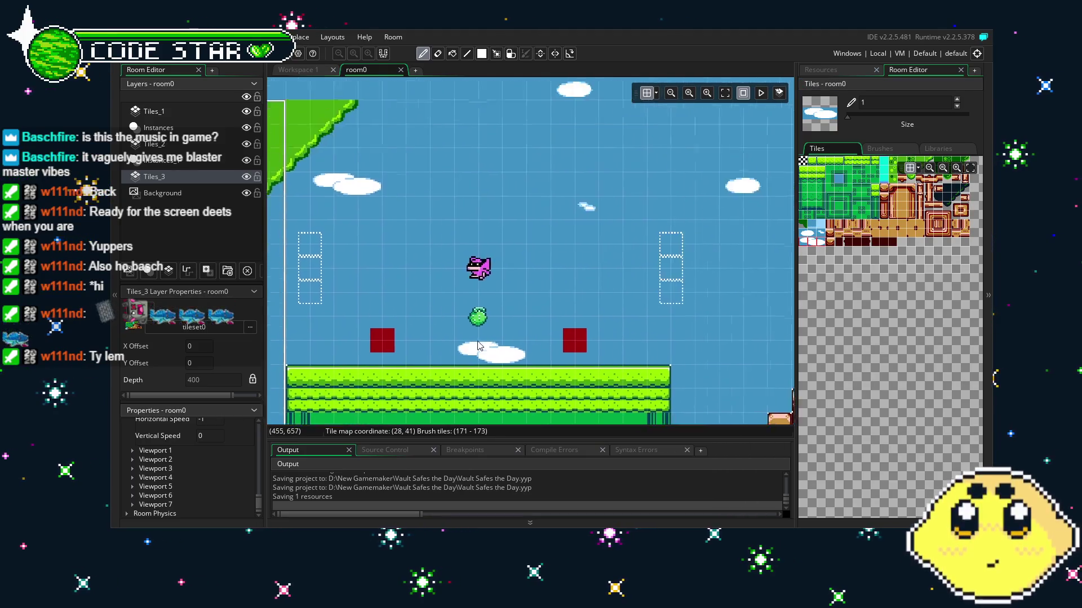
pyautogui.scroll(2, 455, 345)
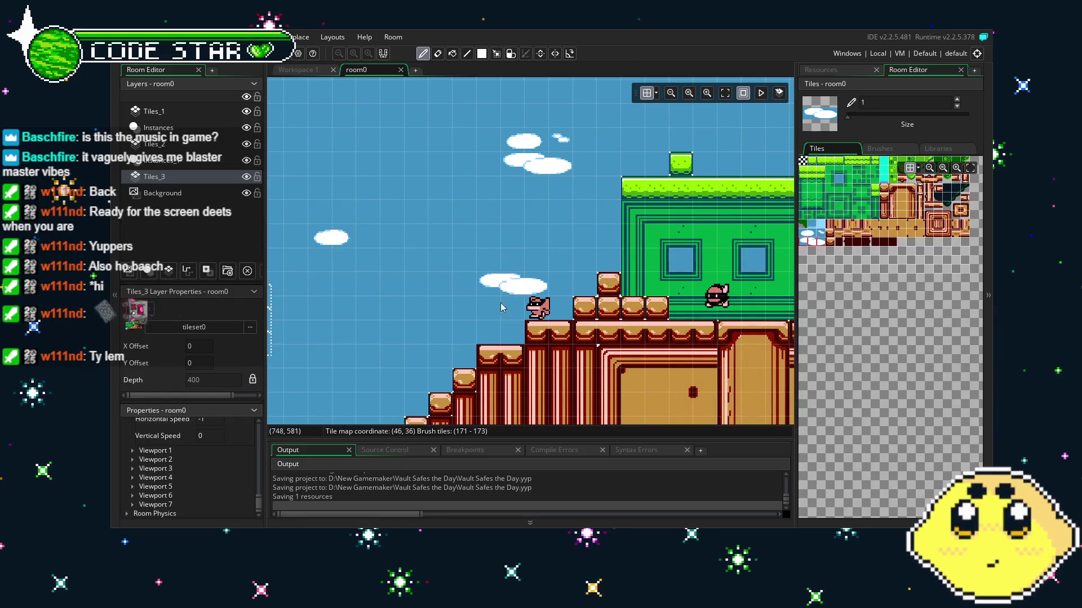
pyautogui.scroll(-4, 478, 316)
pyautogui.hscroll(-6, 479, 315)
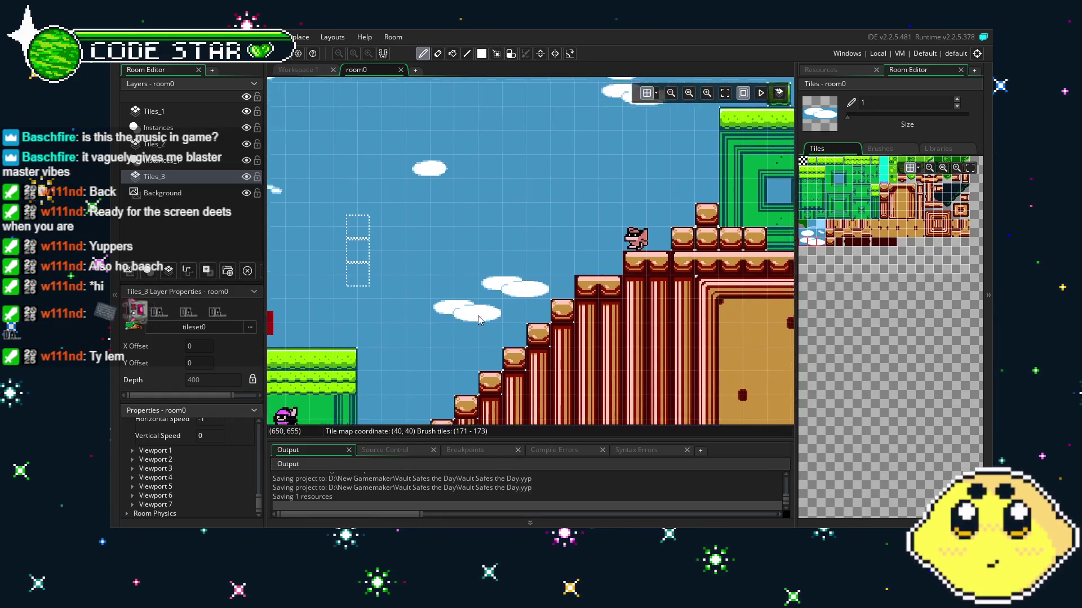
pyautogui.click(825, 232)
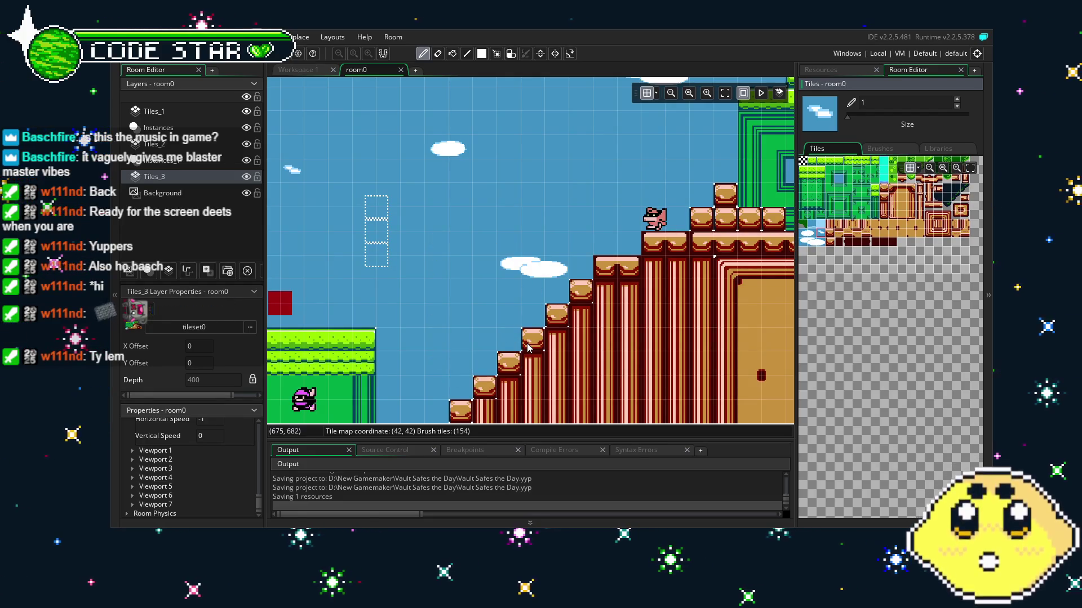
pyautogui.scroll(4, 615, 266)
pyautogui.hscroll(6, 615, 266)
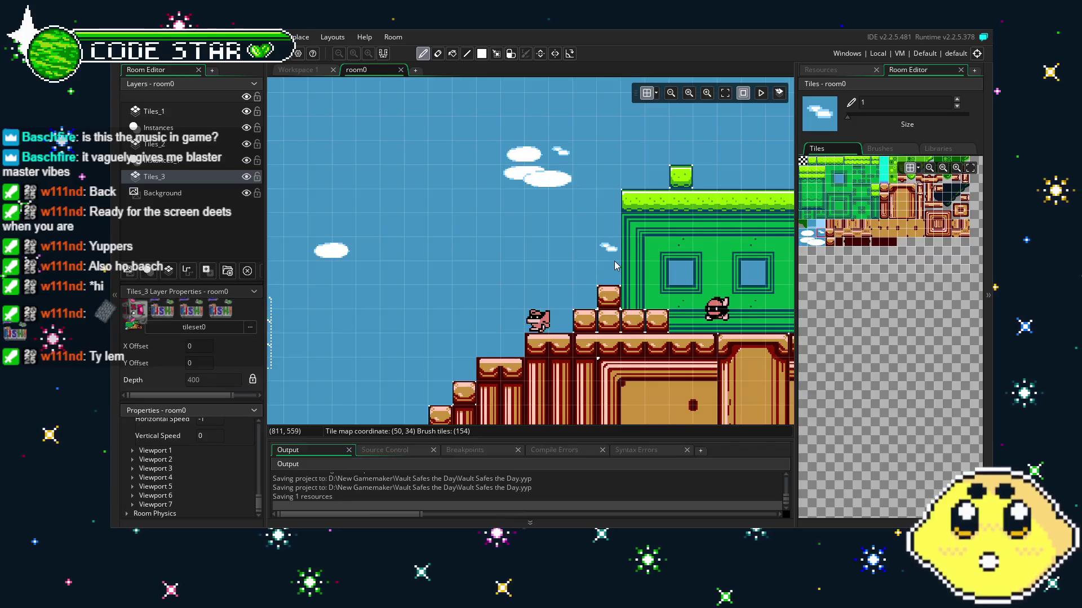
pyautogui.scroll(1, 616, 266)
pyautogui.hscroll(15, 616, 266)
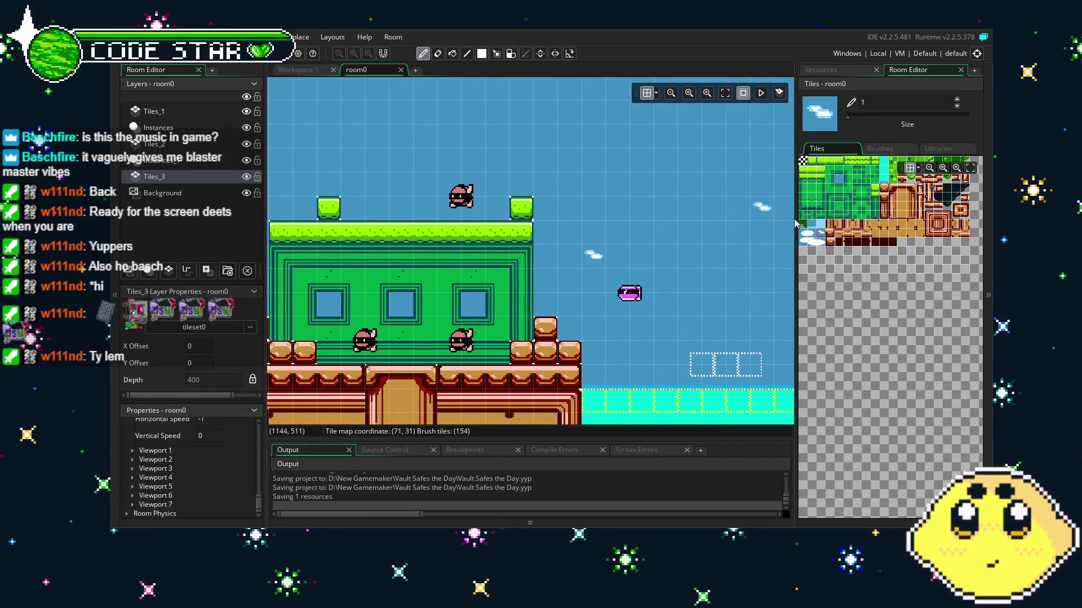
# Paint a two-tile cloud into the sky above the water.
pyautogui.moveTo(803, 241); pyautogui.dragTo(821, 242)
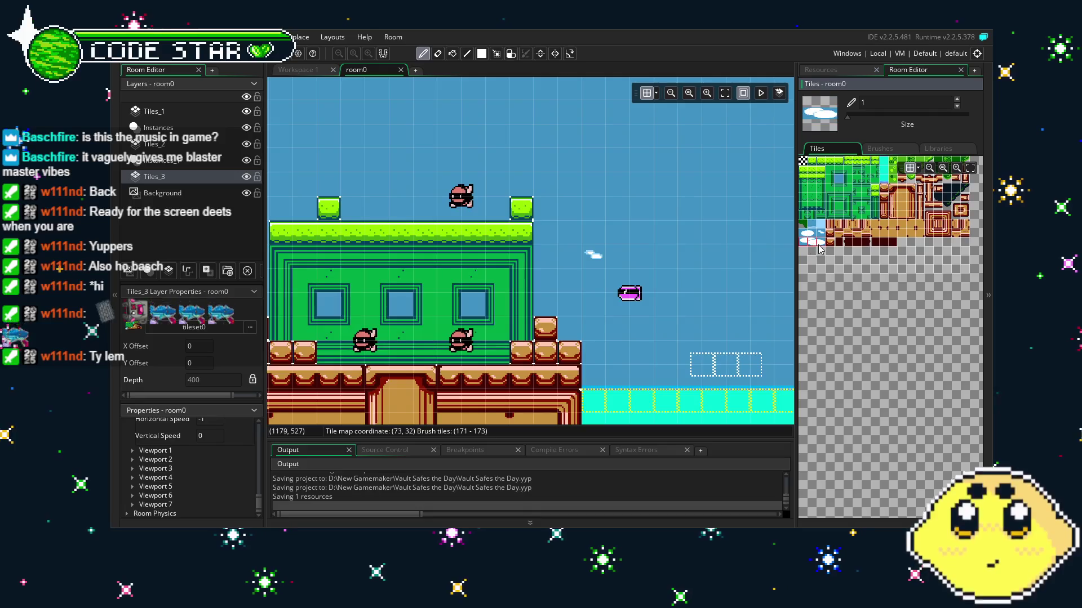
pyautogui.scroll(1, 713, 261)
pyautogui.hscroll(12, 713, 261)
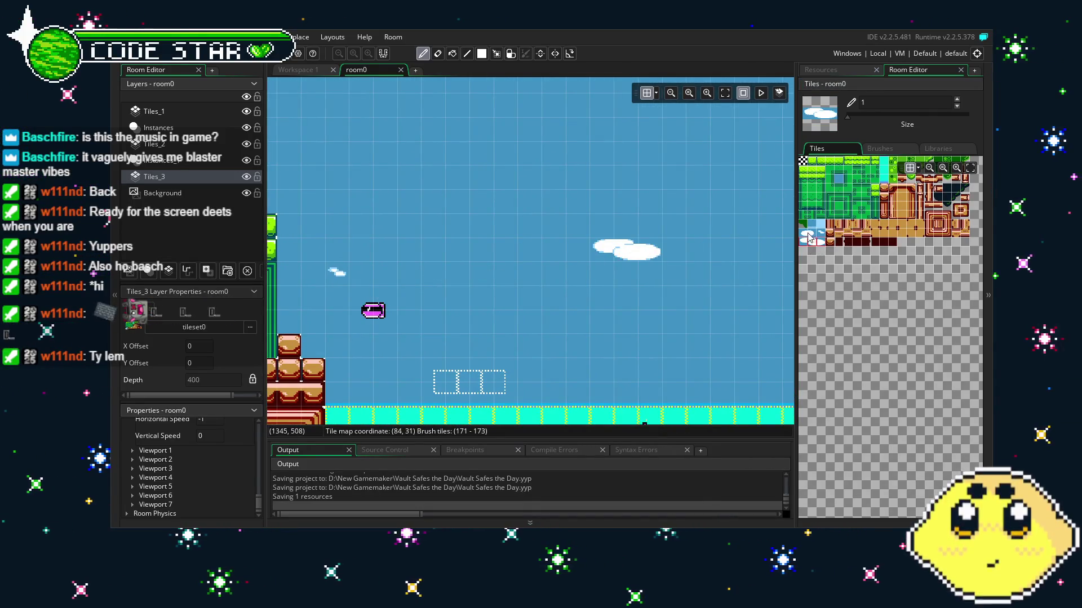
pyautogui.moveTo(803, 233); pyautogui.dragTo(816, 232)
pyautogui.hscroll(7, 646, 299)
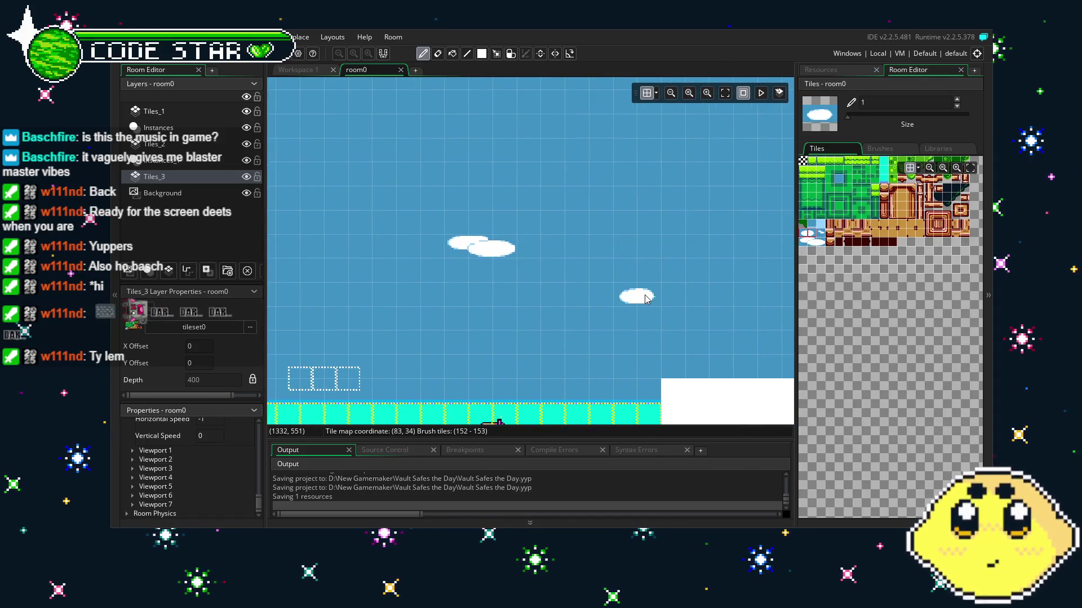
pyautogui.click(647, 299)
# Make the three-tile cloud strip from the tileset the current brush.
pyautogui.hscroll(8, 647, 299)
pyautogui.scroll(-1, 646, 298)
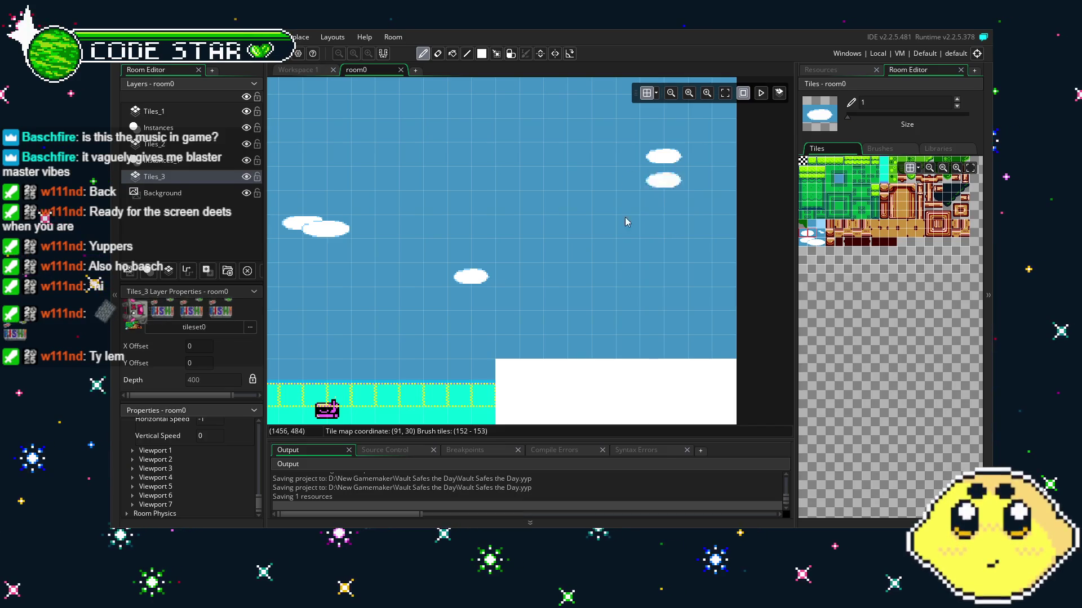
pyautogui.hscroll(-20, 627, 221)
pyautogui.scroll(-1, 627, 222)
pyautogui.click(820, 236)
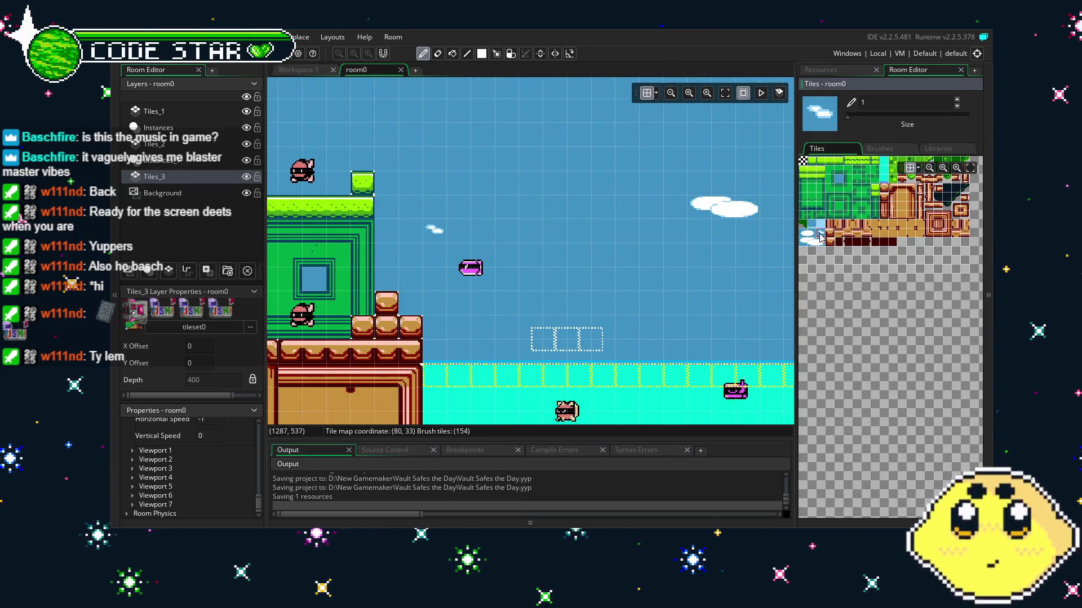
pyautogui.click(808, 236)
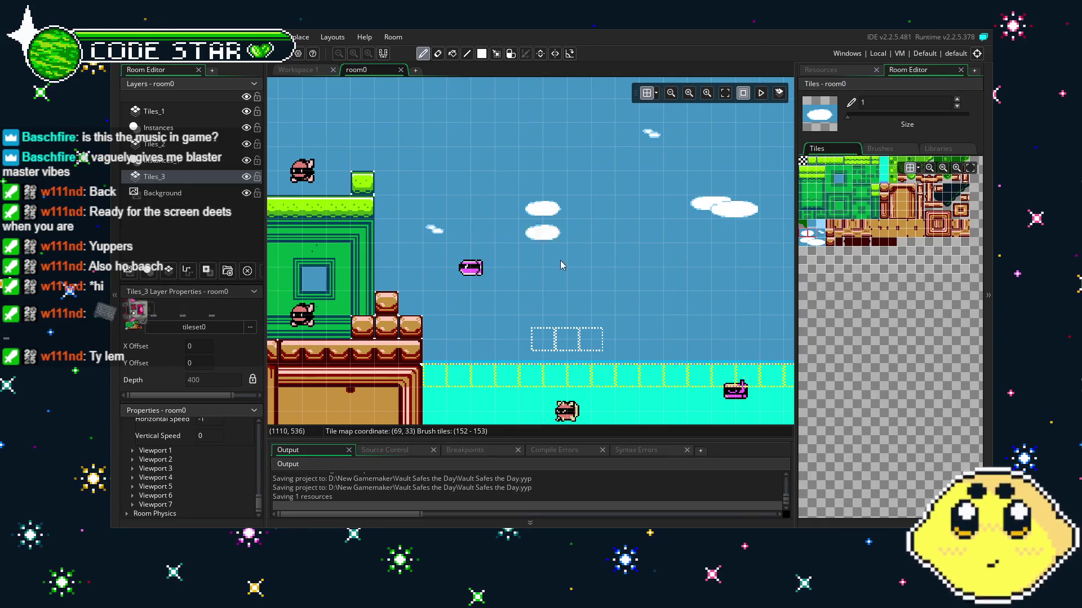
pyautogui.hscroll(5, 550, 208)
pyautogui.hscroll(-4, 465, 327)
pyautogui.hscroll(-10, 506, 325)
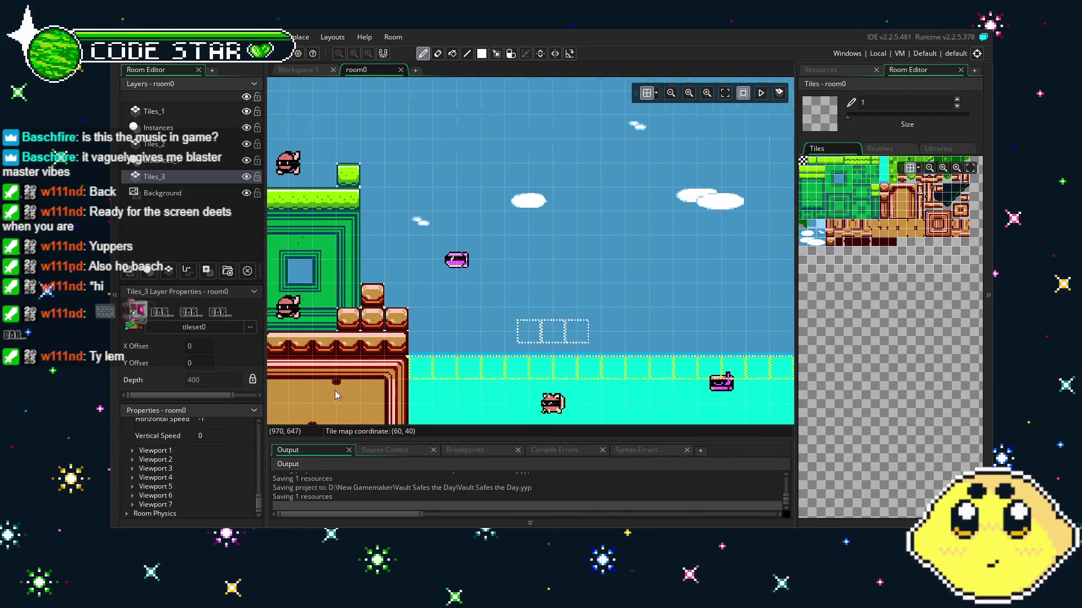
pyautogui.hscroll(-10, 534, 336)
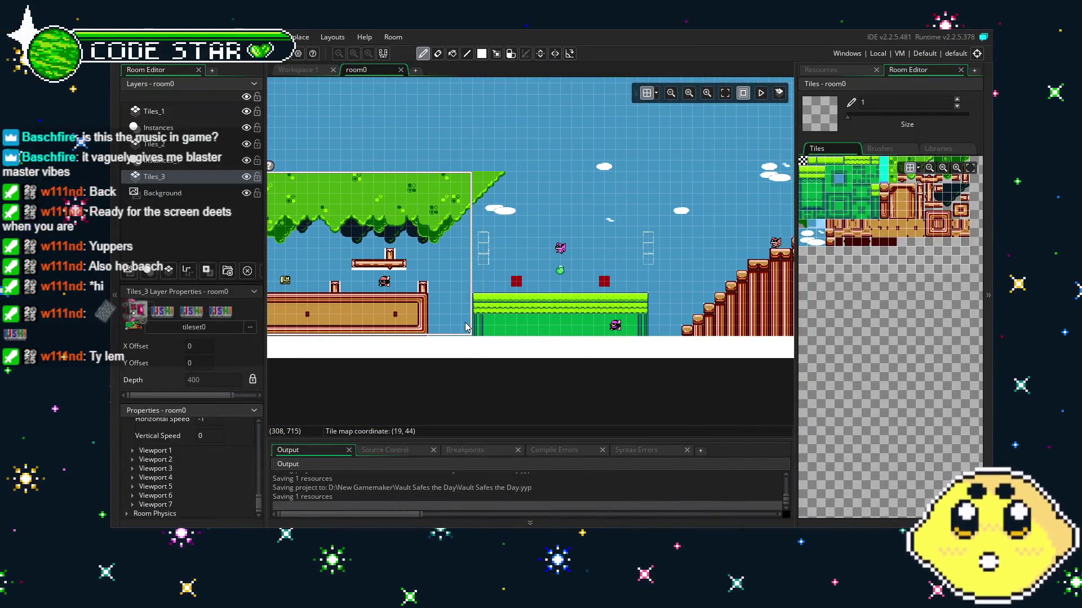
pyautogui.moveTo(805, 244); pyautogui.dragTo(822, 245)
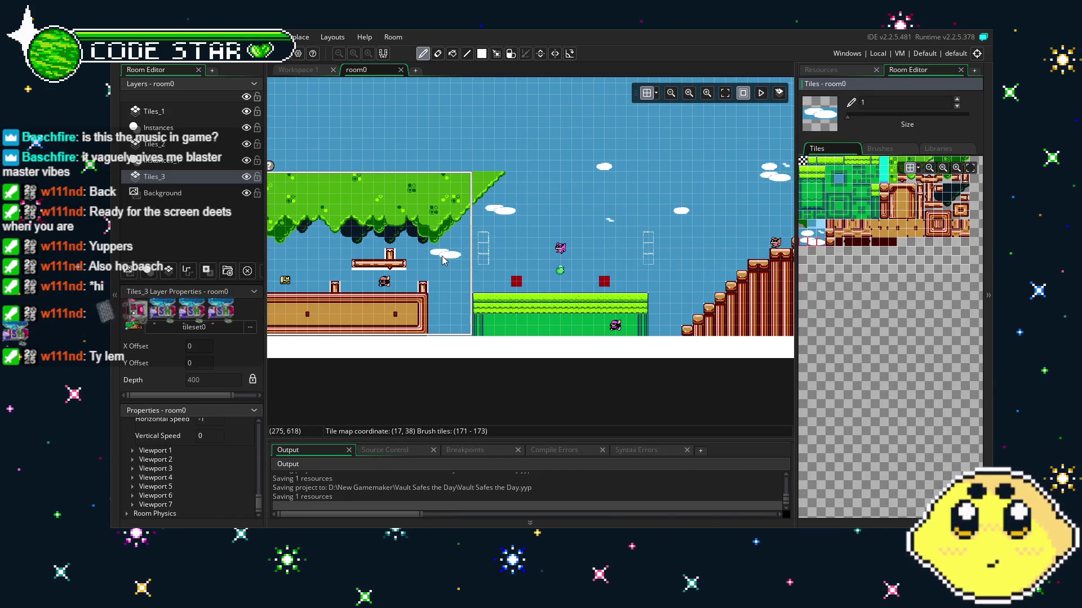
pyautogui.hscroll(-2, 437, 332)
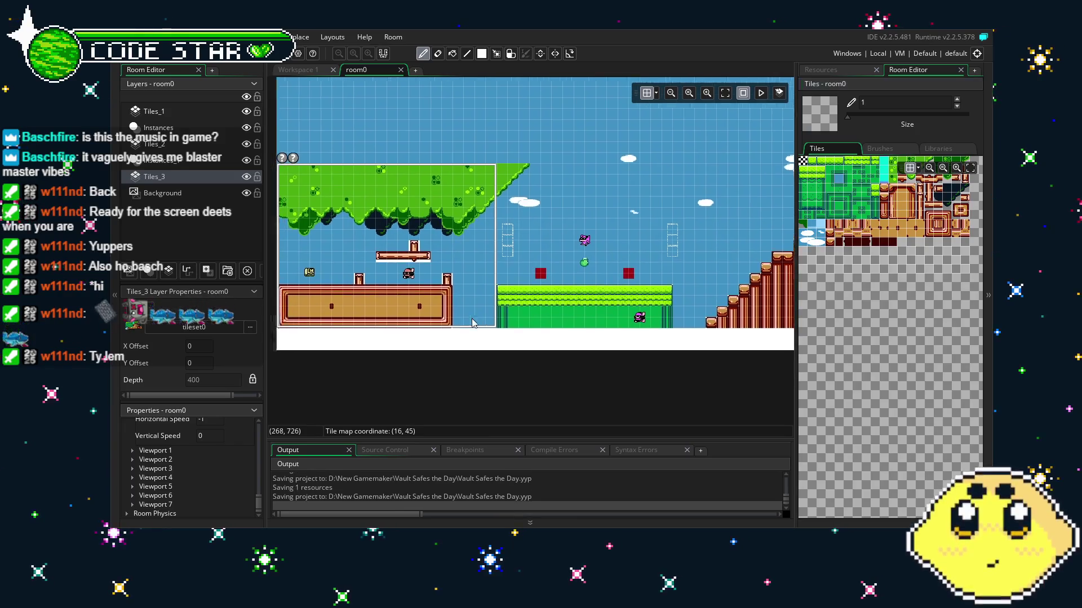
# Run the game with F5, walk the player left and right under the new clouds, then close it.
pyautogui.press('F5')
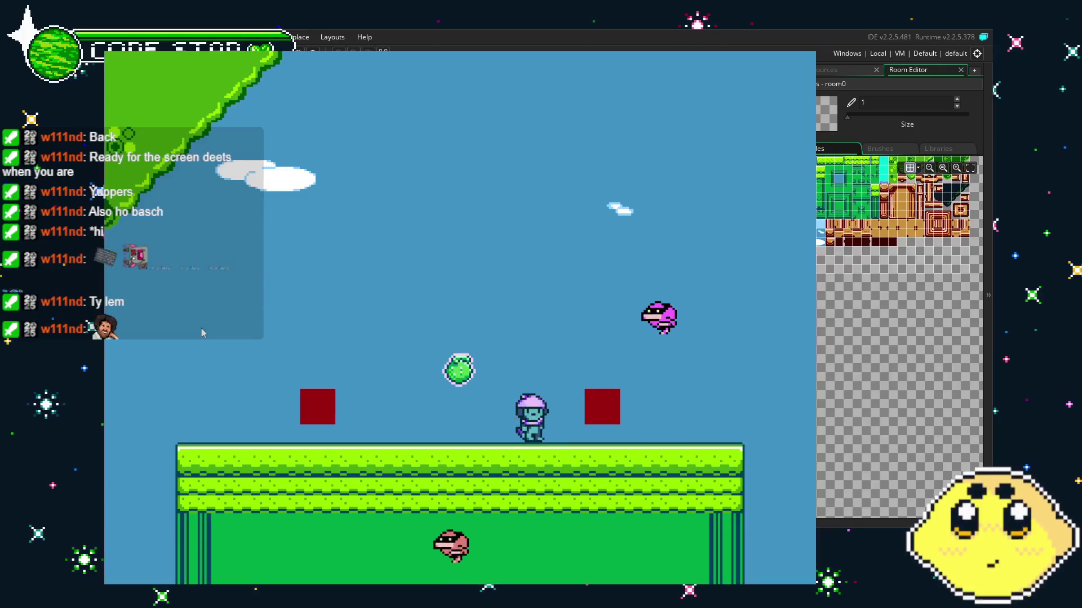
pyautogui.press('Left')
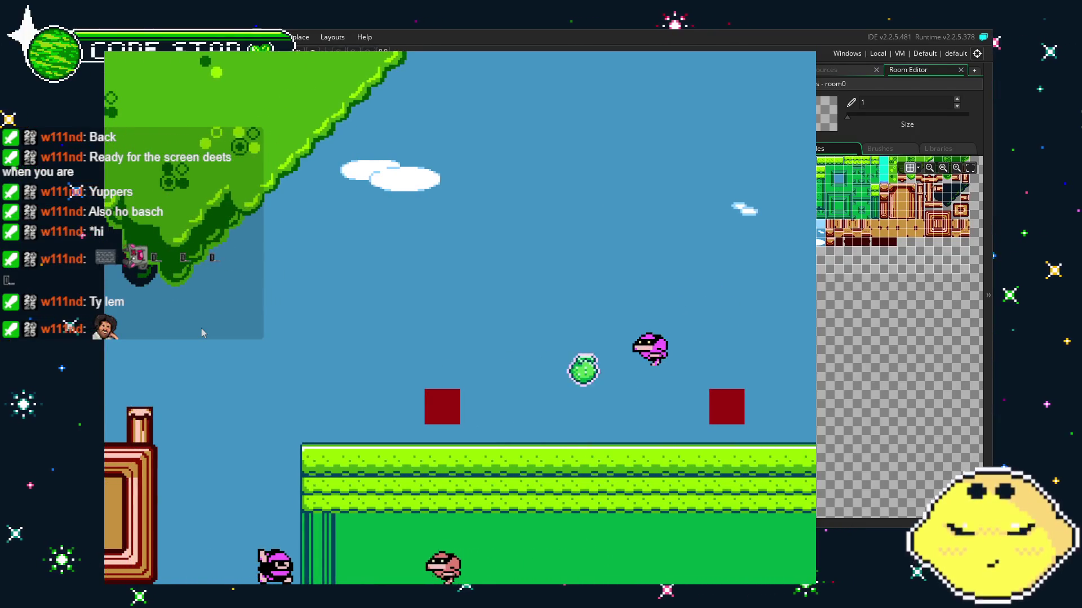
pyautogui.press('Right')
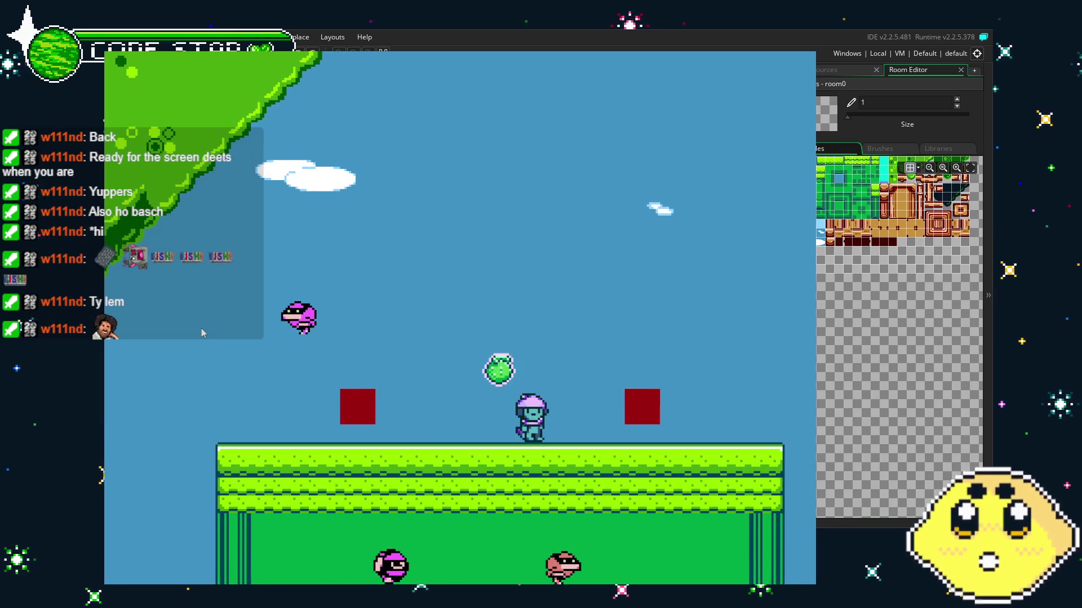
pyautogui.press('Left')
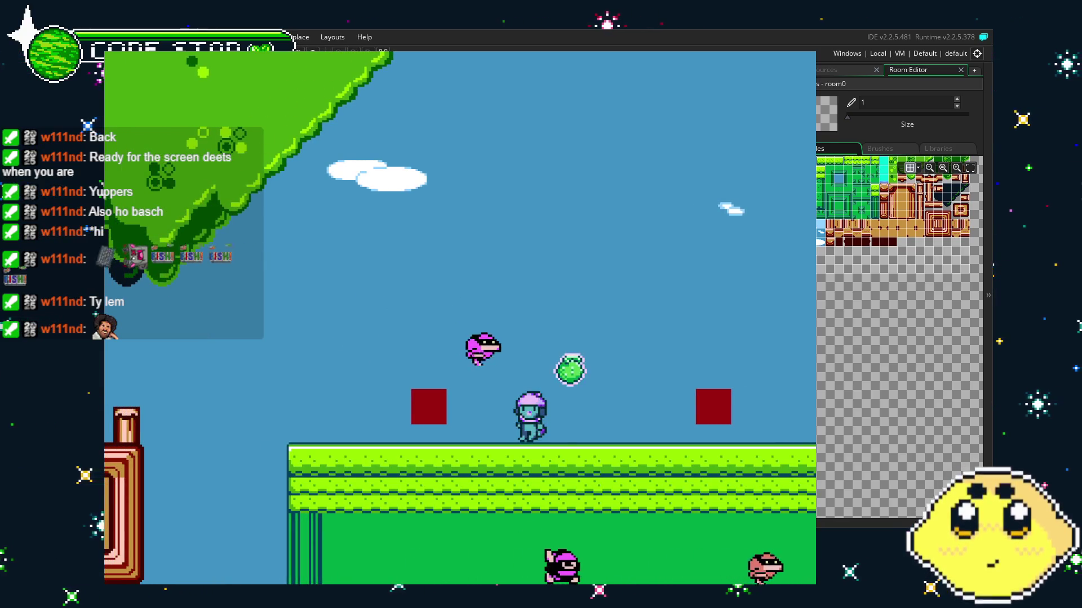
pyautogui.press('Escape')
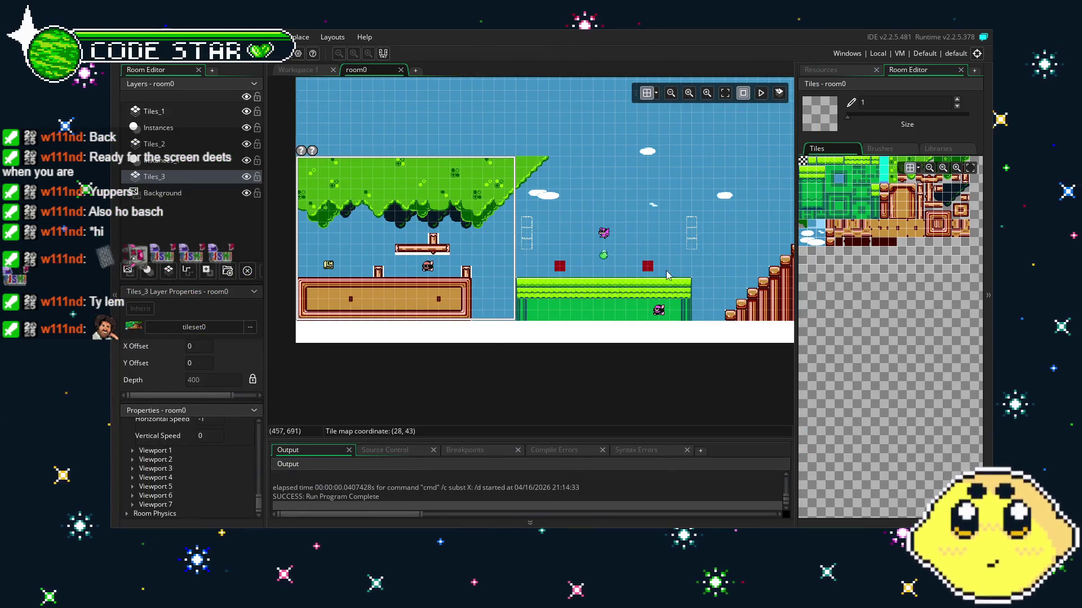
# From Resources, open WI_oof and playerWI, showing playerWI's Key Up - Up event code.
pyautogui.click(818, 71)
pyautogui.scroll(-5, 838, 365)
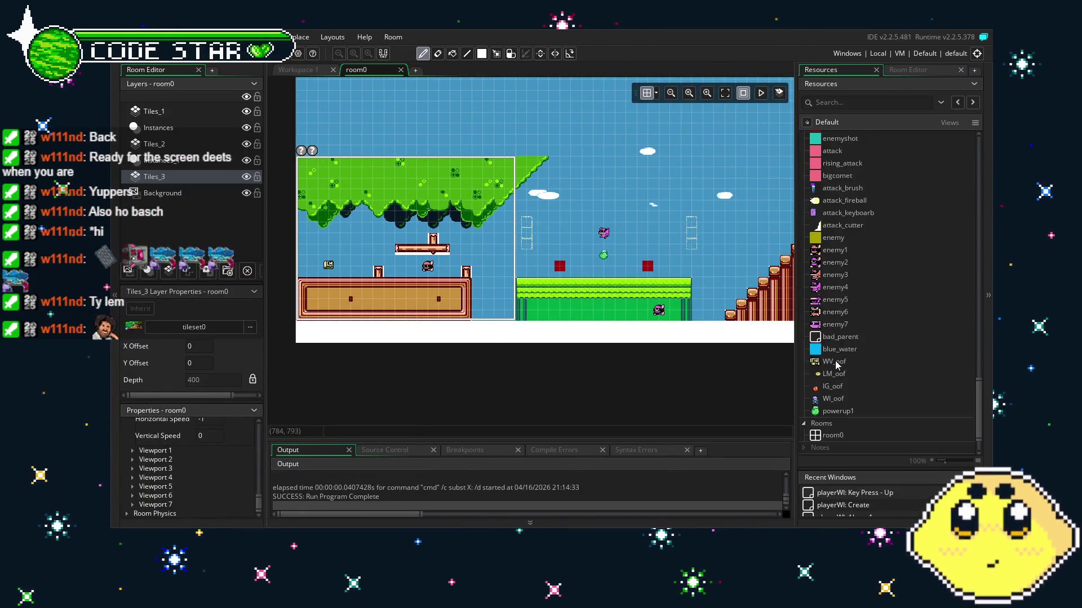
pyautogui.doubleClick(838, 354)
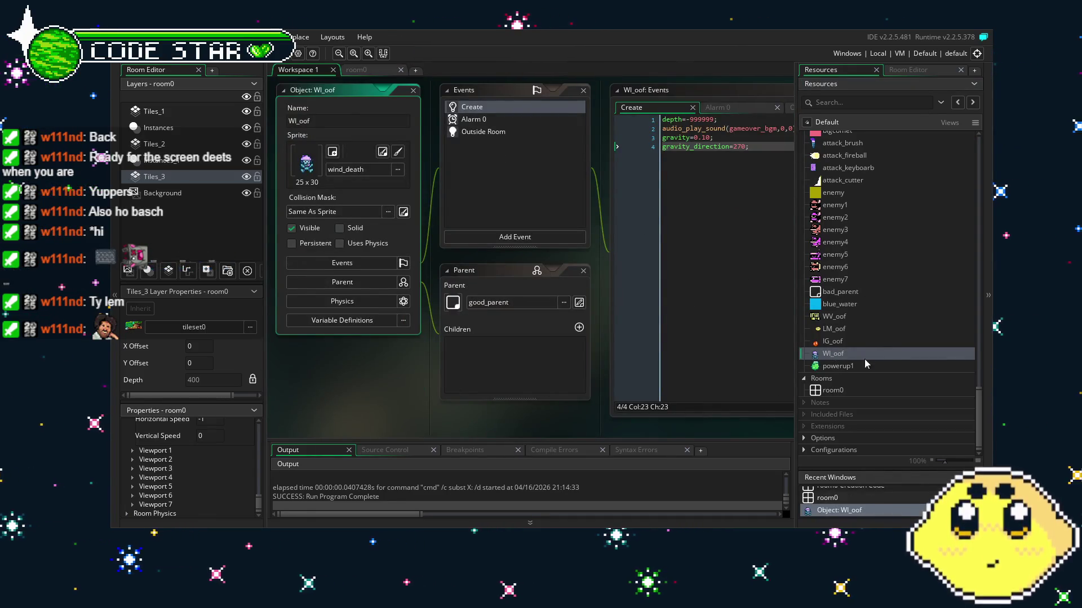
pyautogui.scroll(10, 855, 318)
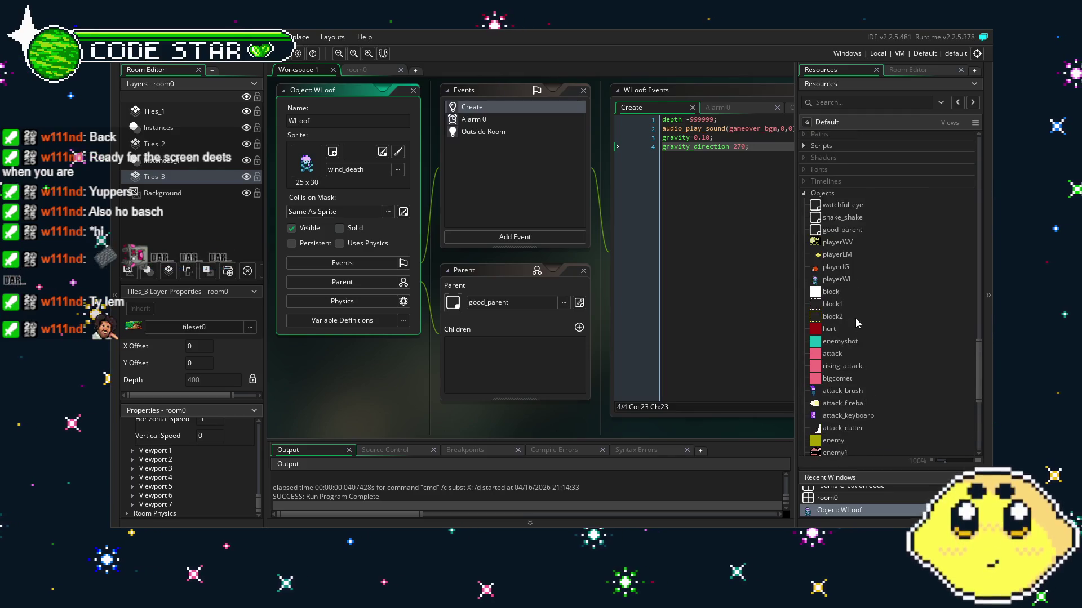
pyautogui.doubleClick(836, 280)
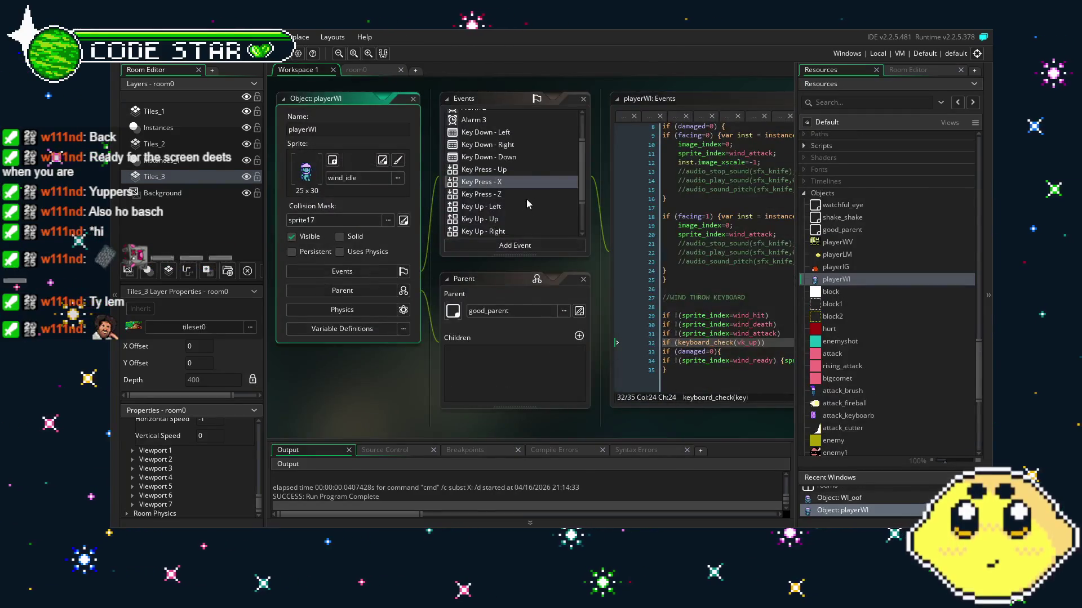
pyautogui.click(516, 207)
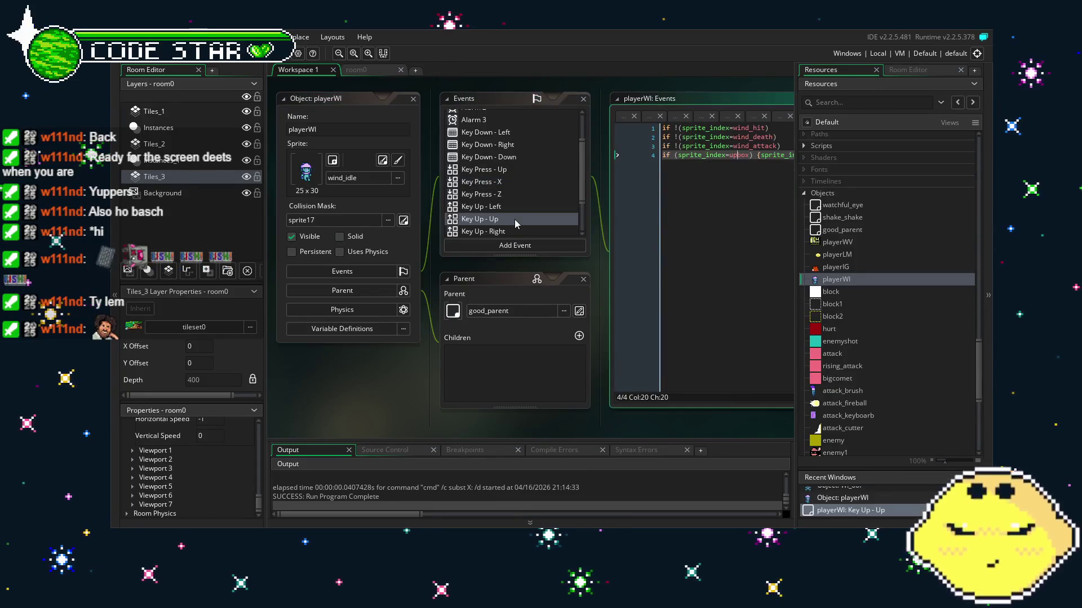
pyautogui.moveTo(528, 212); pyautogui.dragTo(394, 211)
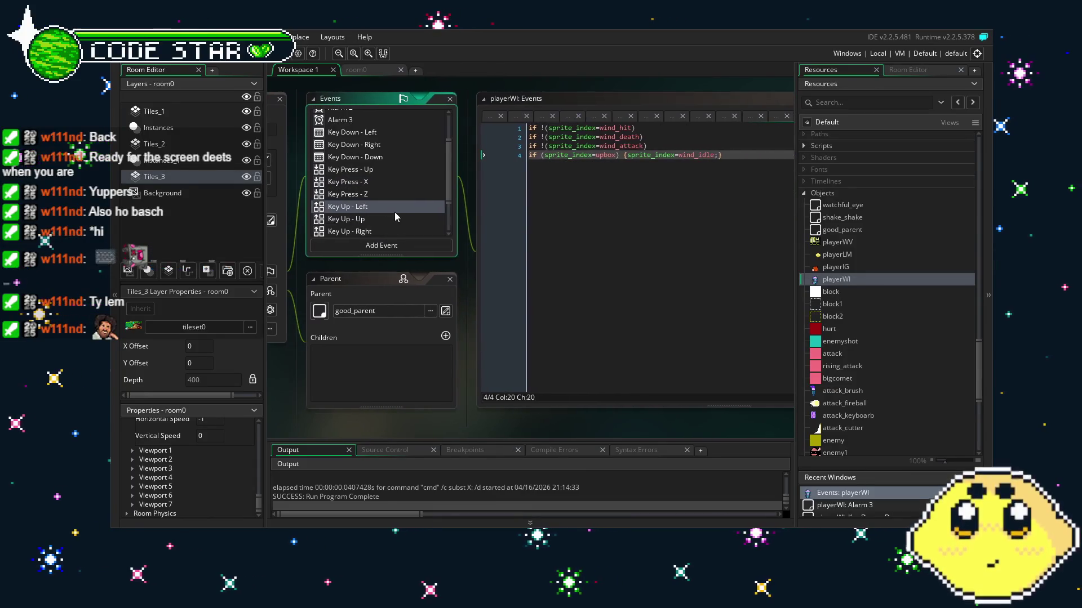
# Try replacing line 4's sprite name with 'up', then undo the change.
pyautogui.doubleClick(600, 155)
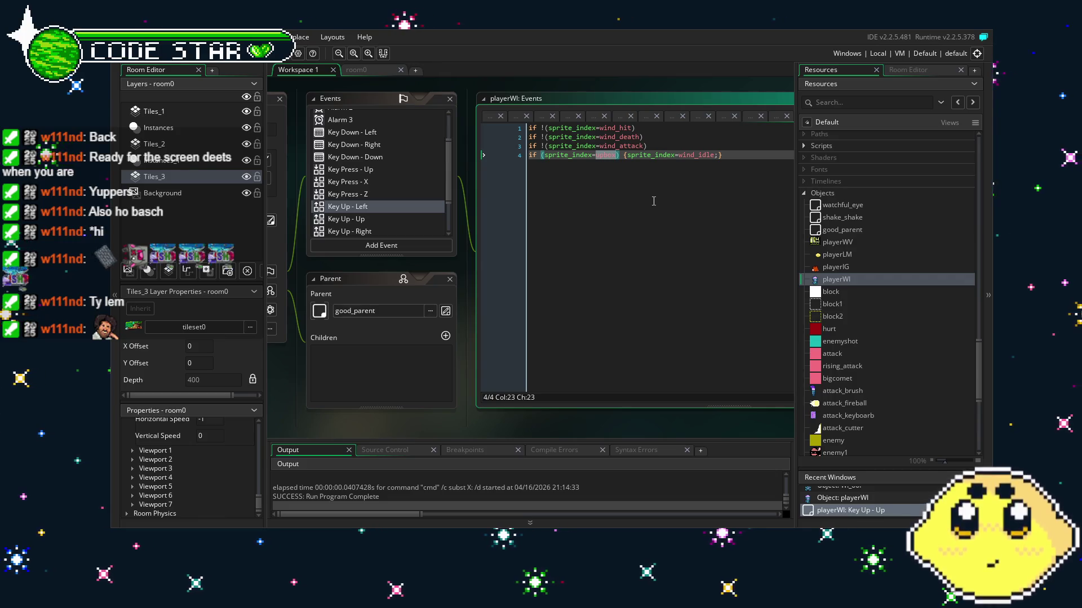
pyautogui.write('wind_up')
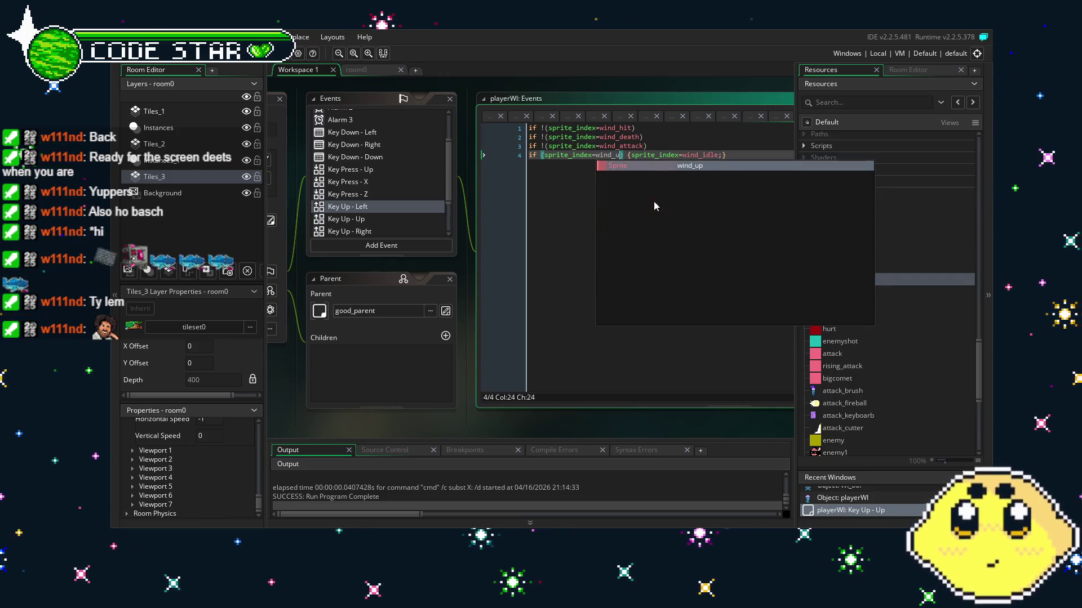
pyautogui.press('Escape')
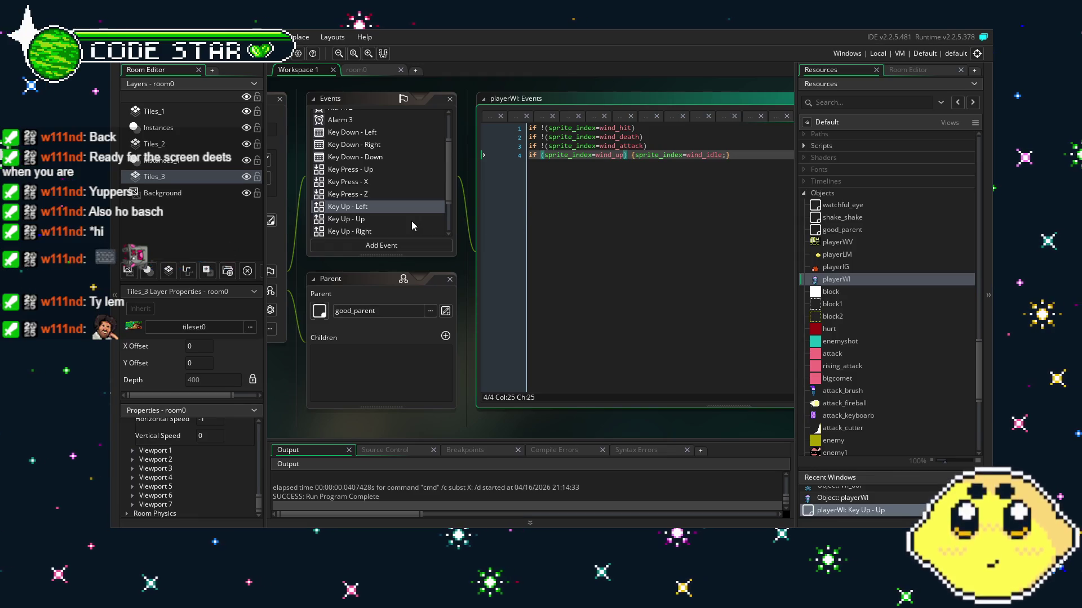
pyautogui.hotkey('ctrl', 'z')
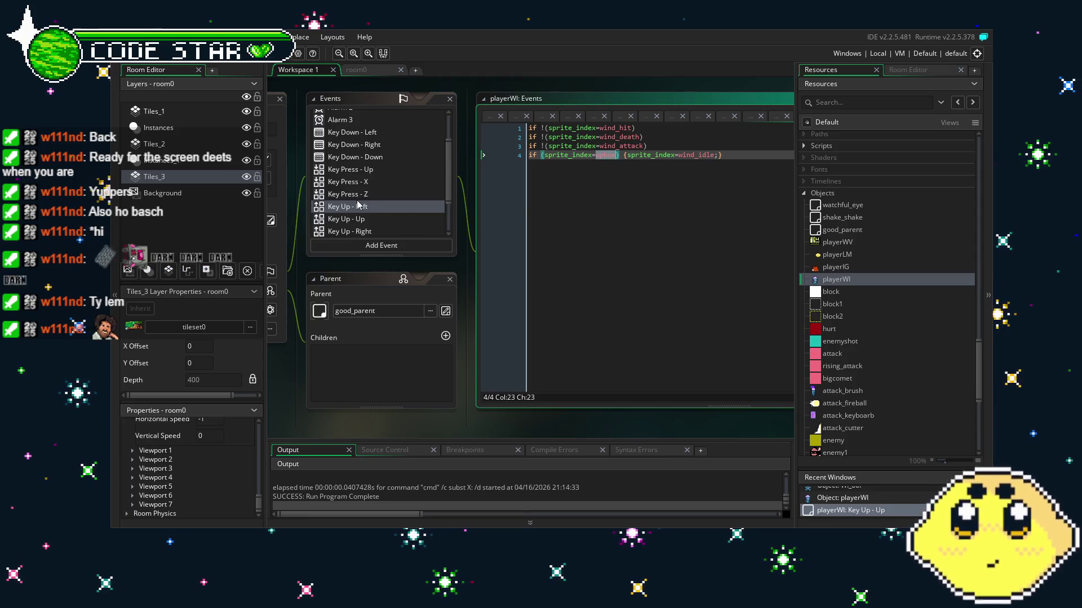
# In the Key Up - Up code, change line 4's sprite name to wind_up.
pyautogui.click(371, 207)
pyautogui.click(381, 216)
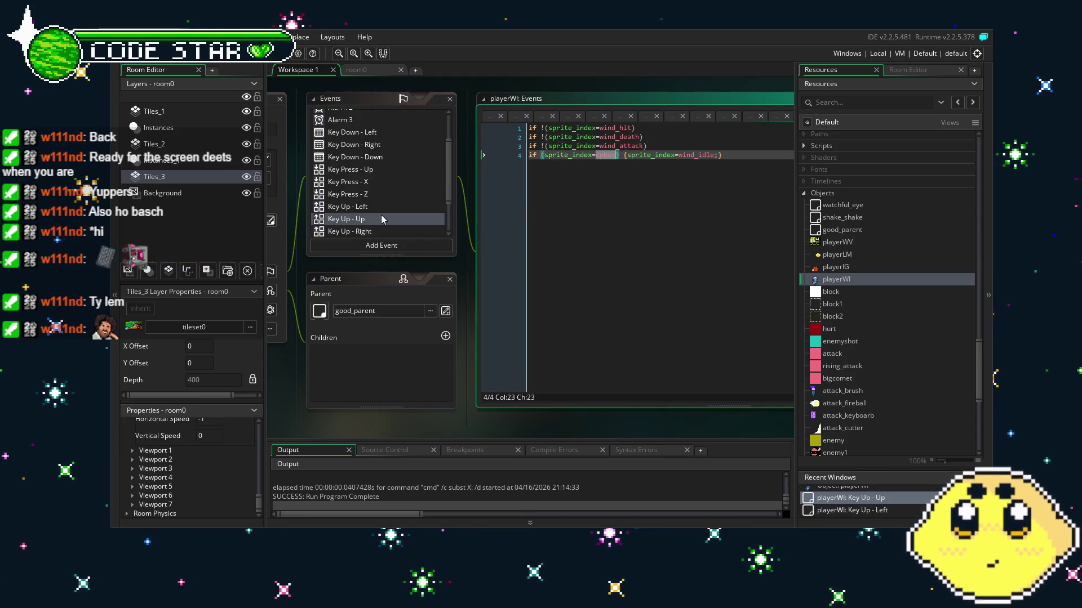
pyautogui.click(597, 156)
pyautogui.write('wind)')
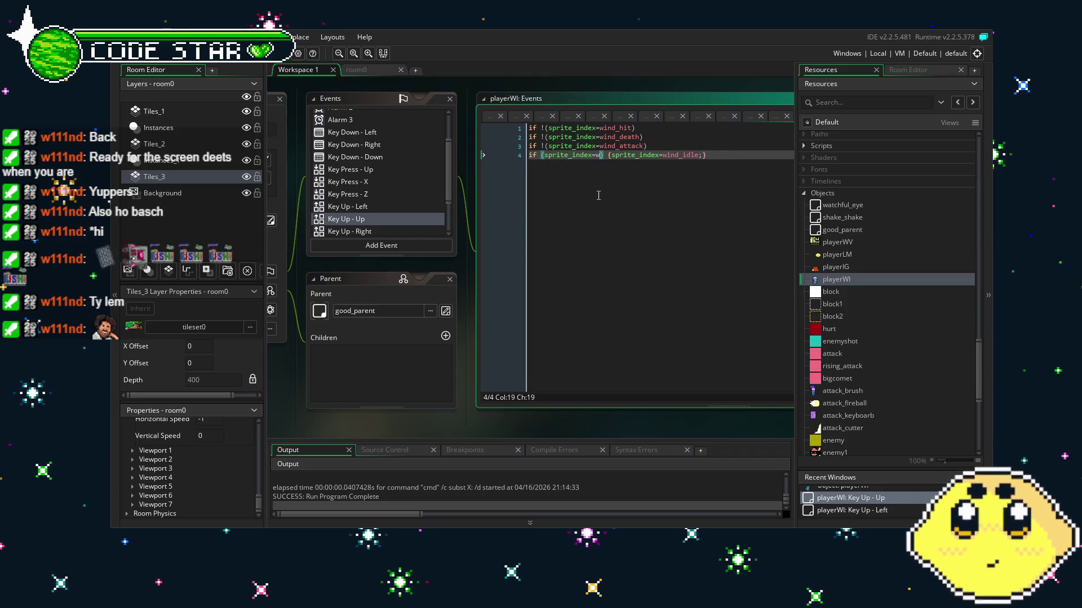
pyautogui.press('BackSpace')
pyautogui.write('_up')
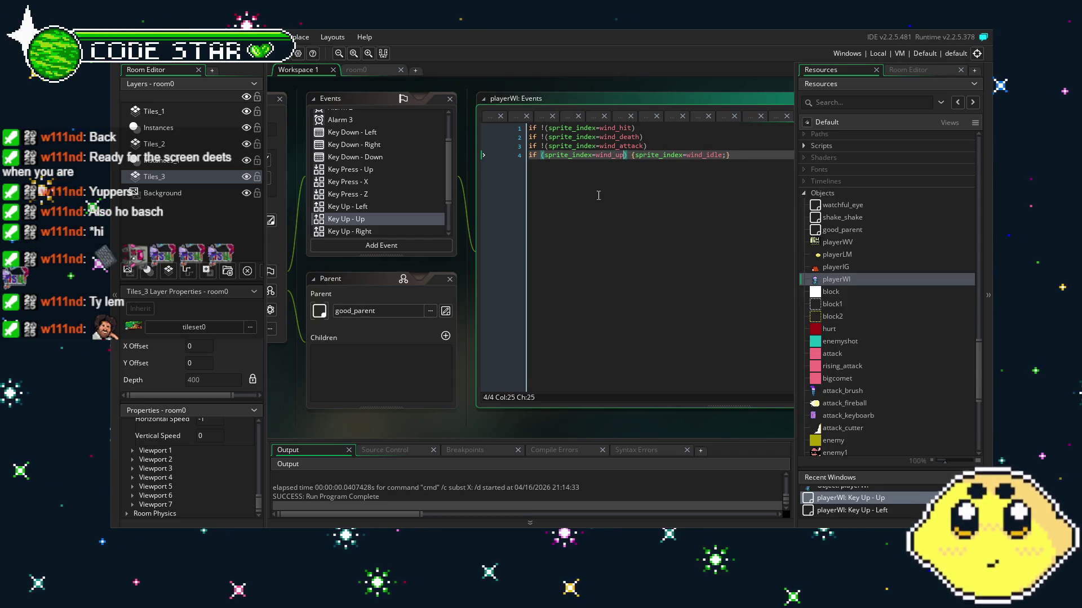
# Review the Key Up - Left and Key Up - Down code, briefly maximizing the editor with Ctrl+M.
pyautogui.click(408, 207)
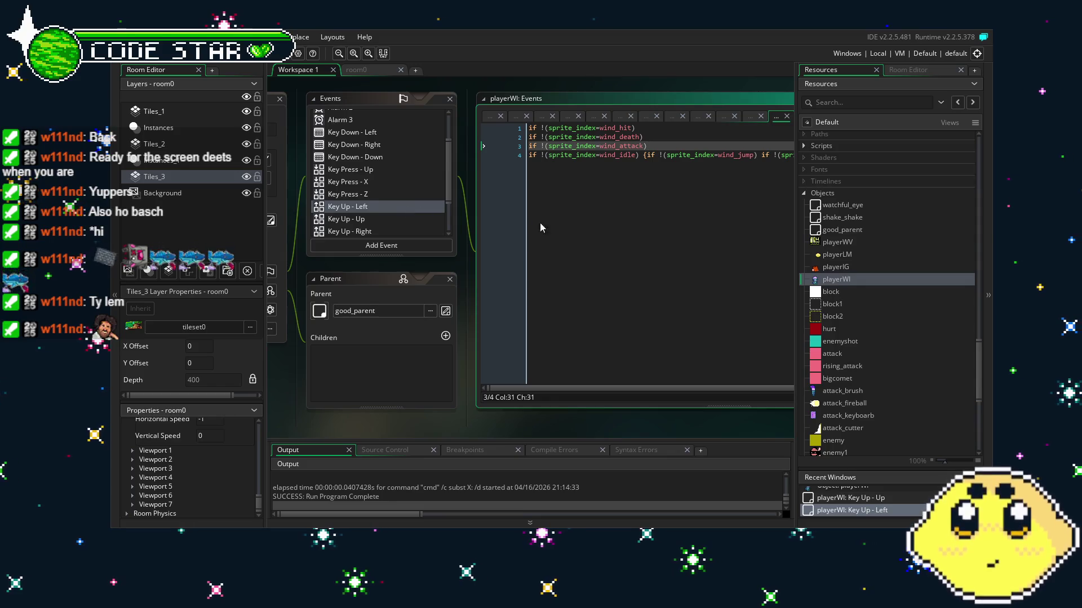
pyautogui.scroll(-2, 315, 192)
pyautogui.click(315, 181)
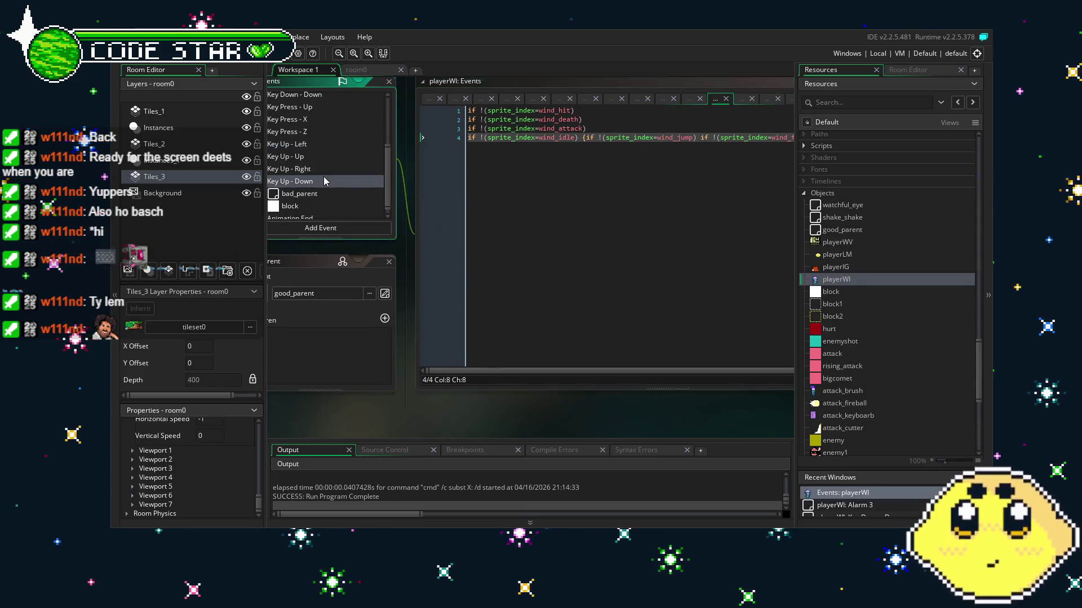
pyautogui.click(535, 138)
pyautogui.moveTo(536, 233); pyautogui.dragTo(623, 234)
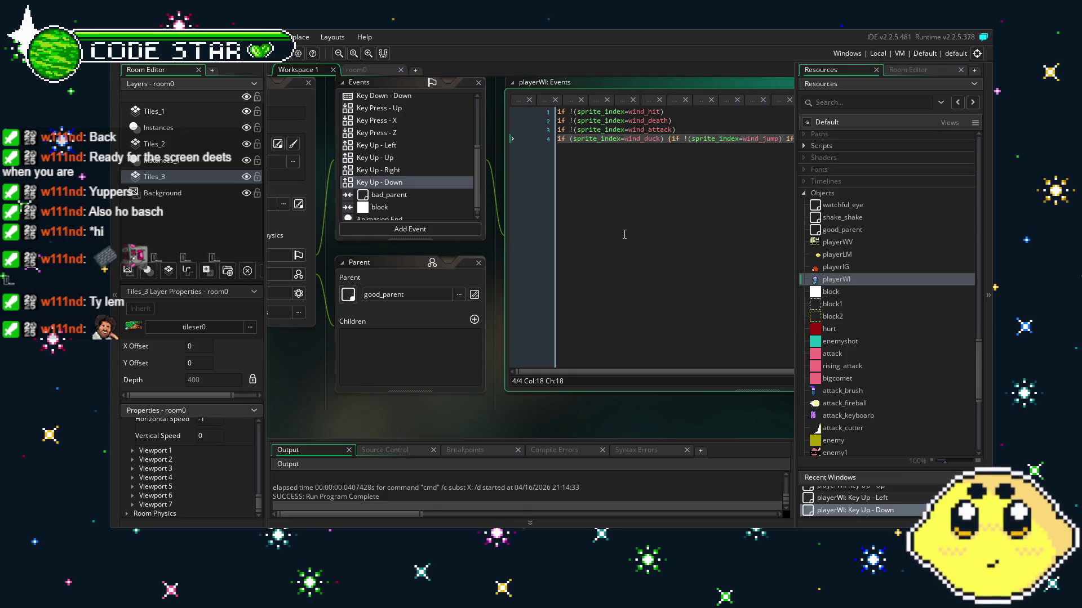
pyautogui.hotkey('ctrl', 'm')
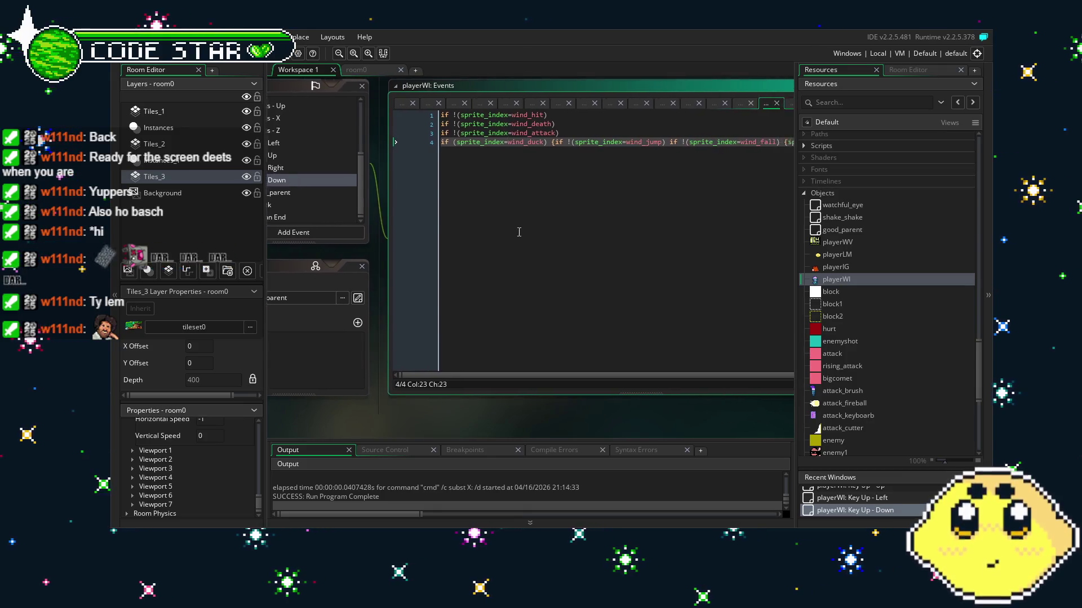
pyautogui.hotkey('ctrl', 'm')
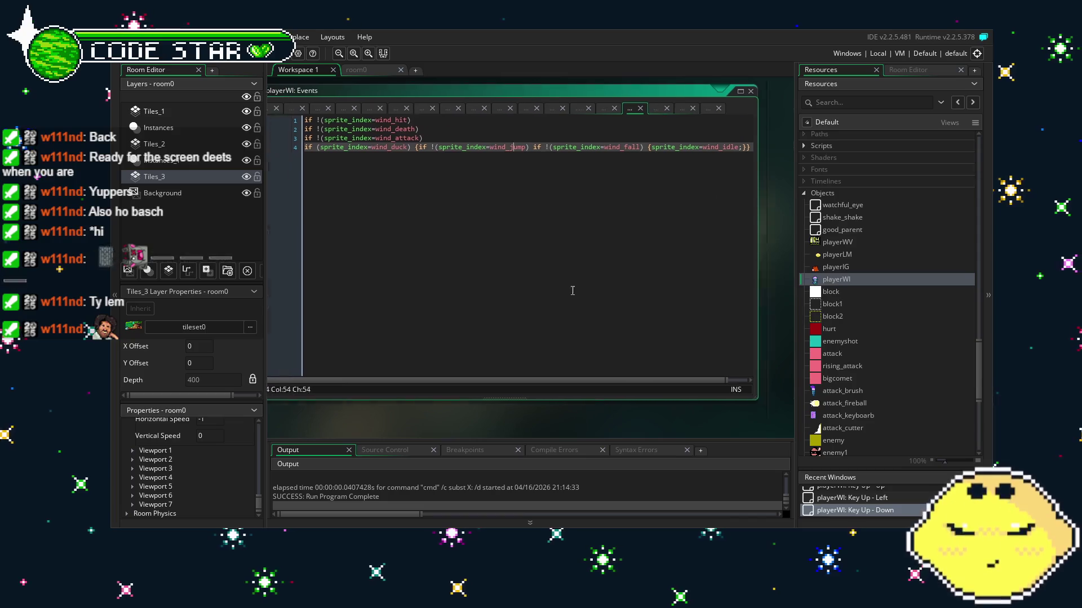
pyautogui.scroll(5, 469, 194)
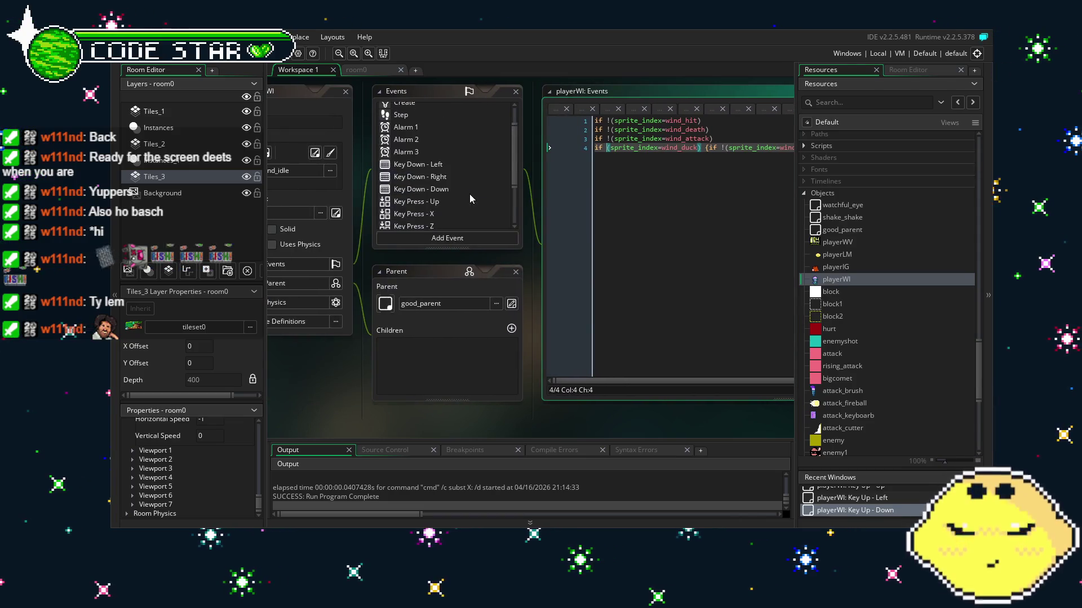
# Review playerWI's Key Down - Down, Animation End and Step event code.
pyautogui.click(425, 195)
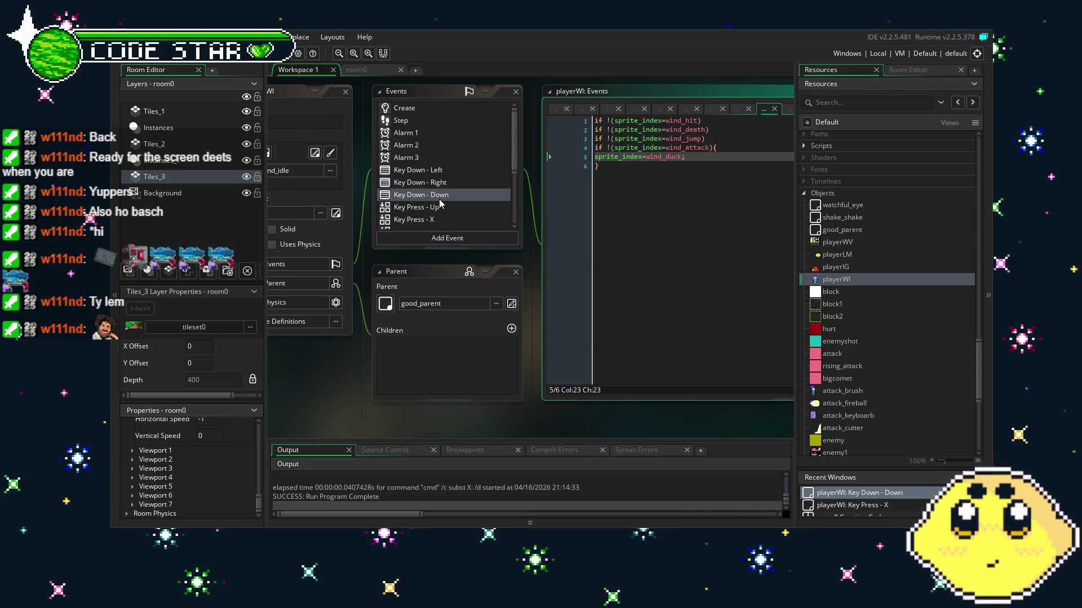
pyautogui.scroll(-4, 441, 204)
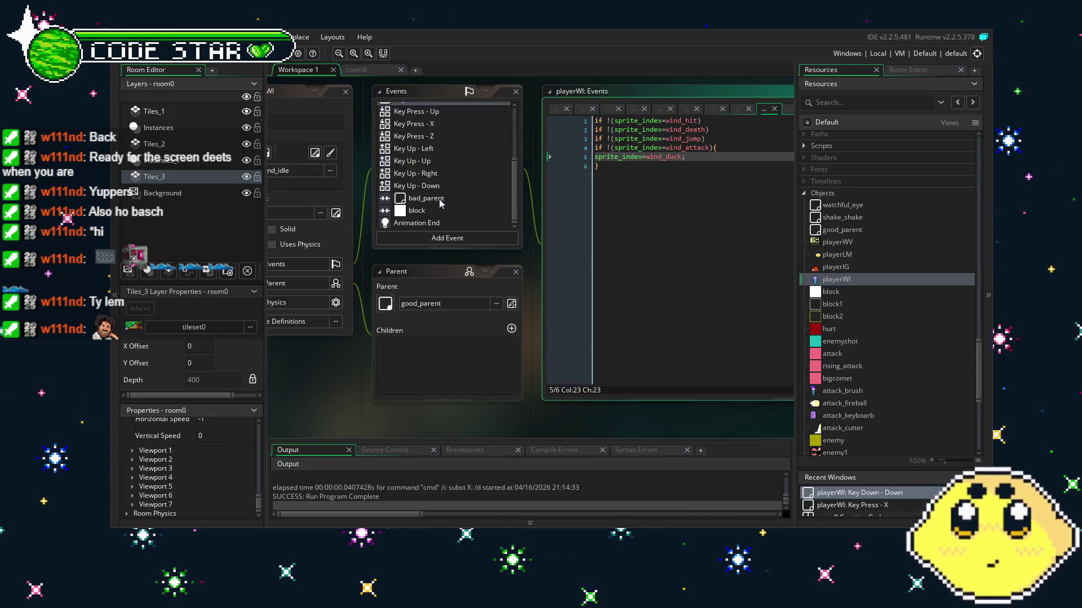
pyautogui.scroll(3, 441, 204)
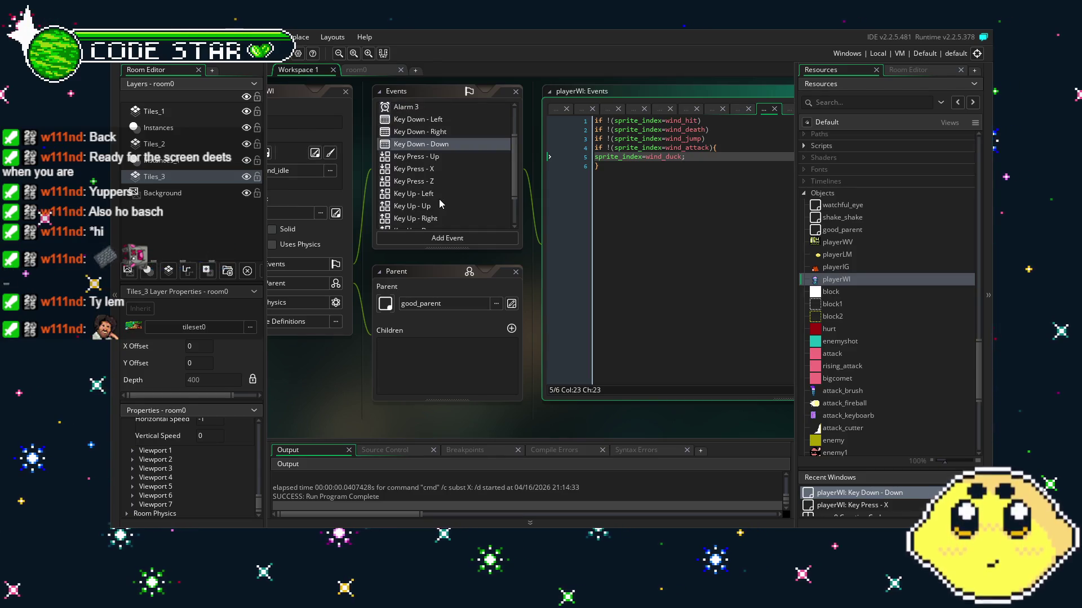
pyautogui.scroll(2, 442, 203)
pyautogui.click(439, 203)
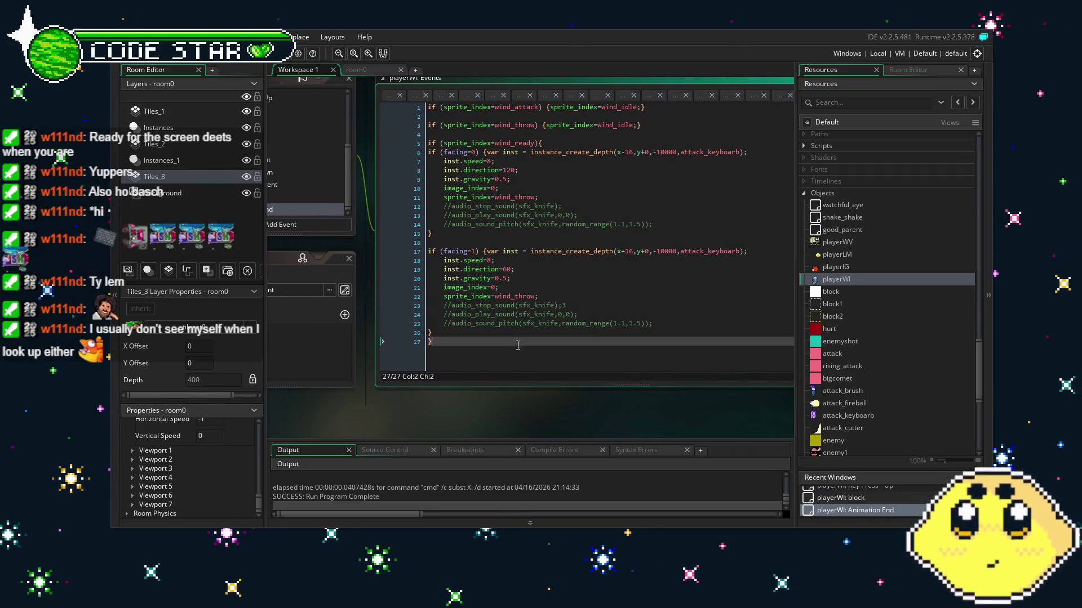
pyautogui.click(606, 345)
pyautogui.click(380, 205)
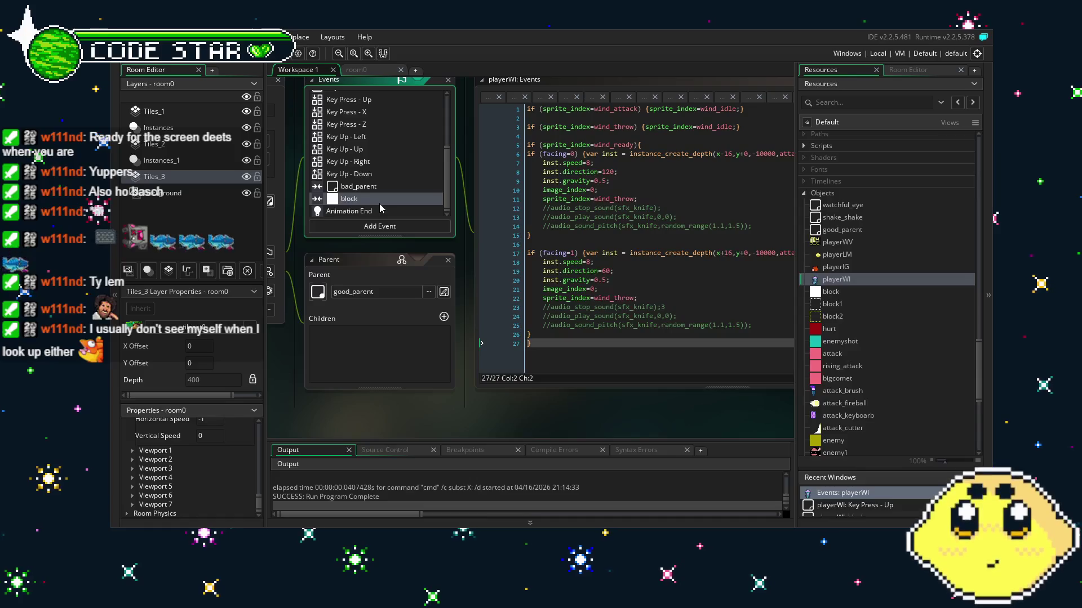
pyautogui.scroll(3, 380, 209)
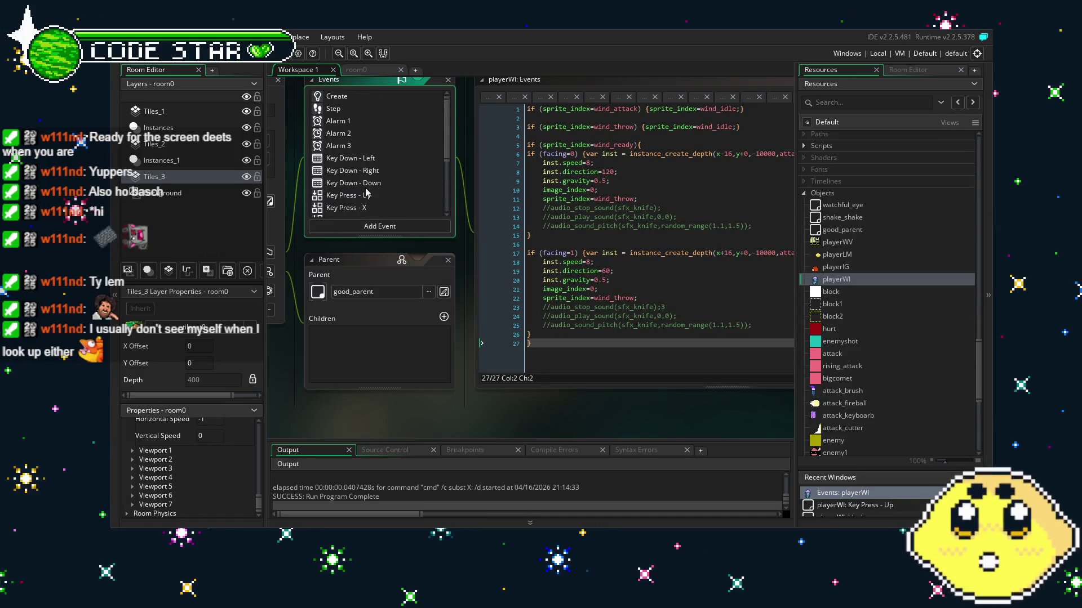
pyautogui.click(346, 113)
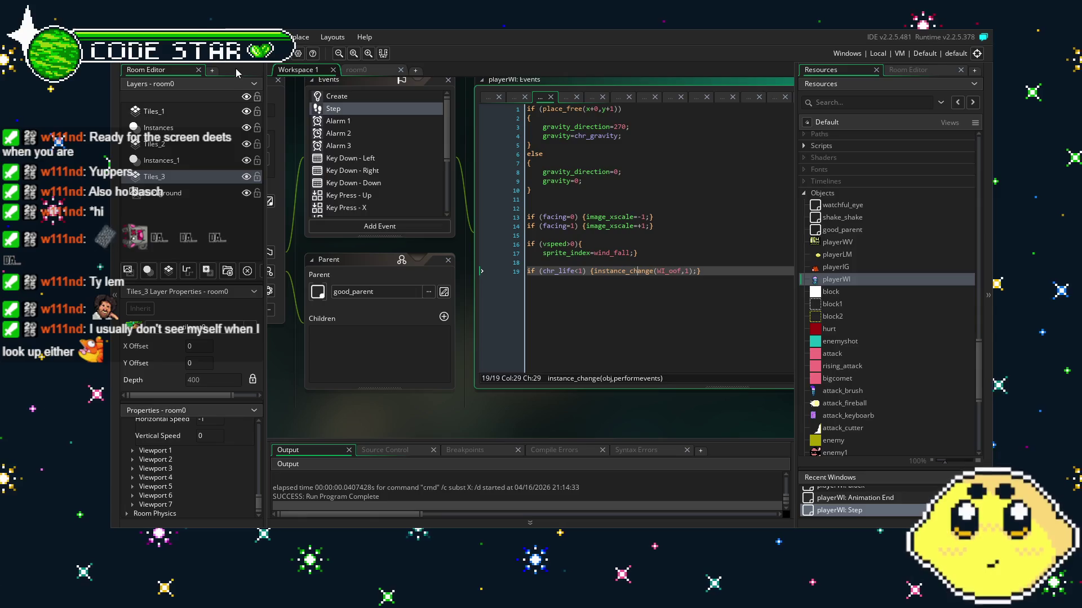
# Test-run the game with F5, then open the wind_up sprite.
pyautogui.press('F5')
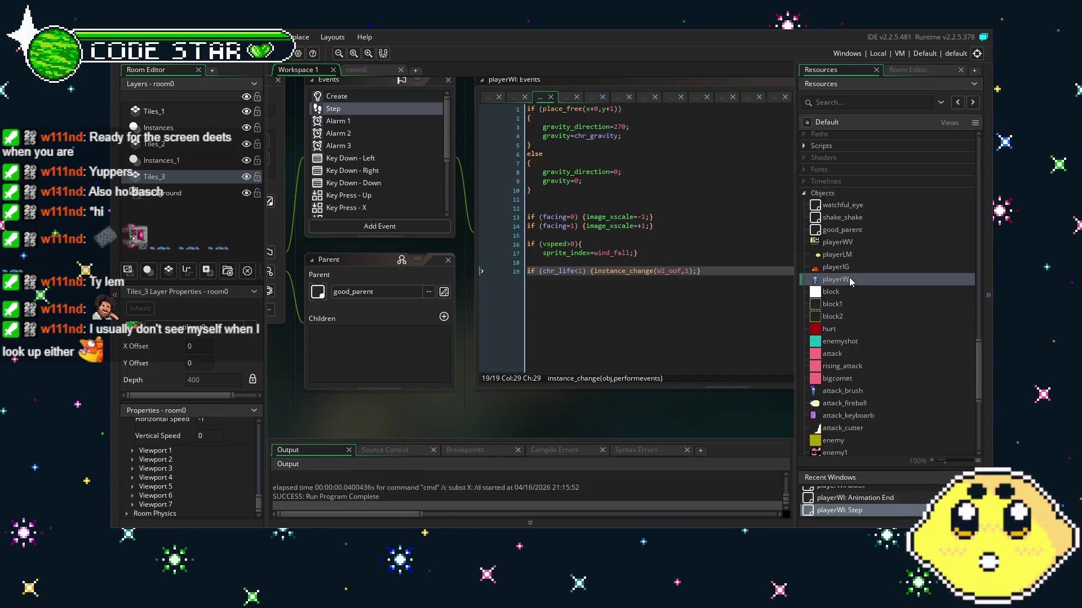
pyautogui.scroll(-15, 837, 268)
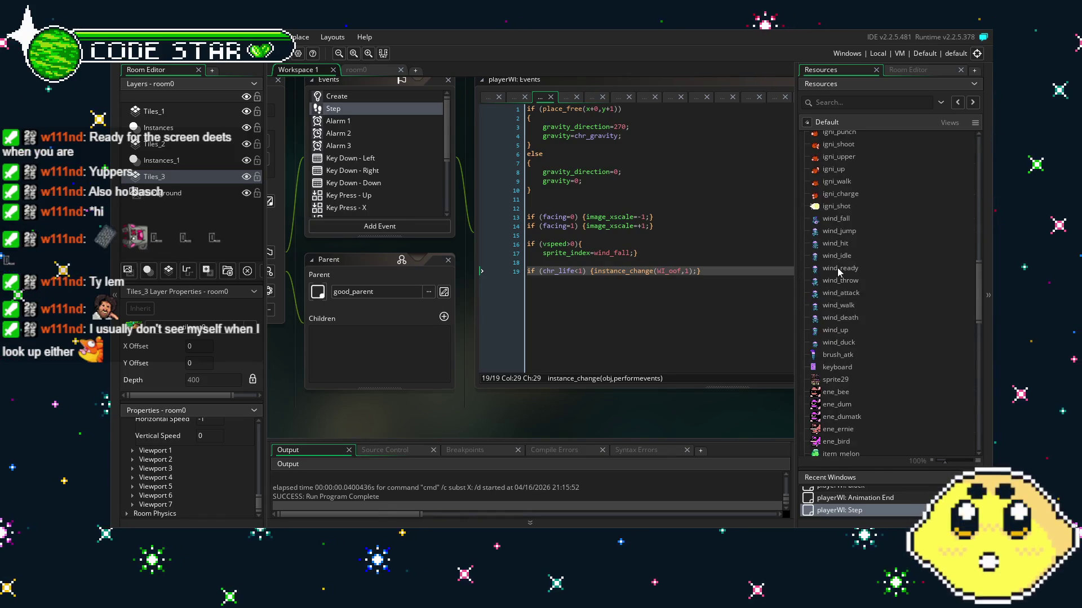
pyautogui.doubleClick(859, 327)
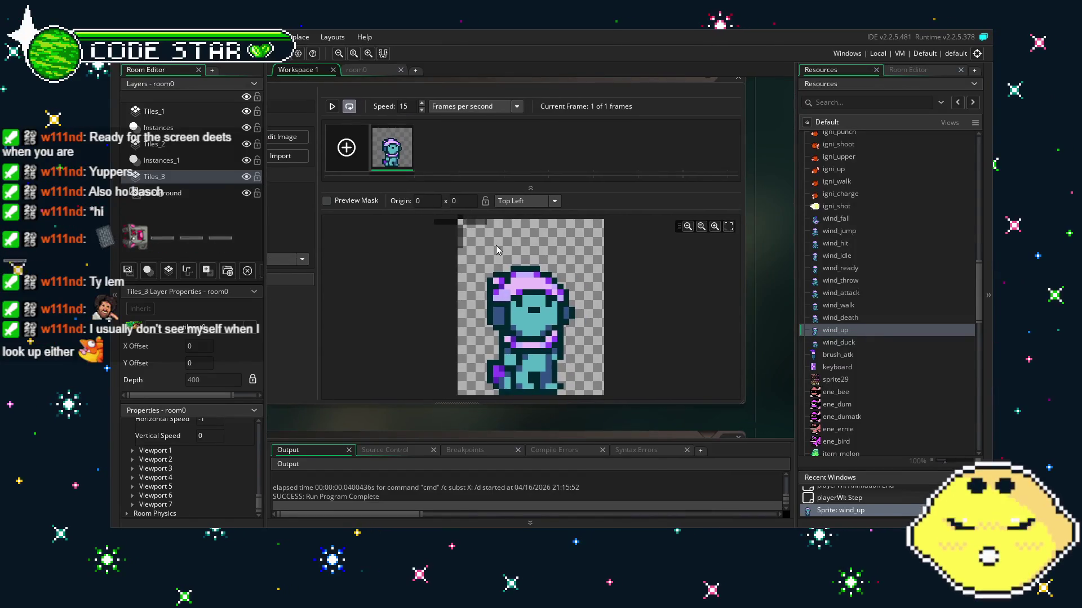
# Set the origin of both the wind_up and wind_duck sprites to 12 x 22.
pyautogui.click(508, 201)
pyautogui.click(524, 265)
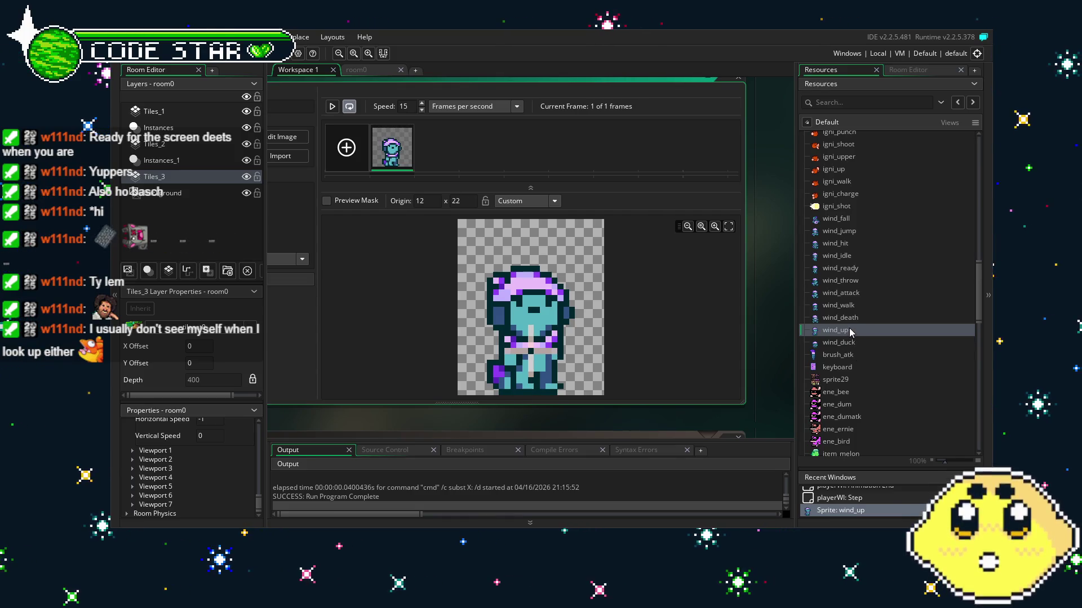
pyautogui.doubleClick(857, 343)
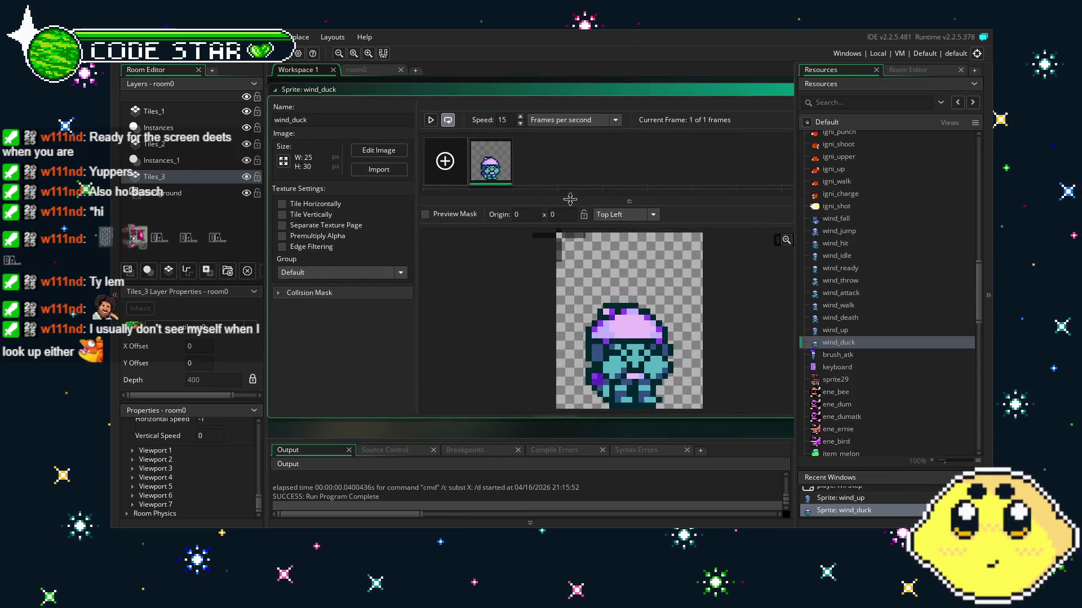
pyautogui.click(622, 215)
pyautogui.click(629, 275)
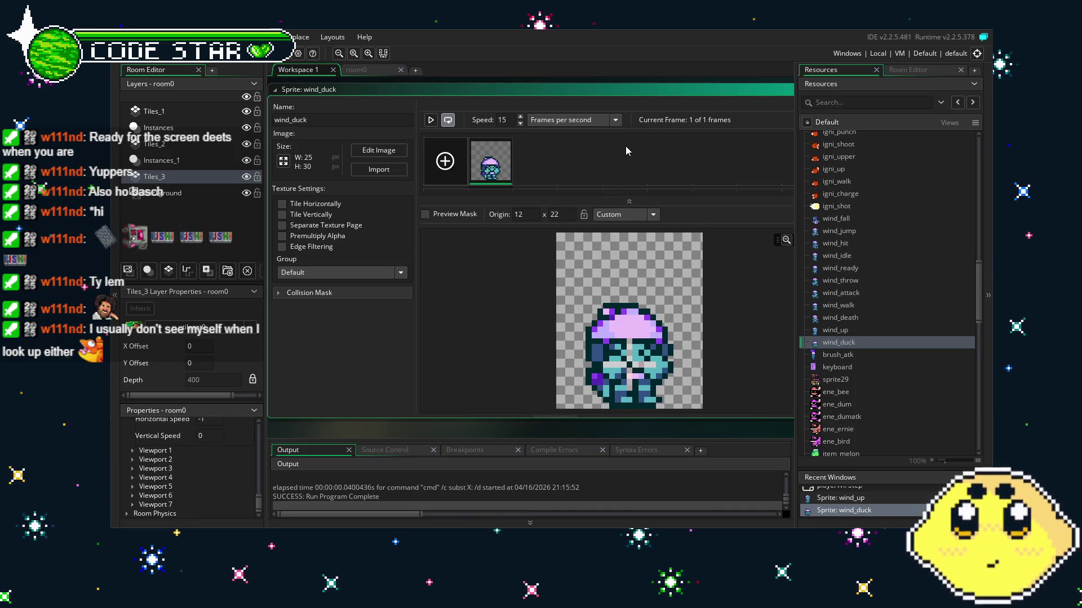
# Run the game and walk, jump and climb up to the green building ledge, attacking with X.
pyautogui.press('F5')
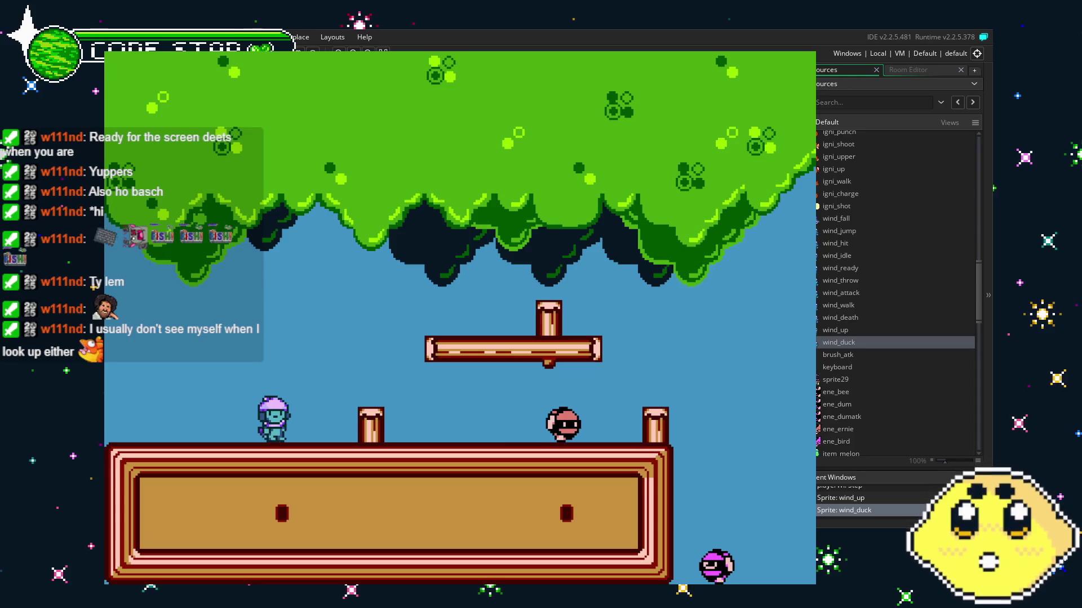
pyautogui.press('Left')
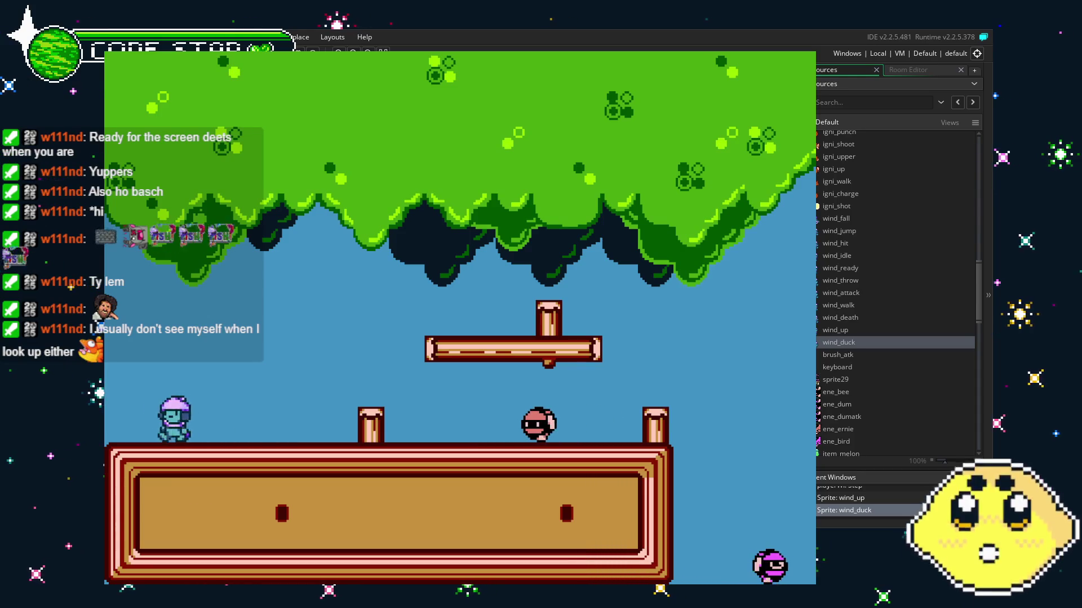
pyautogui.press('Right')
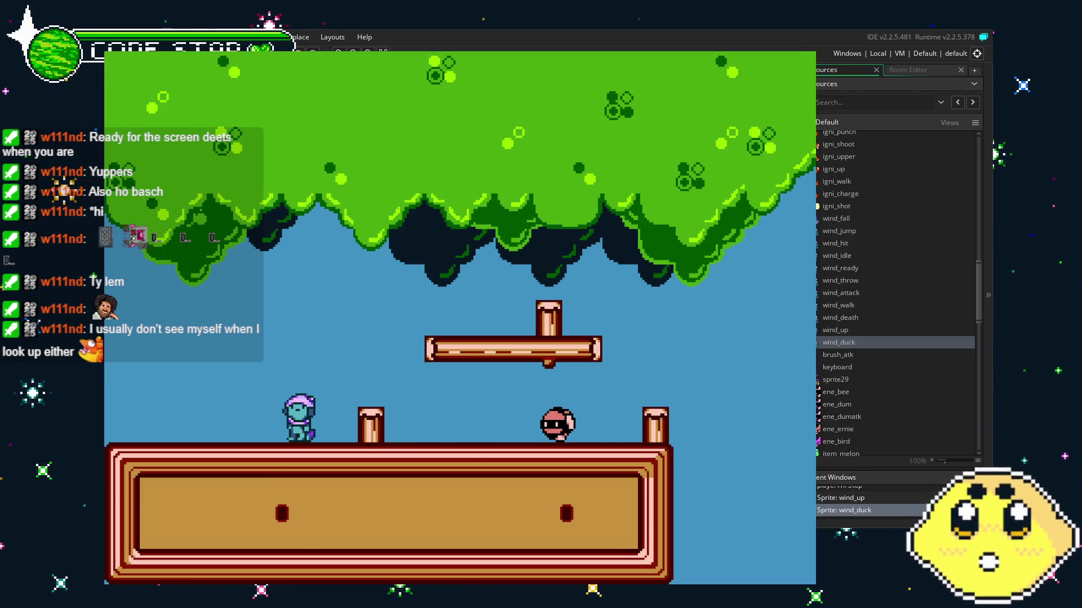
pyautogui.press('Left')
pyautogui.press('Right')
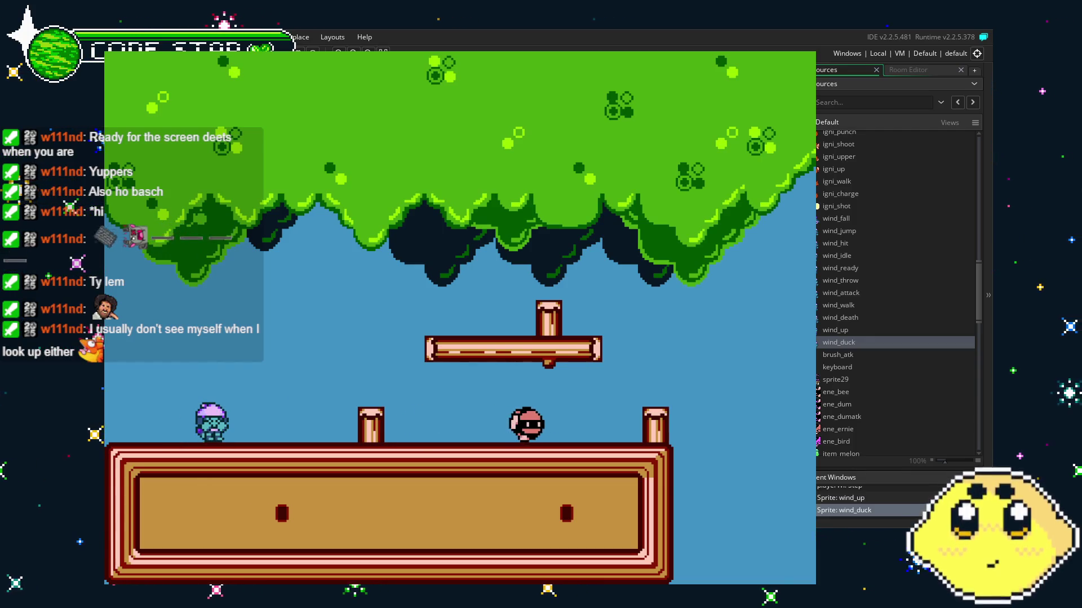
pyautogui.press('Right')
pyautogui.press('Left')
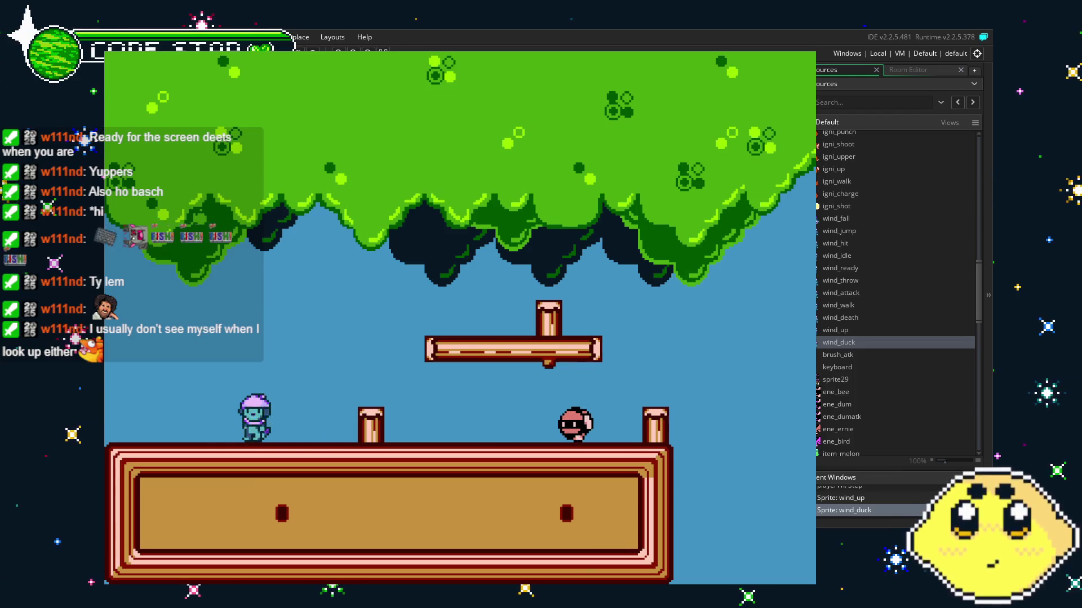
pyautogui.press('Up')
pyautogui.press('Right')
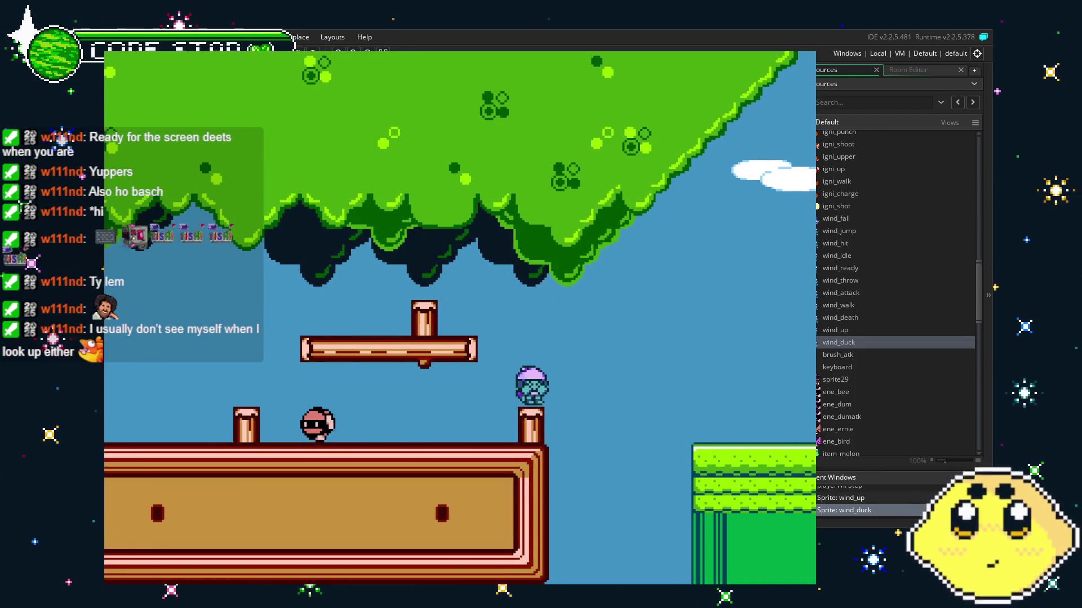
pyautogui.press('Up')
pyautogui.press('Right')
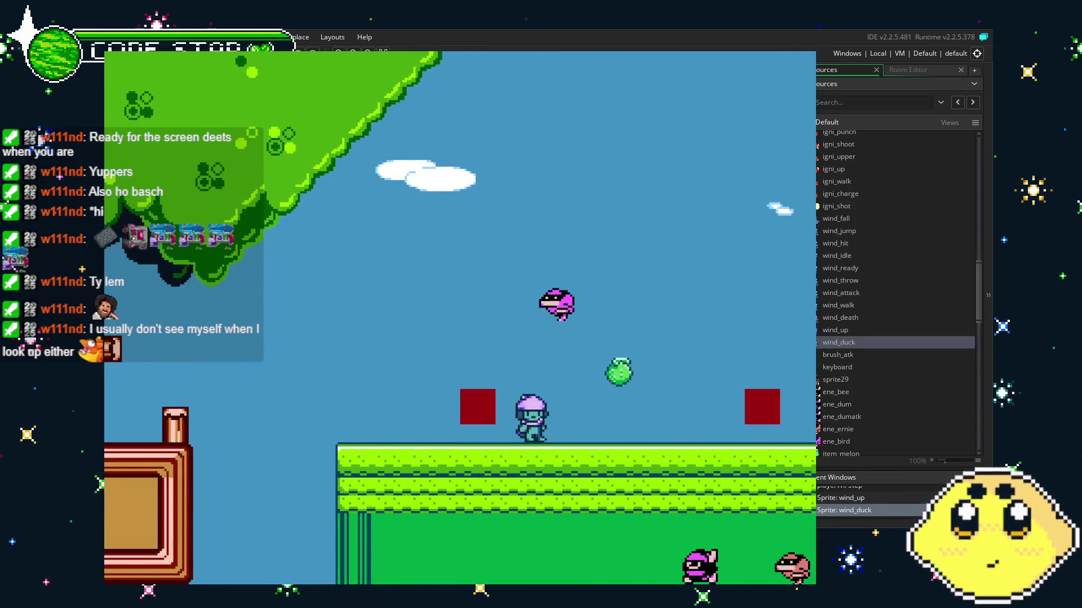
pyautogui.press('Left')
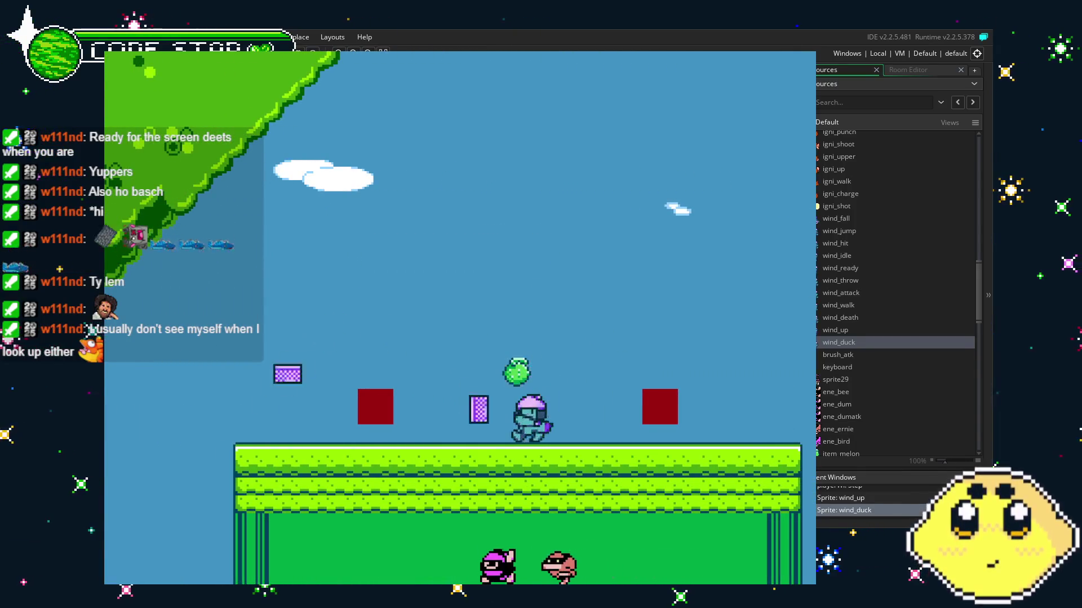
pyautogui.press('Right')
pyautogui.press('Up')
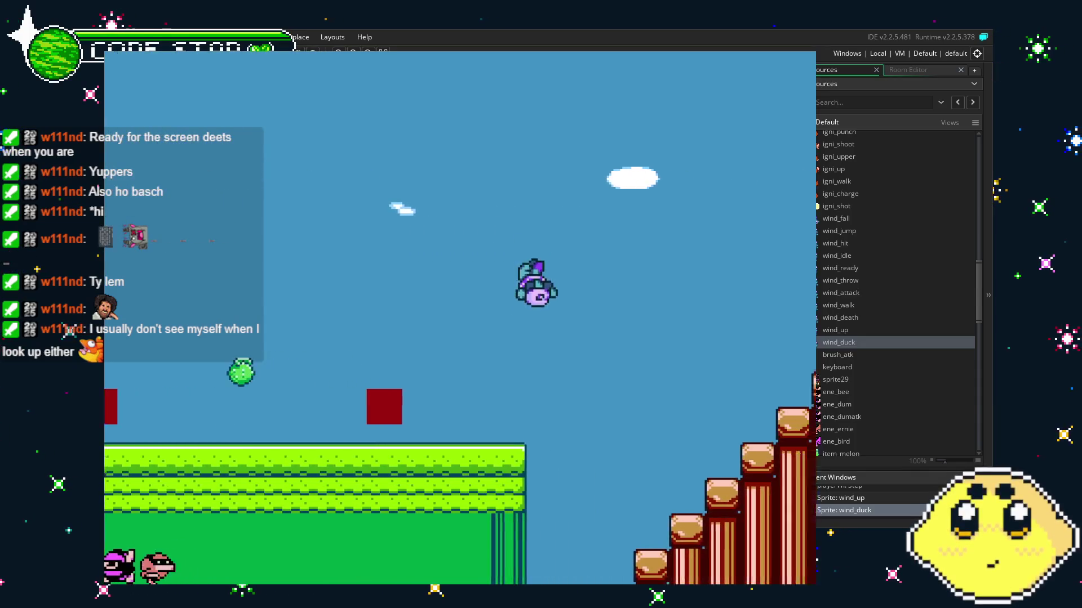
pyautogui.press('Up')
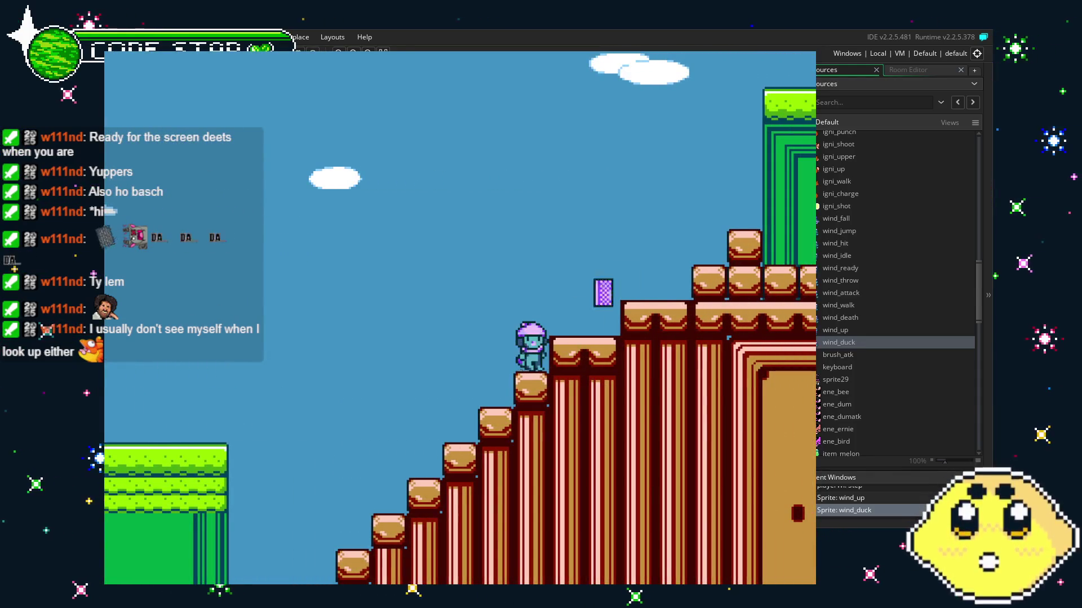
pyautogui.press('Right')
pyautogui.press('Up')
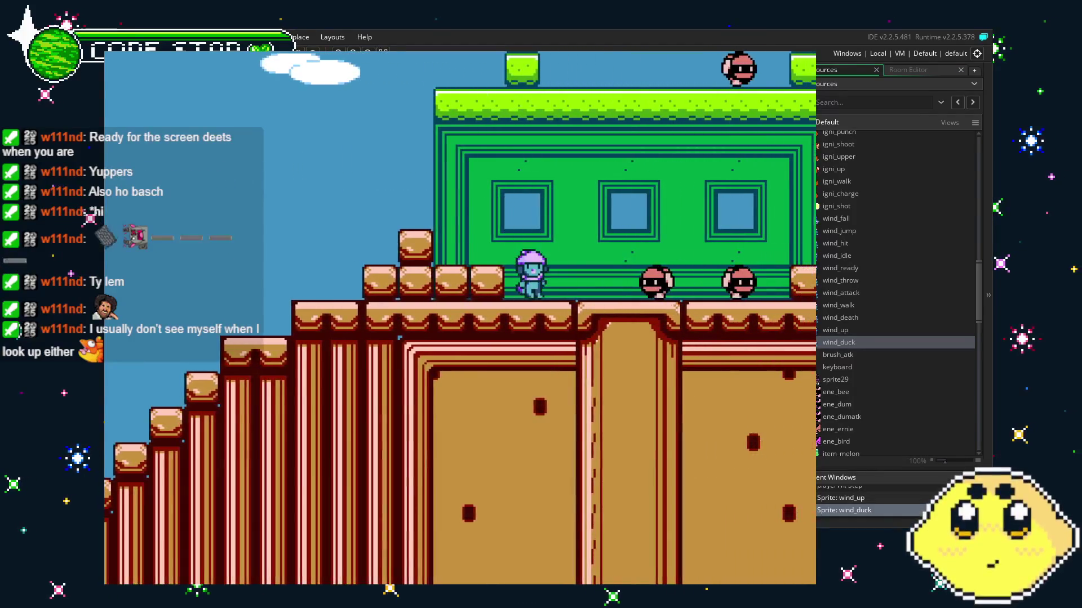
pyautogui.press('x')
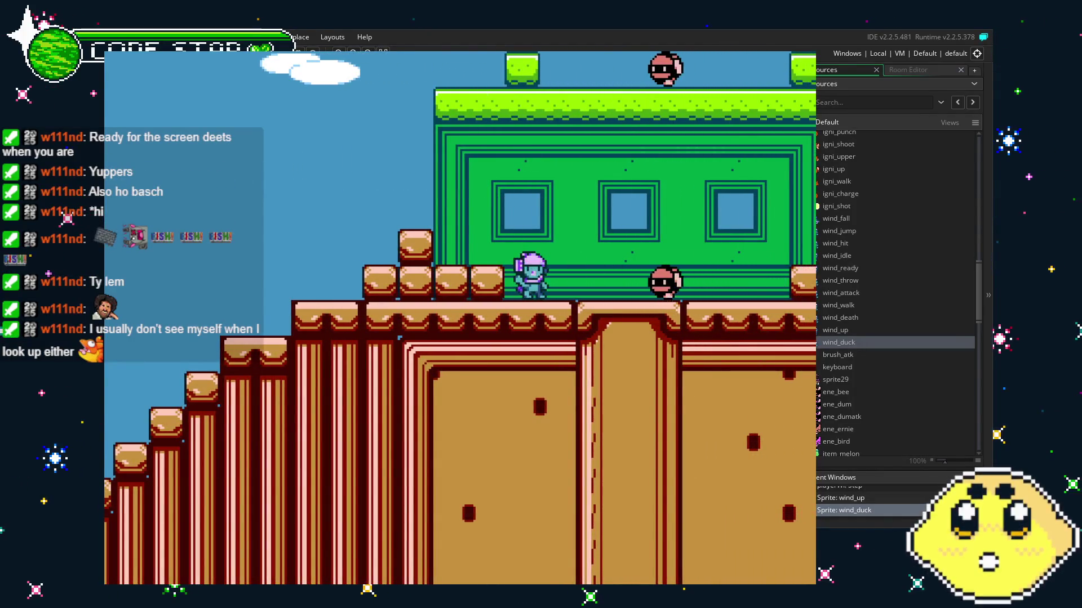
# Keep jumping right into the next room, make the hedgehog jump, then close the game.
pyautogui.press('Right')
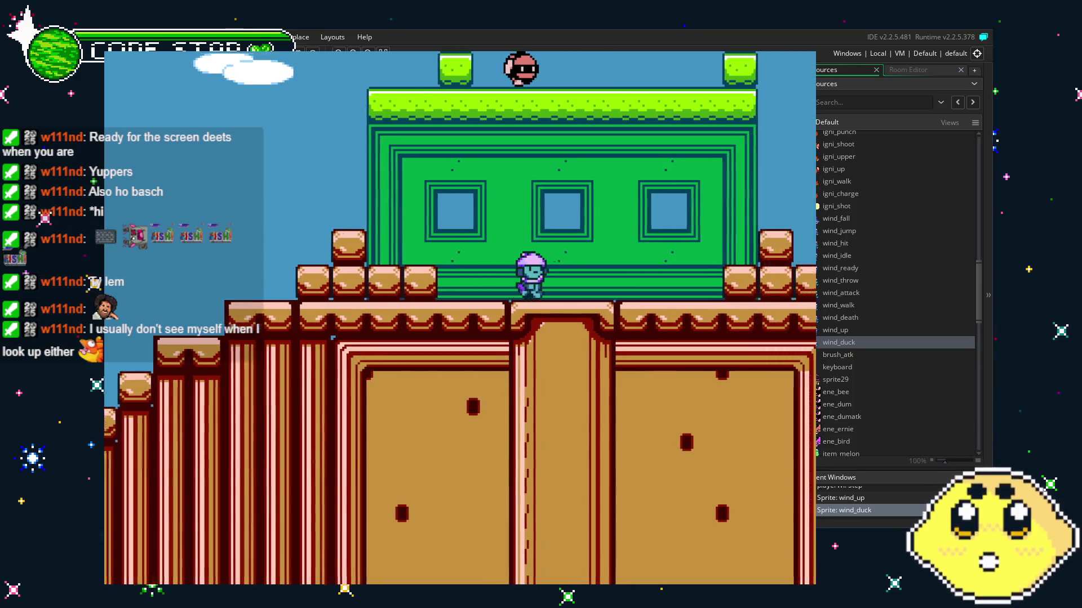
pyautogui.press('Up')
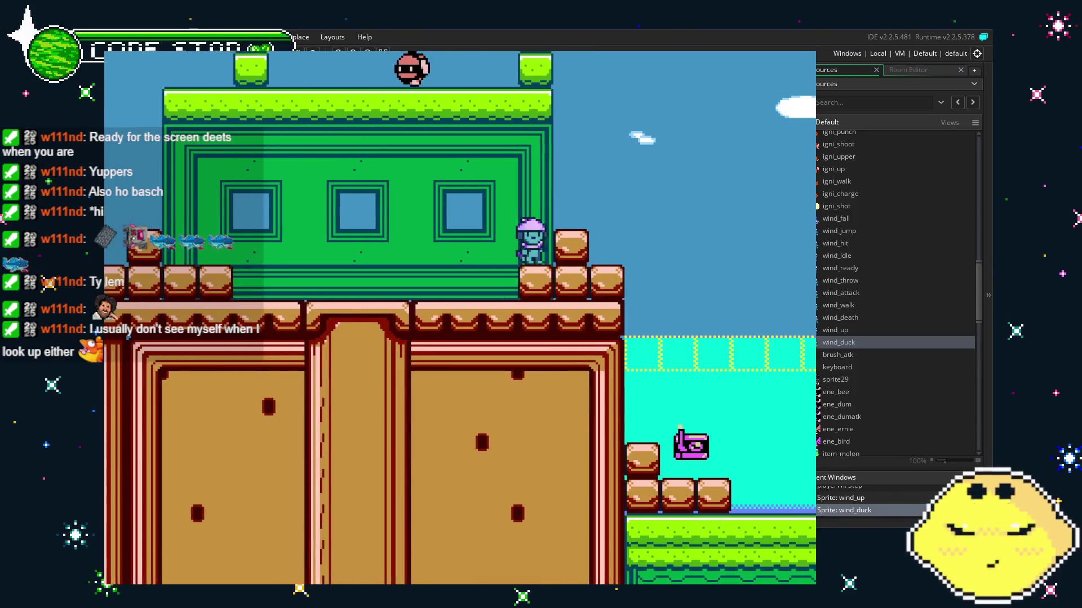
pyautogui.press('Right')
pyautogui.press('Up')
pyautogui.press('Right')
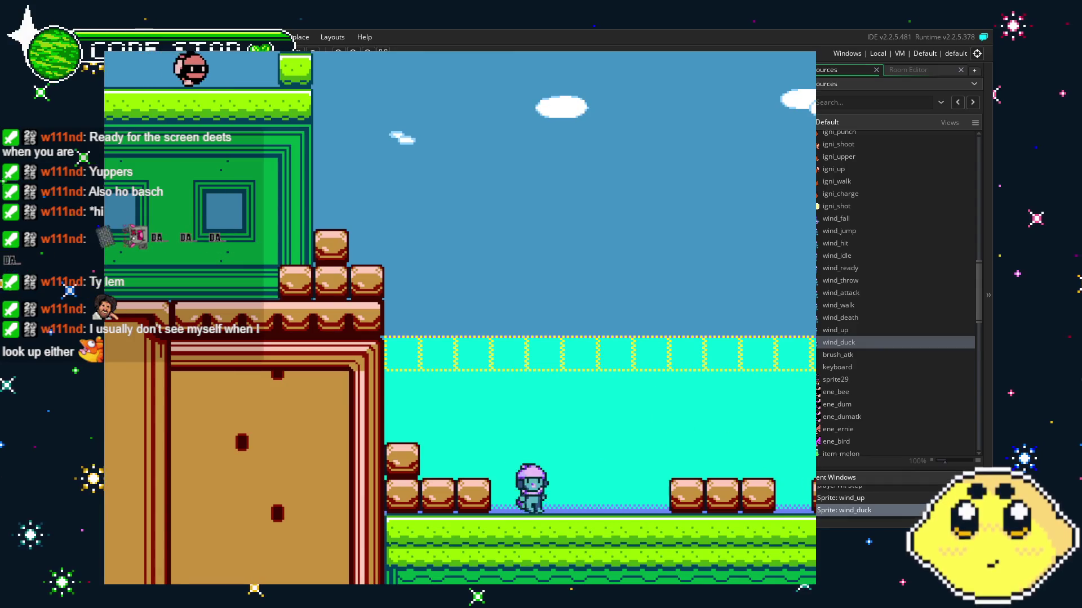
pyautogui.press('Right')
pyautogui.press('Up')
pyautogui.press('Left')
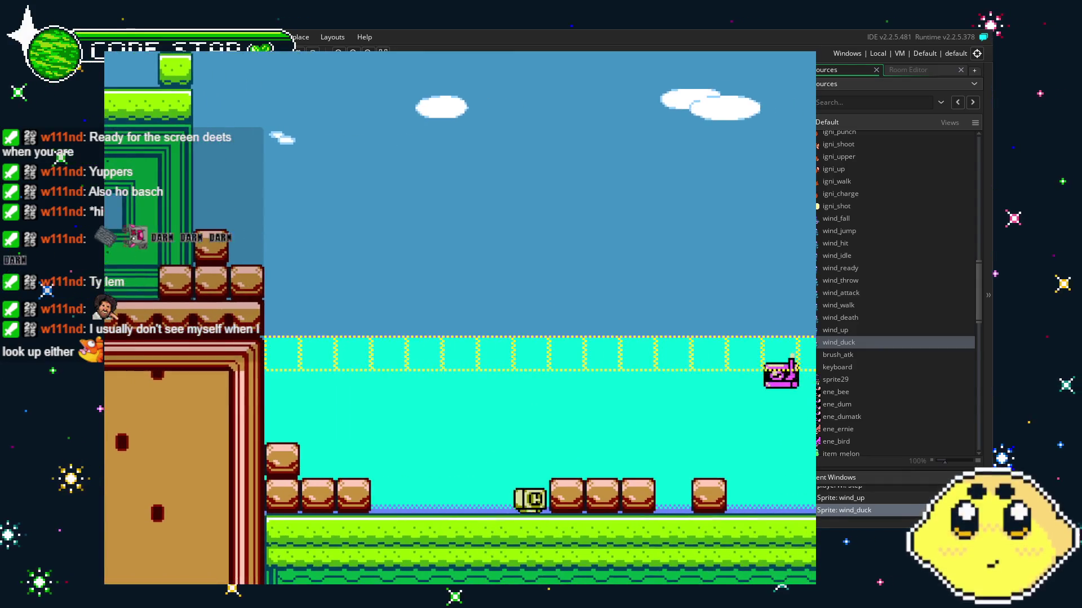
pyautogui.press('Right')
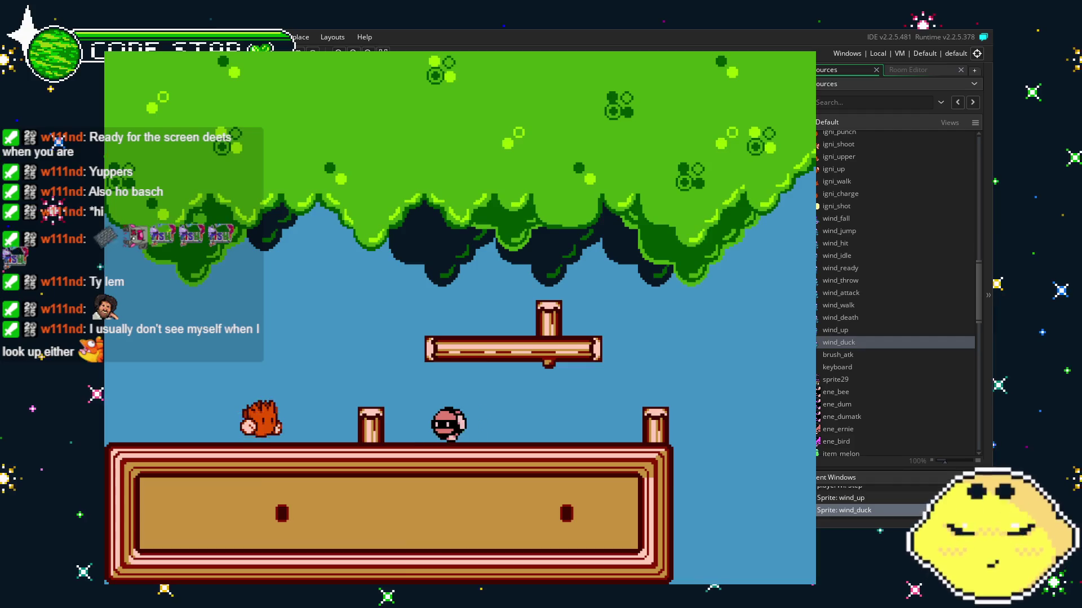
pyautogui.press('Up')
pyautogui.press('Right')
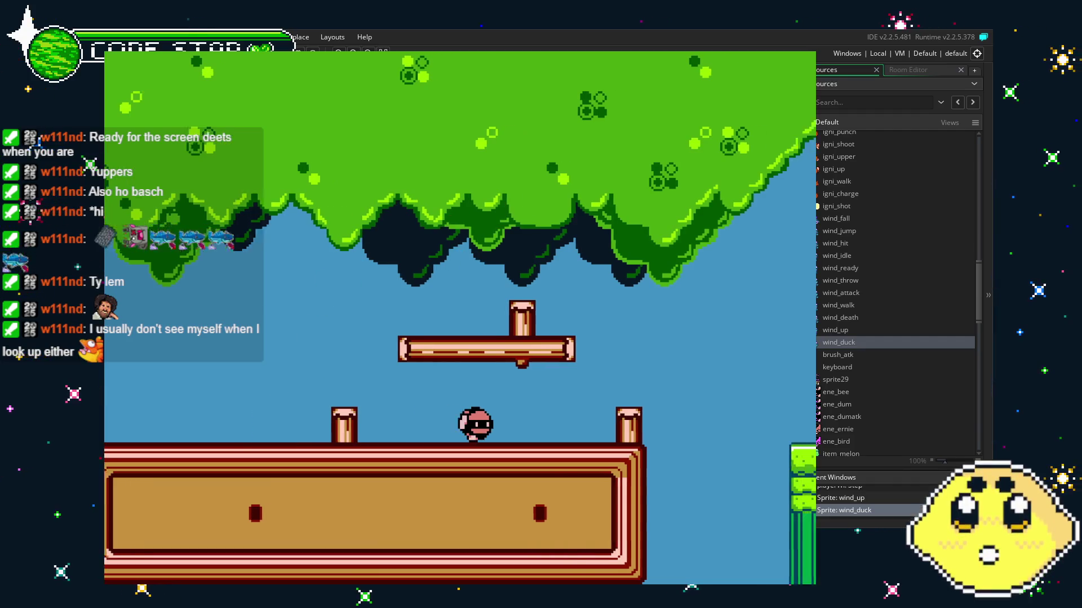
pyautogui.press('Up')
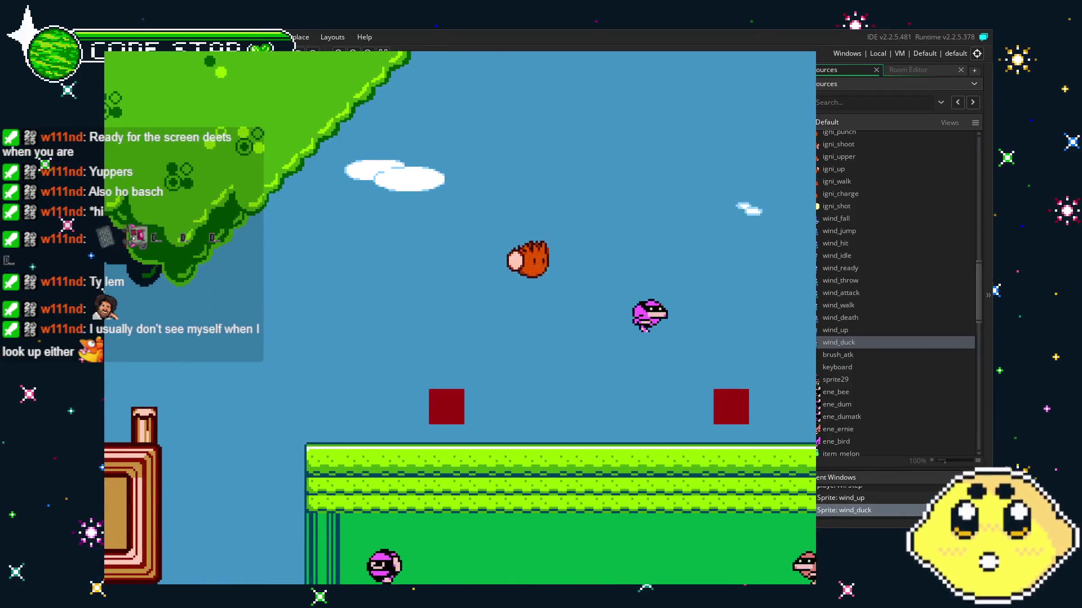
pyautogui.press('Up')
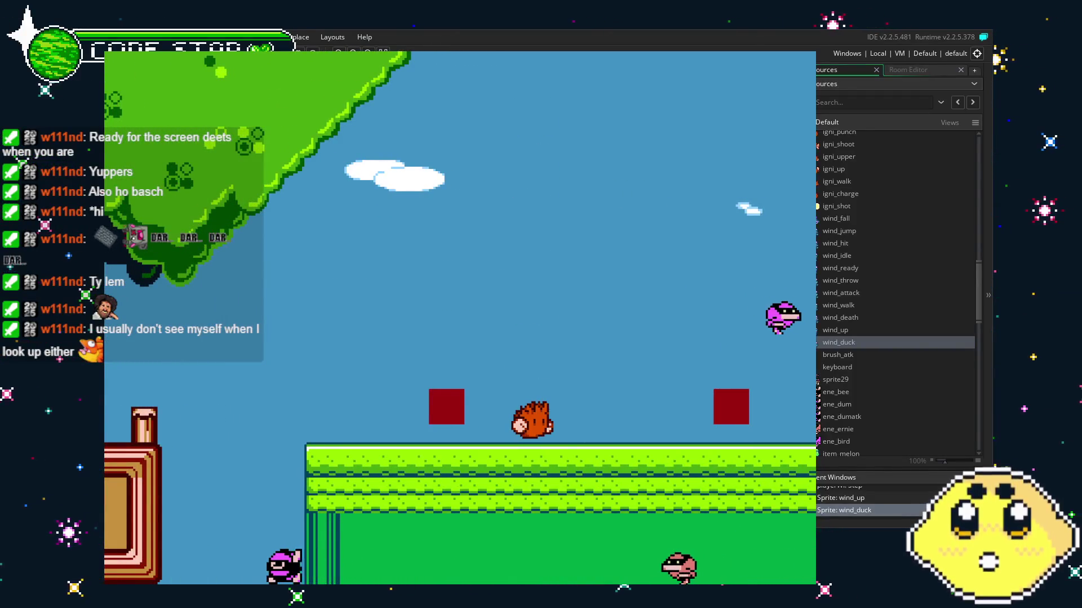
pyautogui.press('Escape')
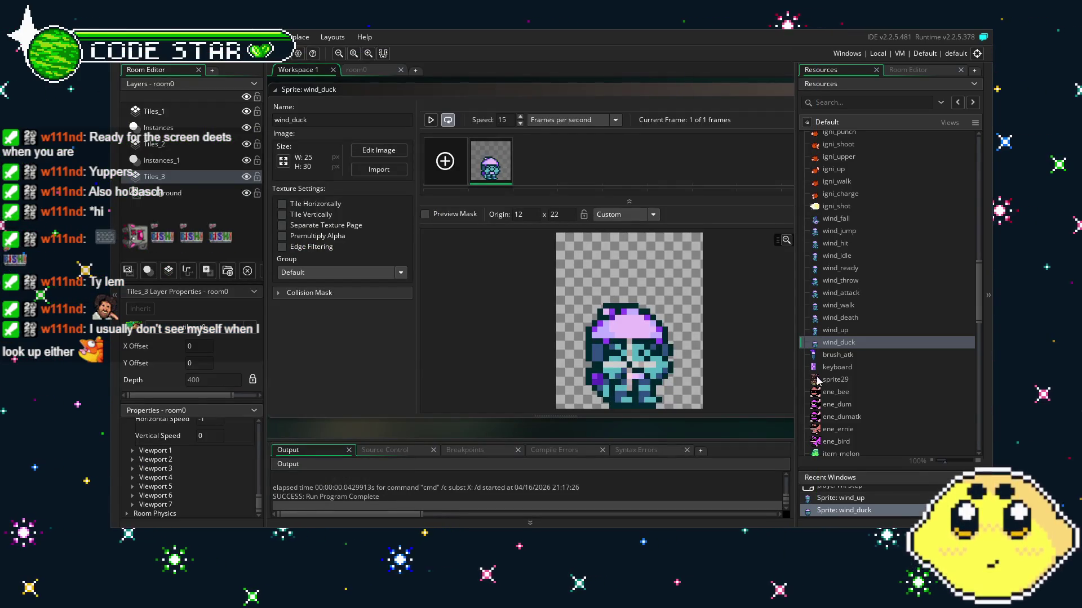
# Open the playerIG object and review its Key Press - Z and Step code.
pyautogui.scroll(-10, 822, 371)
pyautogui.click(853, 339)
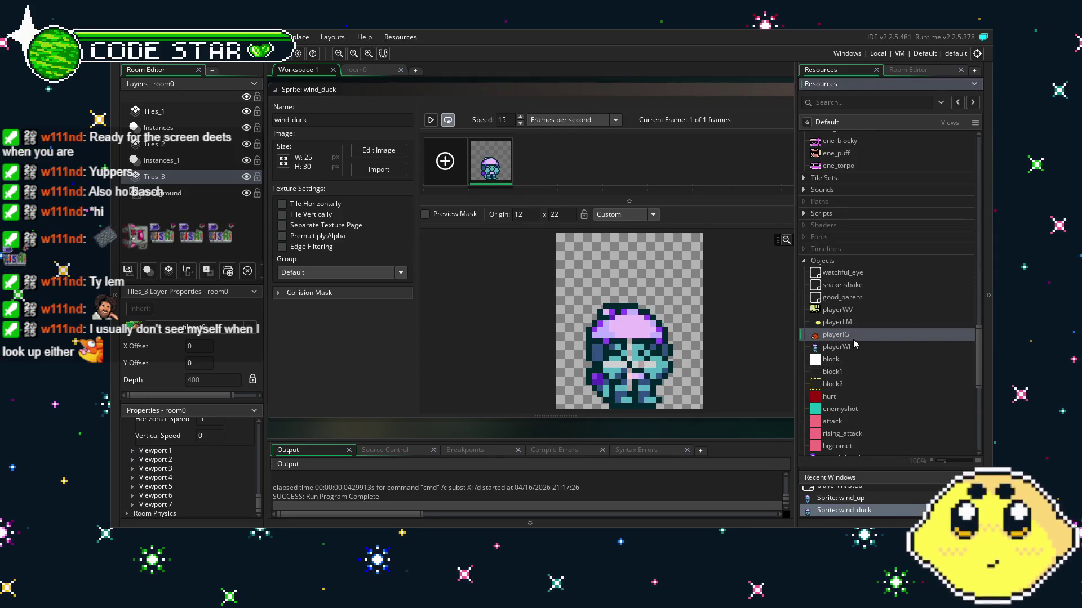
pyautogui.doubleClick(852, 339)
pyautogui.scroll(-2, 520, 175)
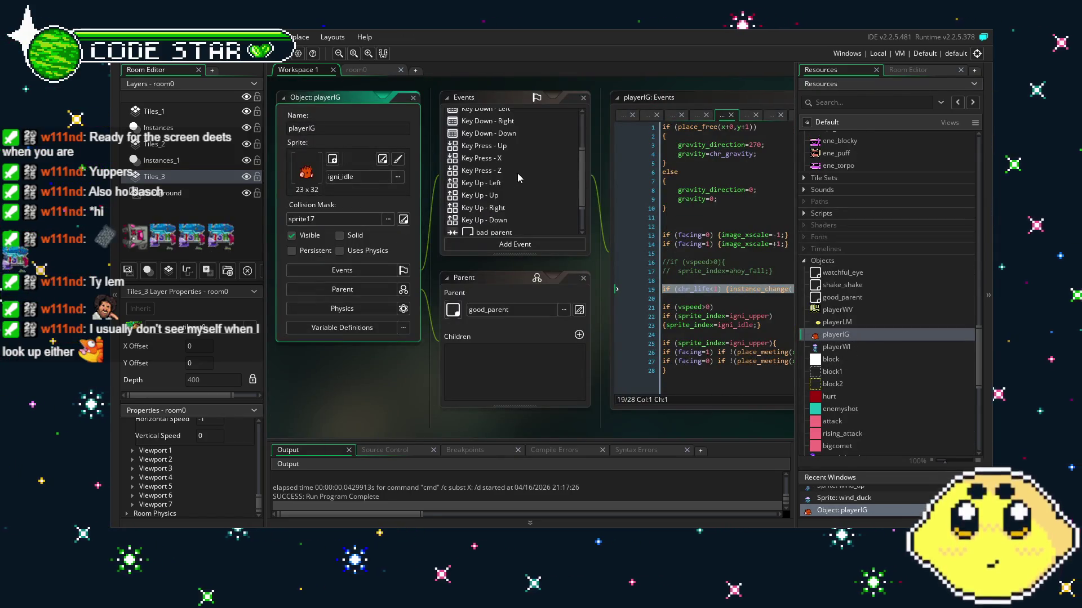
pyautogui.click(482, 170)
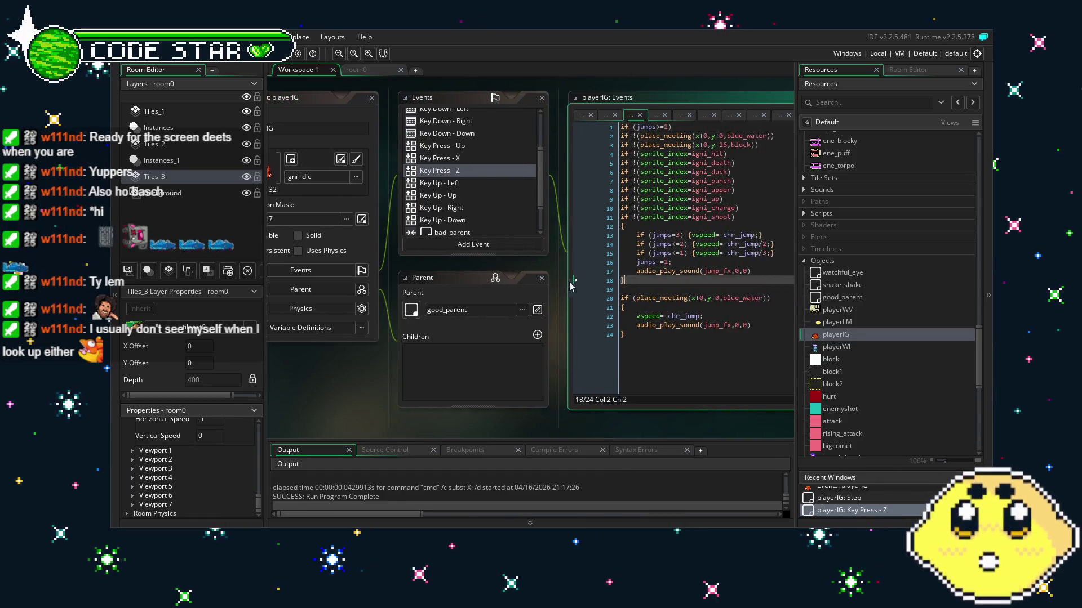
pyautogui.click(451, 291)
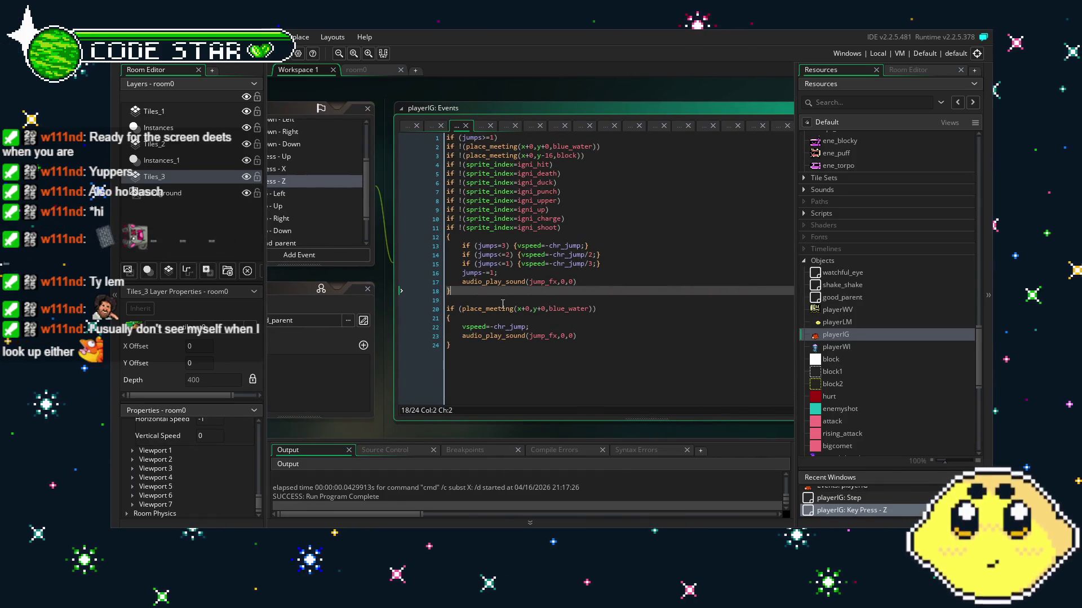
pyautogui.click(503, 304)
pyautogui.click(369, 147)
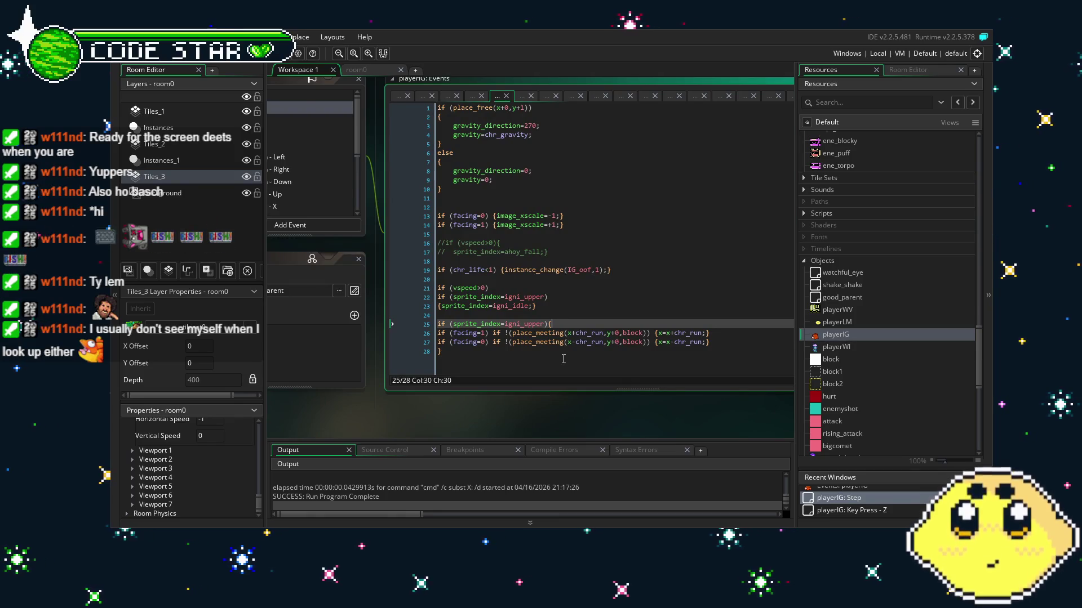
# In the Create event, change chr_jump from 8 to 6 and run the game.
pyautogui.click(338, 126)
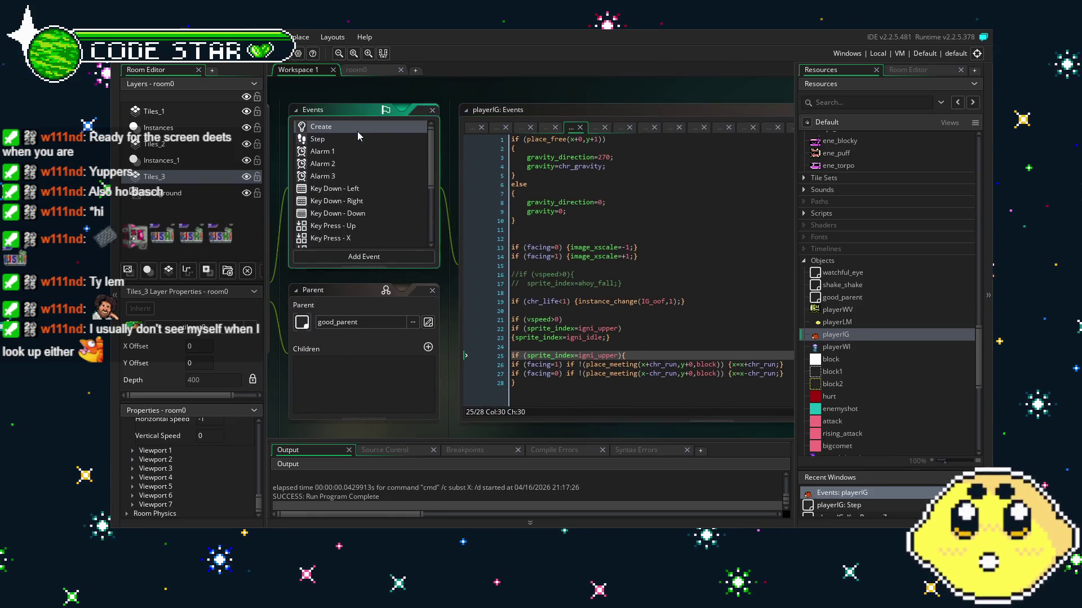
pyautogui.click(357, 132)
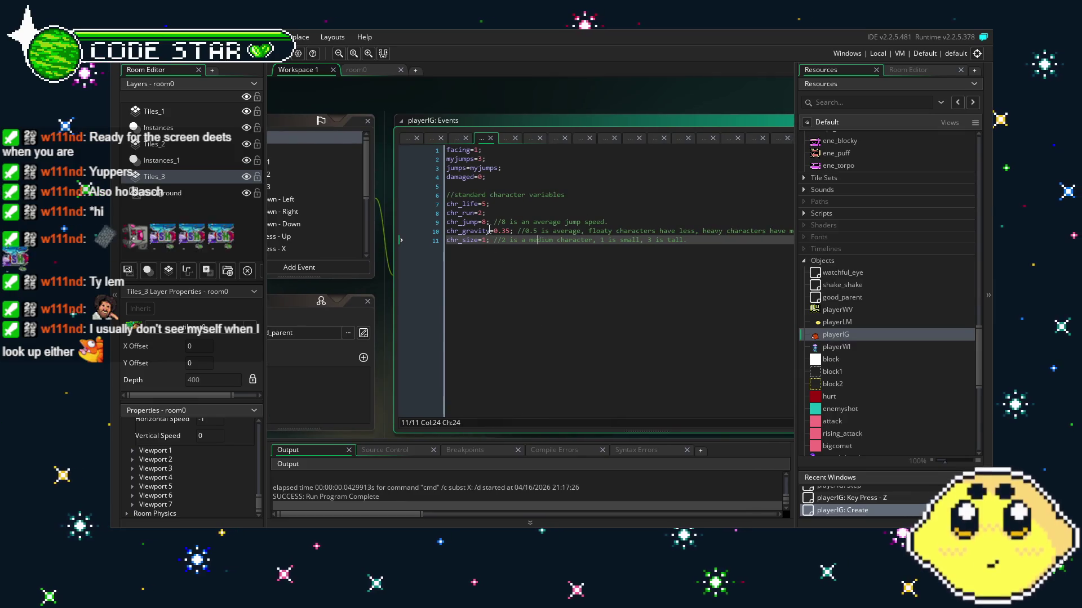
pyautogui.click(487, 222)
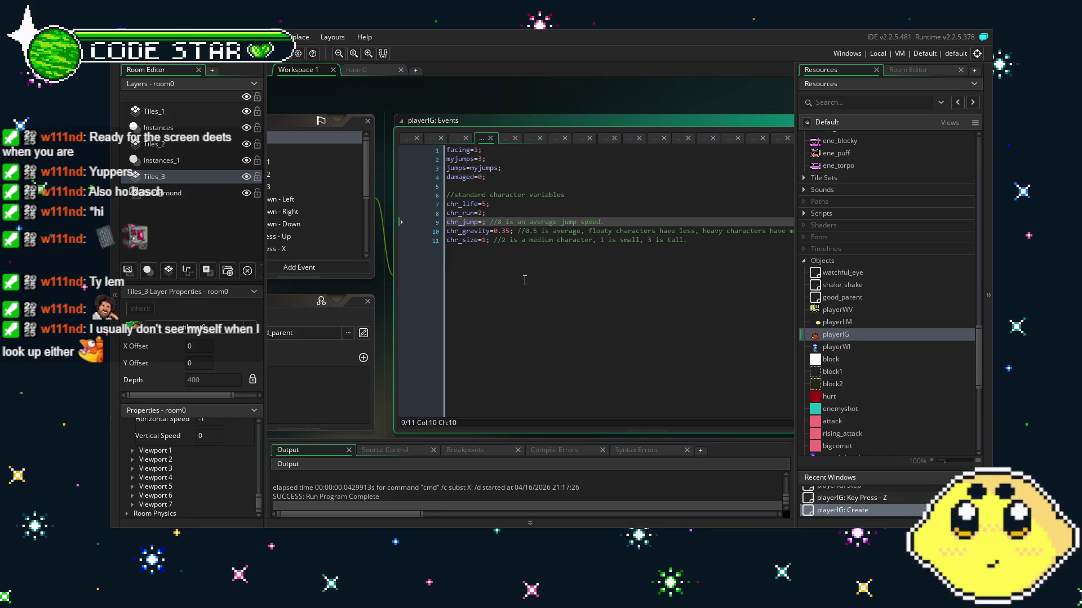
pyautogui.write('6')
pyautogui.press('F5')
pyautogui.write('8')
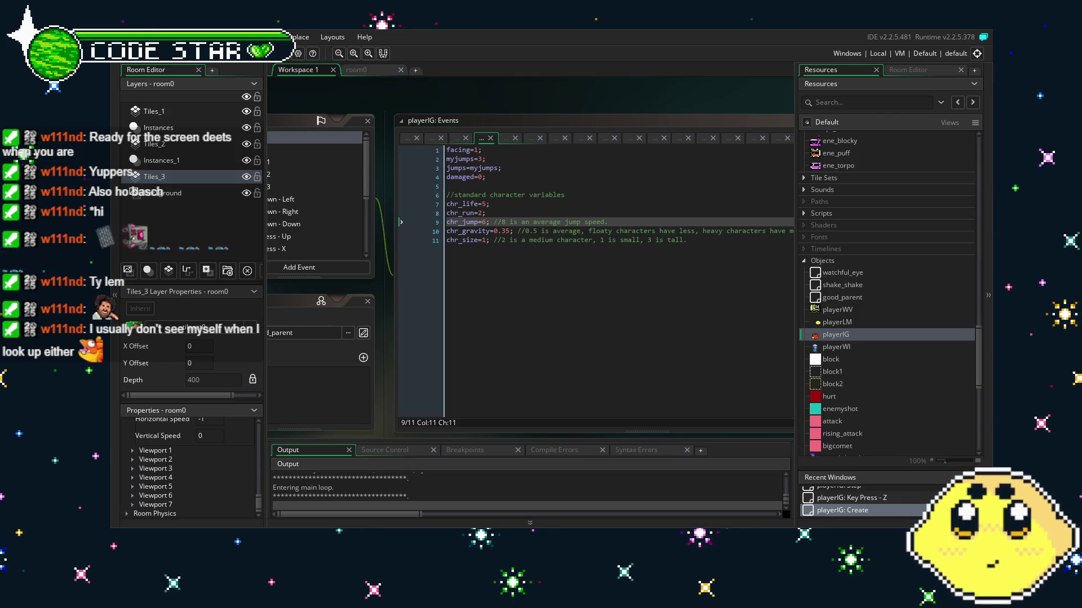
pyautogui.press('Right')
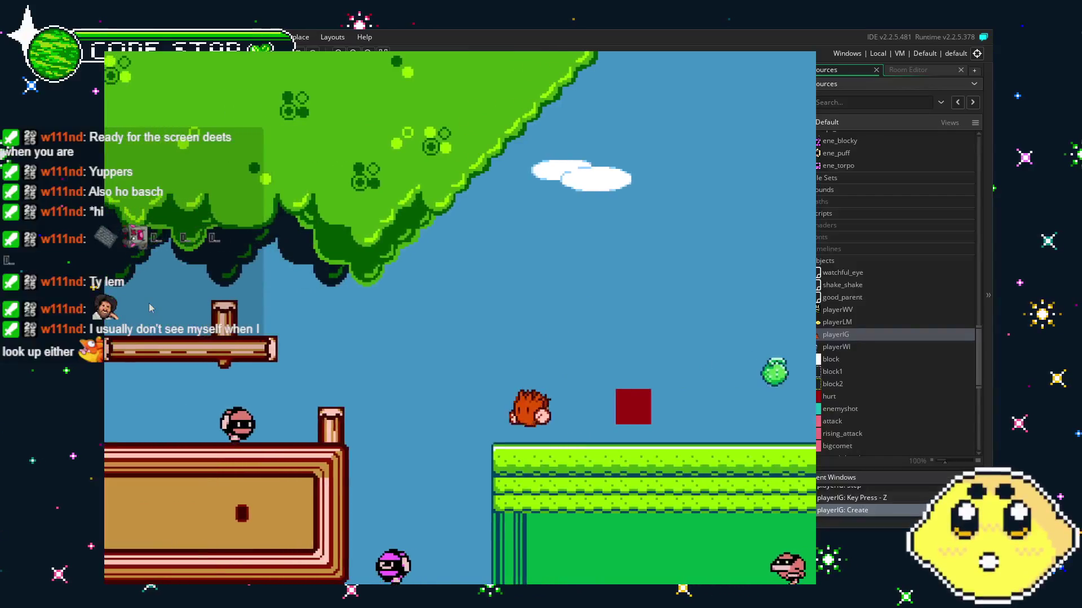
pyautogui.press('Left')
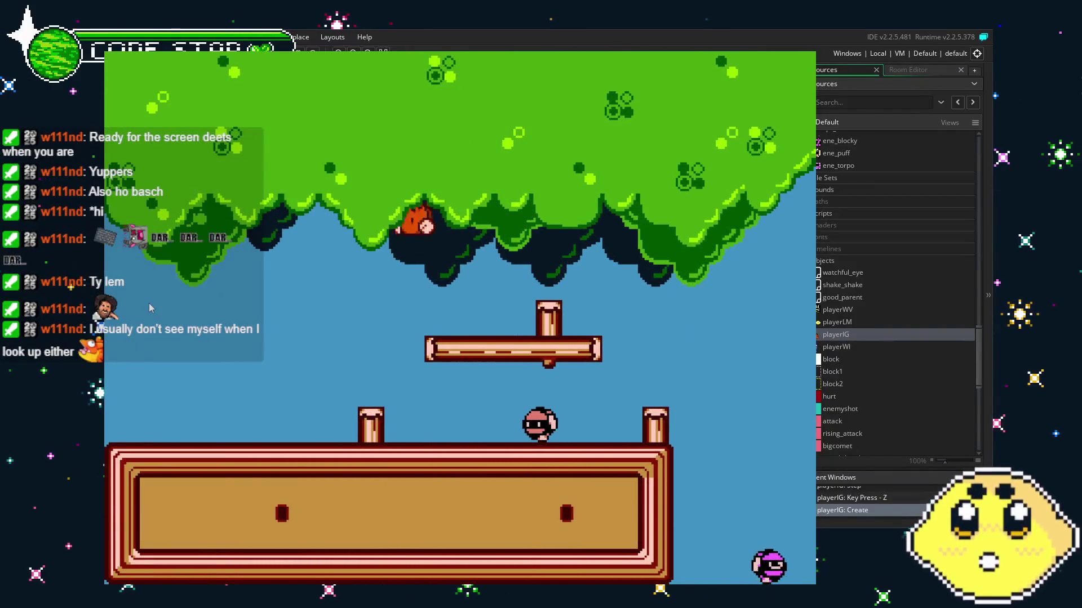
pyautogui.press('Right')
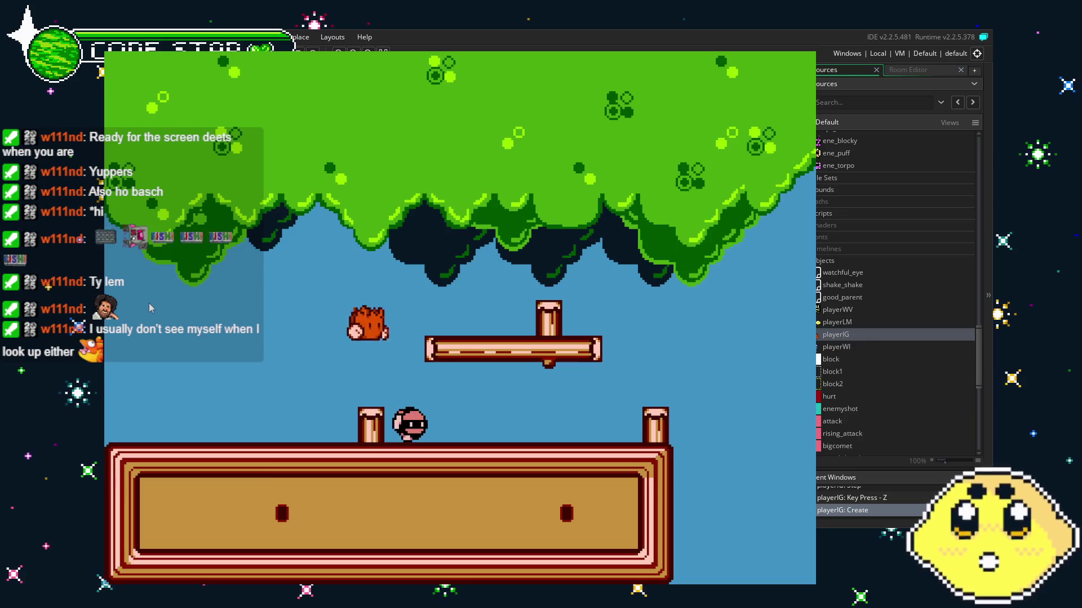
pyautogui.press('z')
pyautogui.press('Left')
pyautogui.press('Right')
pyautogui.press('Right')
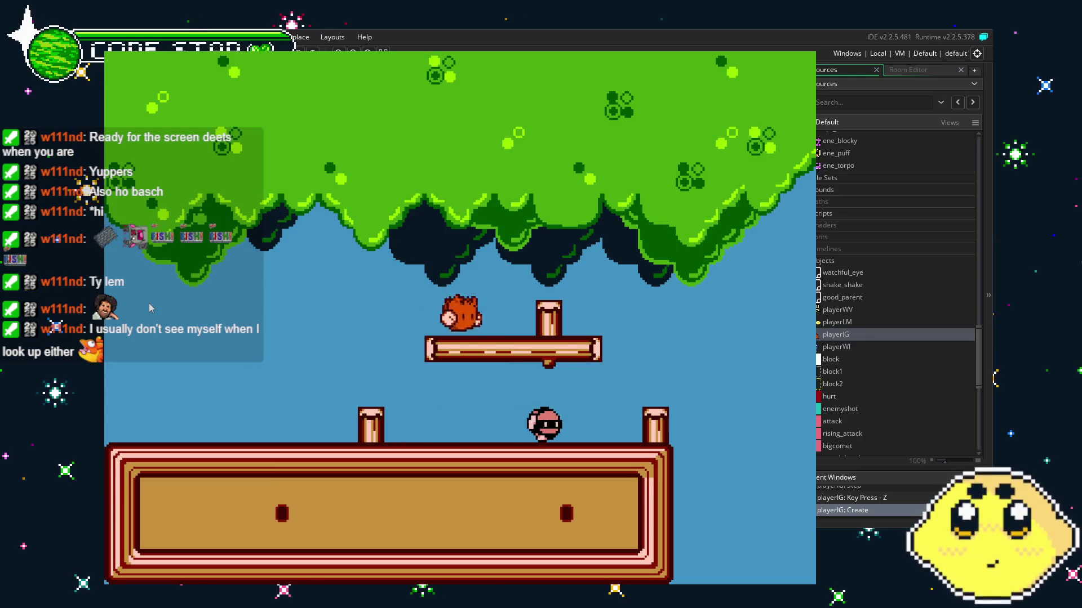
pyautogui.press('z')
pyautogui.press('Right')
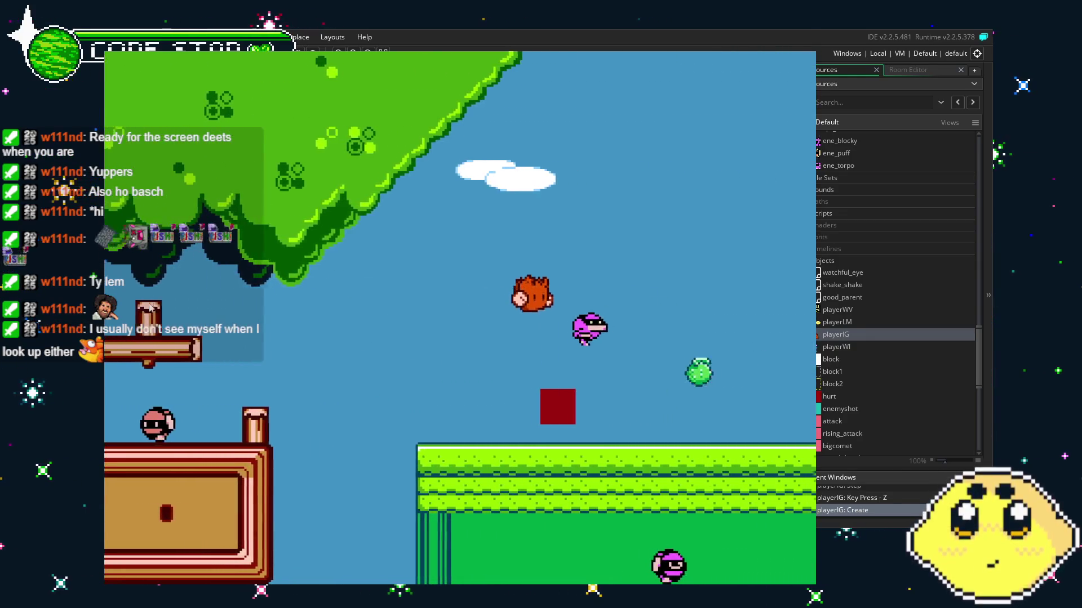
pyautogui.press('z')
pyautogui.press('Right')
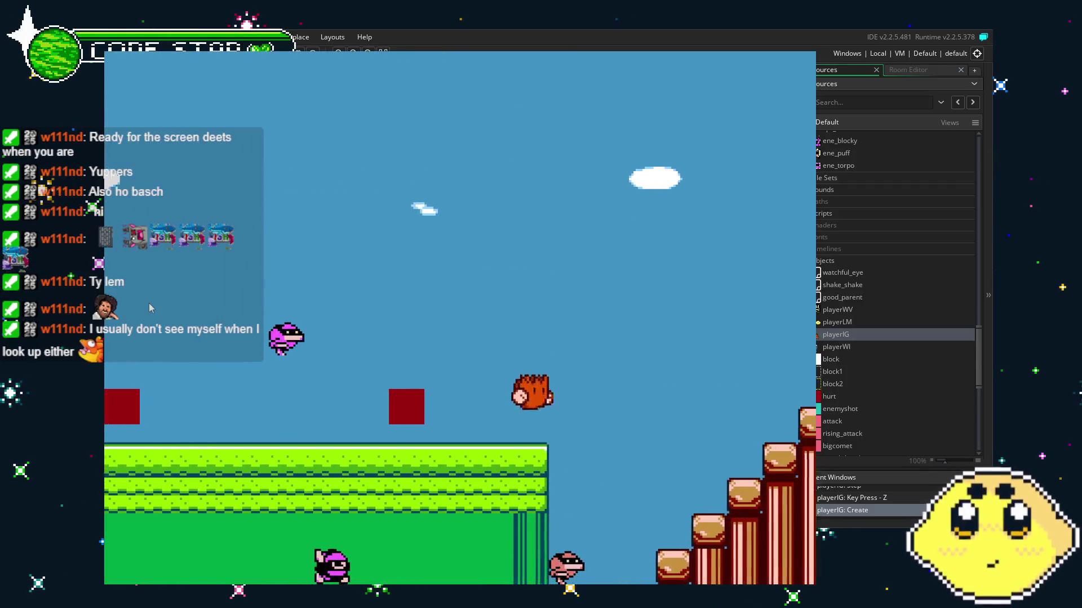
pyautogui.press('z')
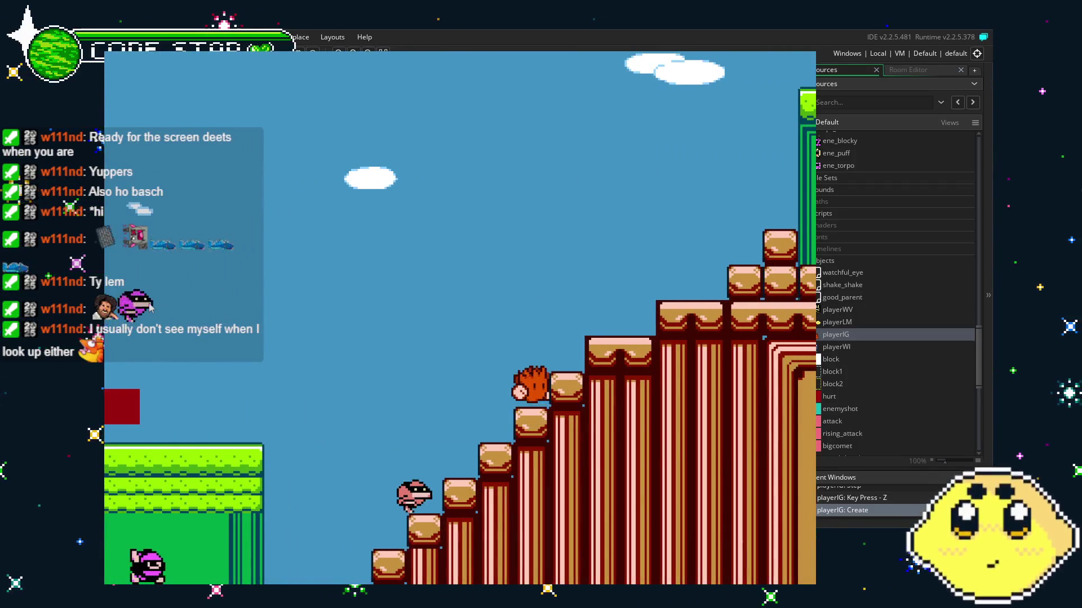
pyautogui.press('Escape')
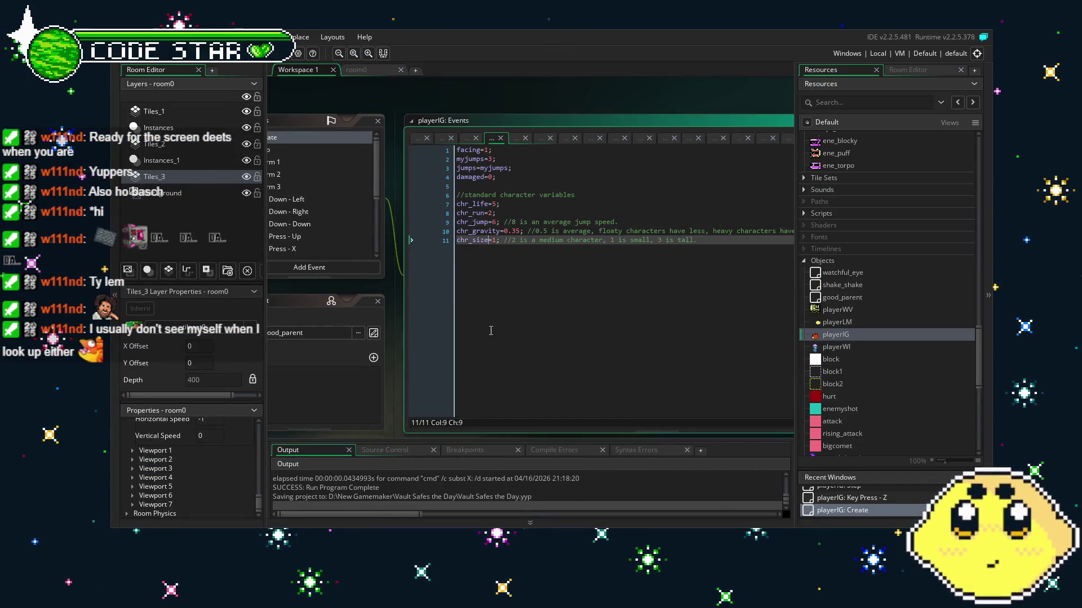
# Review playerIG's code and open the Key Press - Z event.
pyautogui.click(511, 236)
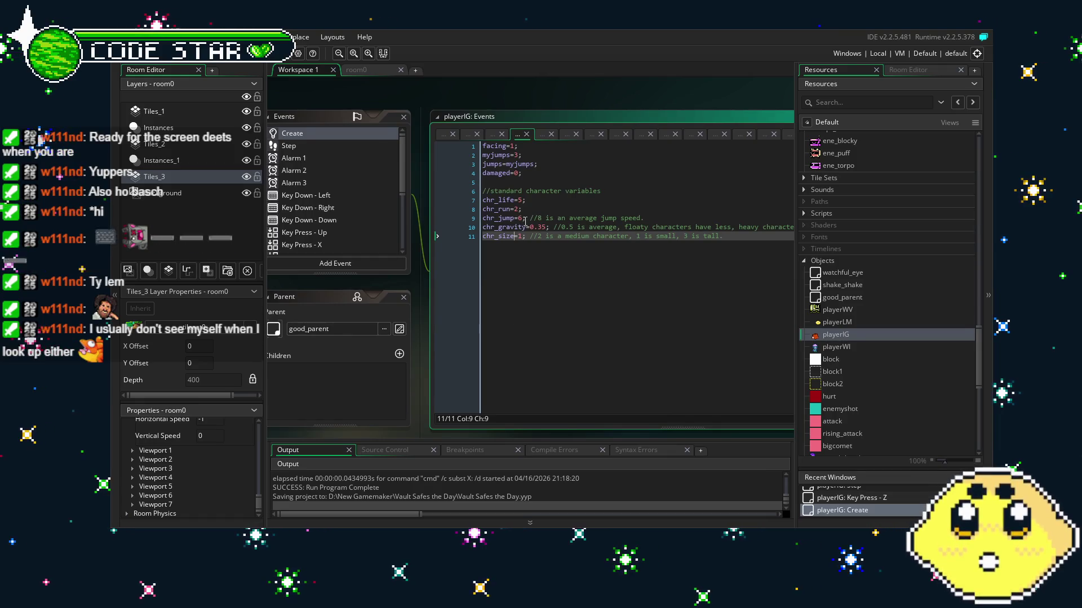
pyautogui.scroll(-5, 343, 195)
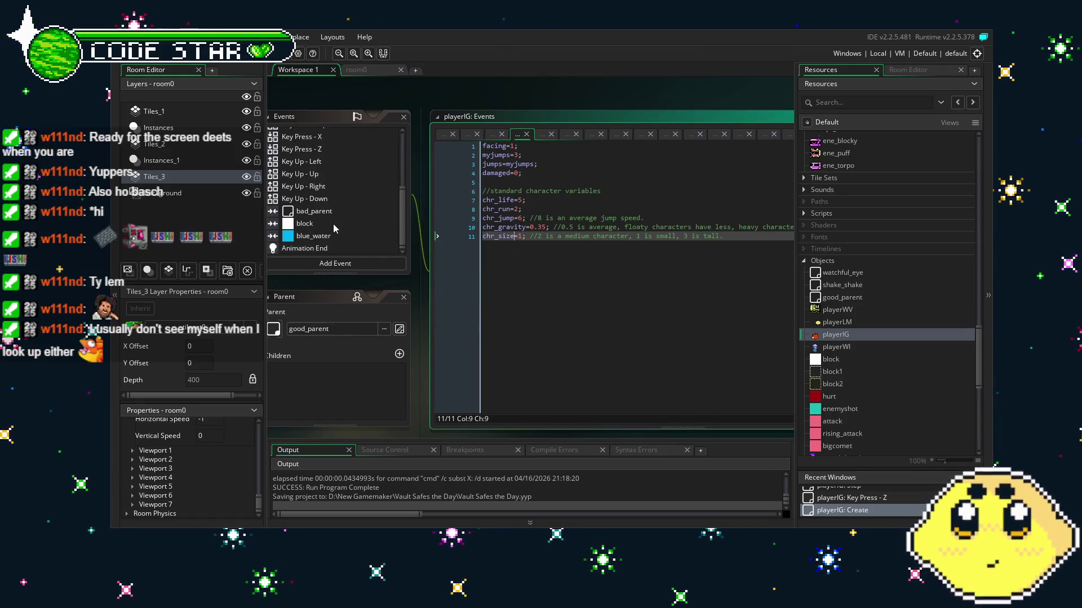
pyautogui.scroll(3, 349, 224)
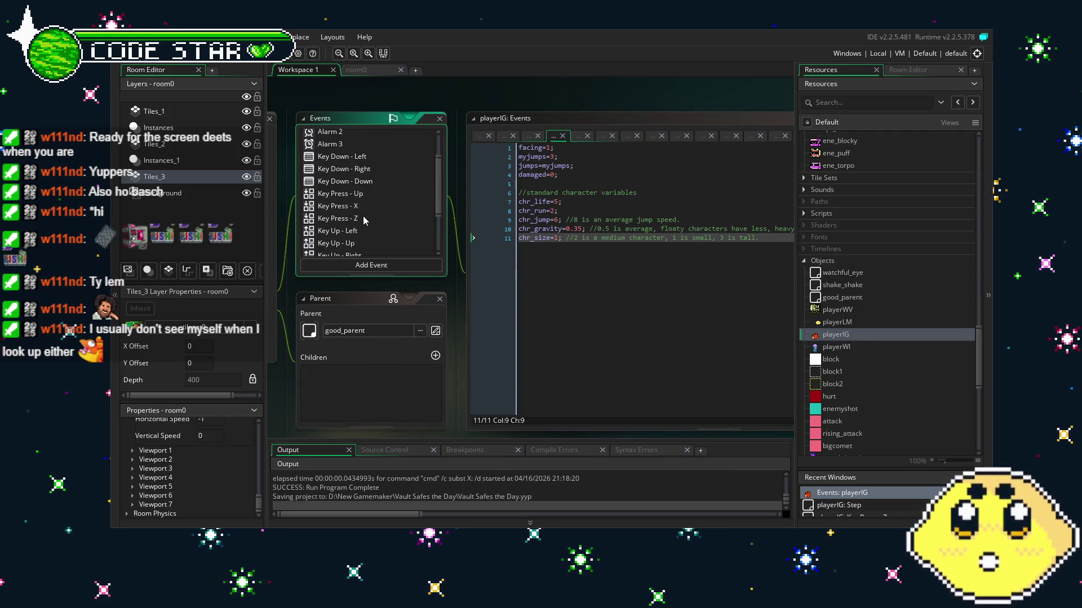
pyautogui.click(364, 220)
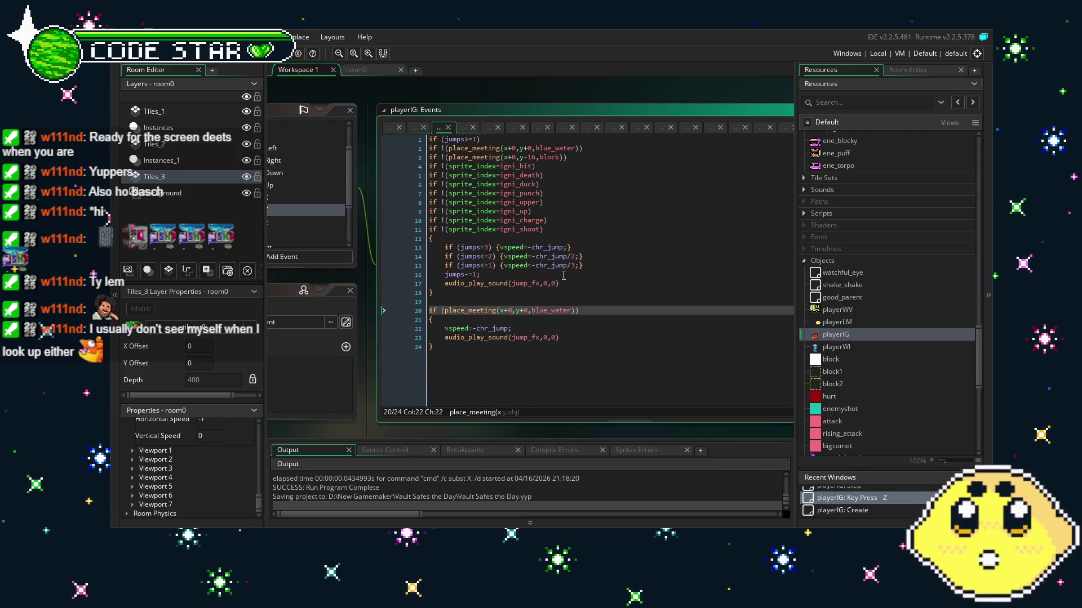
# Edit the jump divisors on lines 14 and 15, typing 3 and 1, then select the jump-count lines.
pyautogui.click(575, 256)
pyautogui.write('.5')
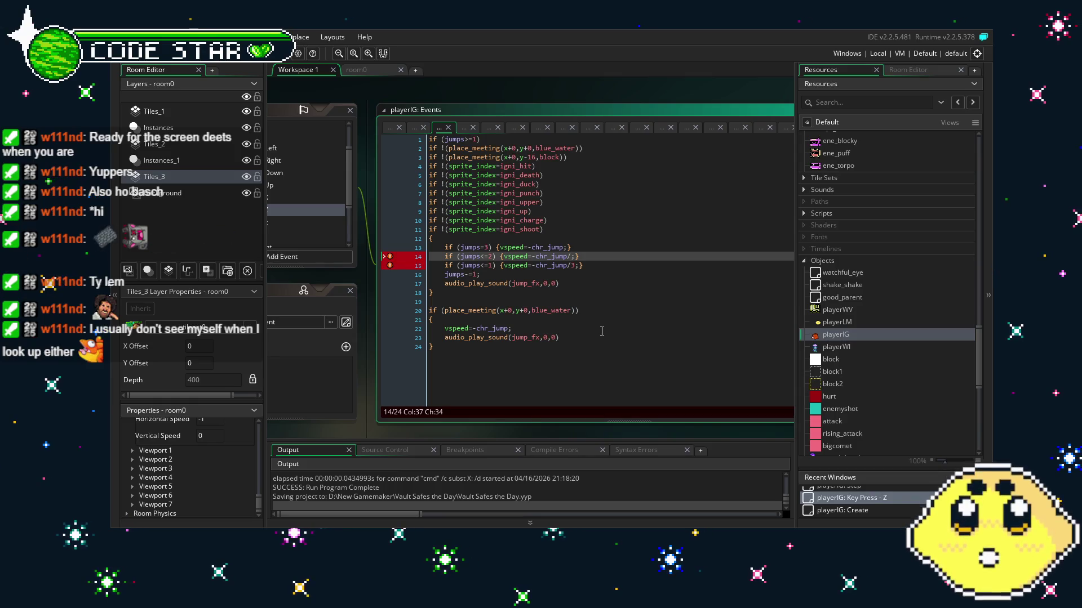
pyautogui.click(573, 265)
pyautogui.write('3')
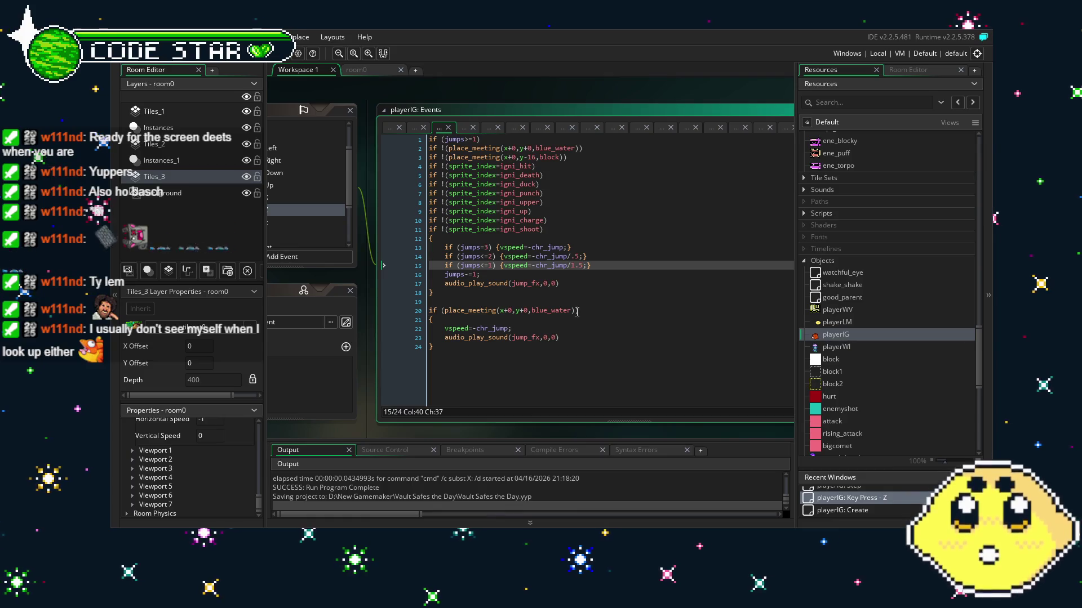
pyautogui.click(573, 256)
pyautogui.write('1')
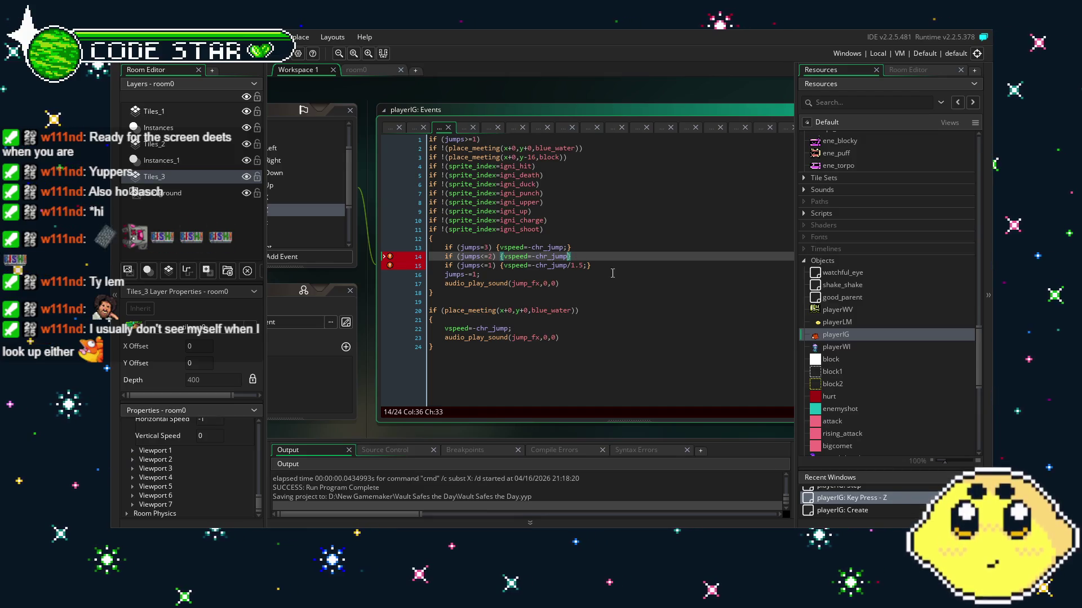
pyautogui.press('BackSpace')
pyautogui.moveTo(390, 268); pyautogui.dragTo(387, 256)
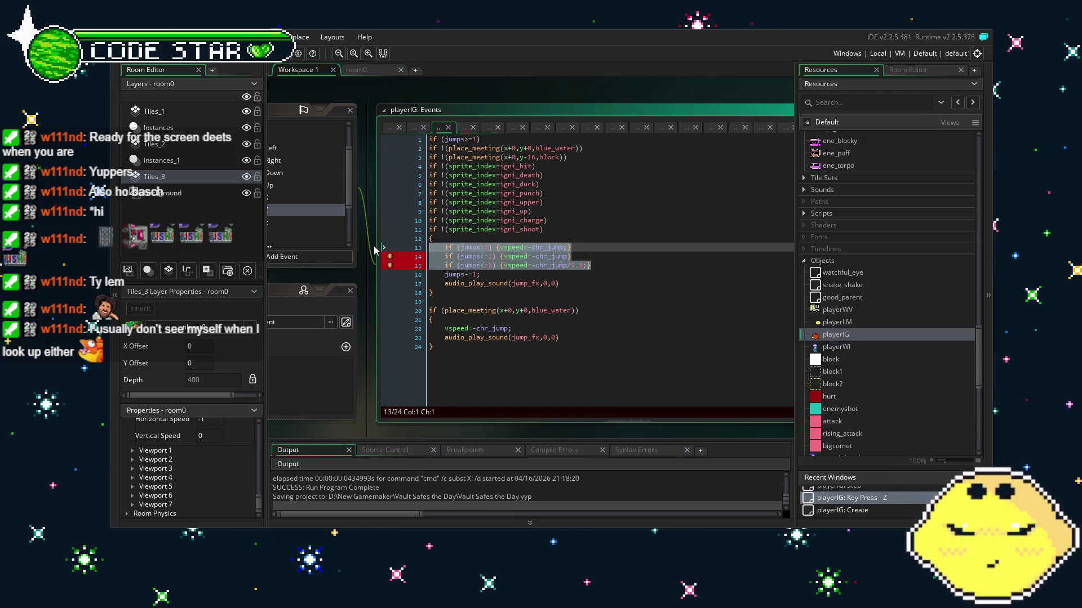
# Test deleting the three jump-count lines with a run, then undo the deletion.
pyautogui.press('BackSpace')
pyautogui.hotkey('shift', 'Up')
pyautogui.press('BackSpace')
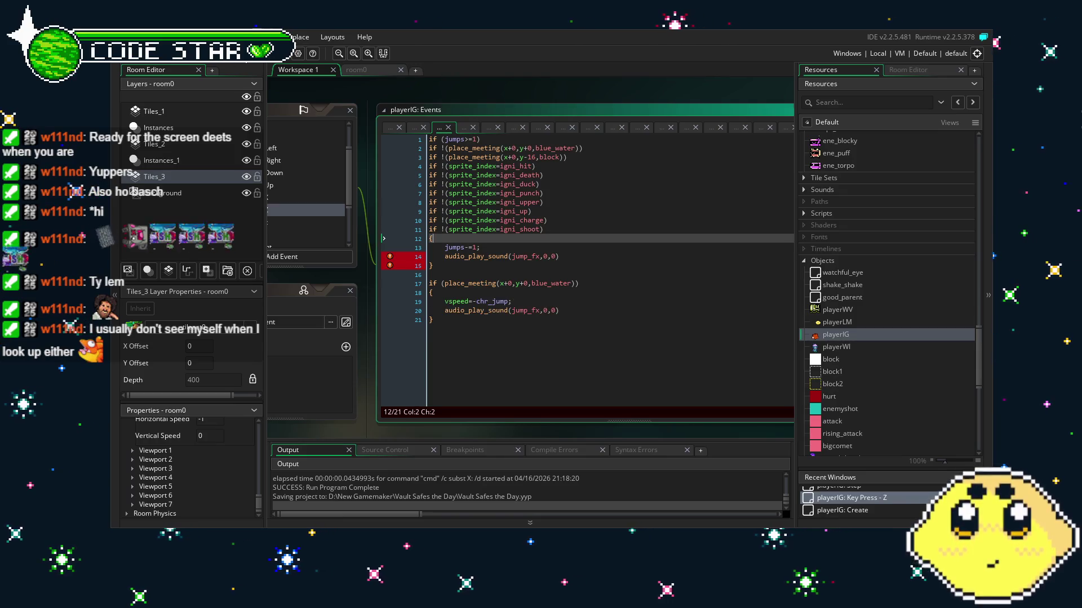
pyautogui.press('F5')
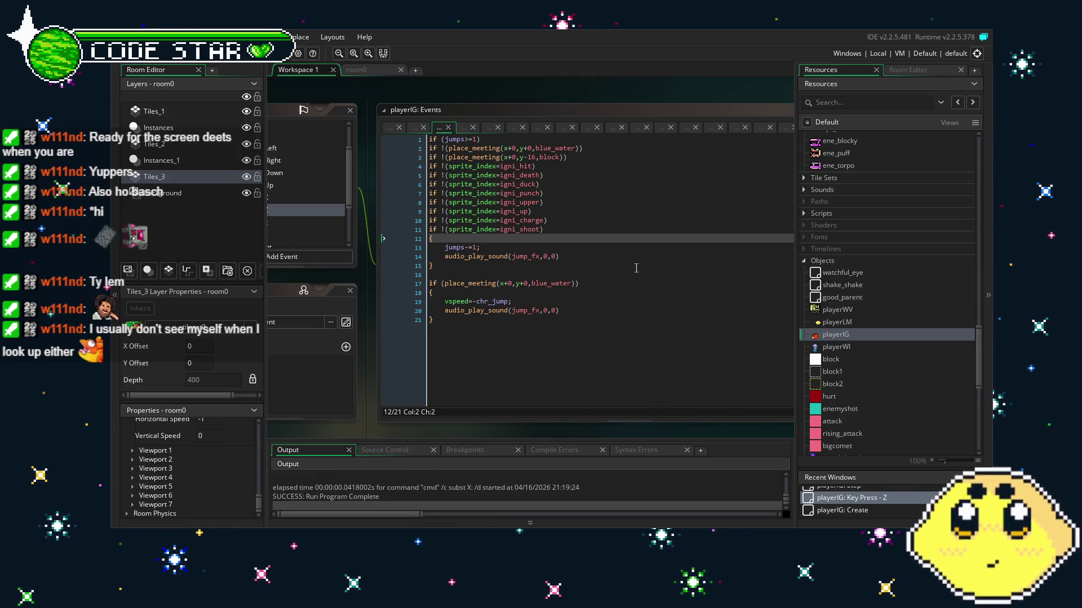
pyautogui.hotkey('ctrl', 'z')
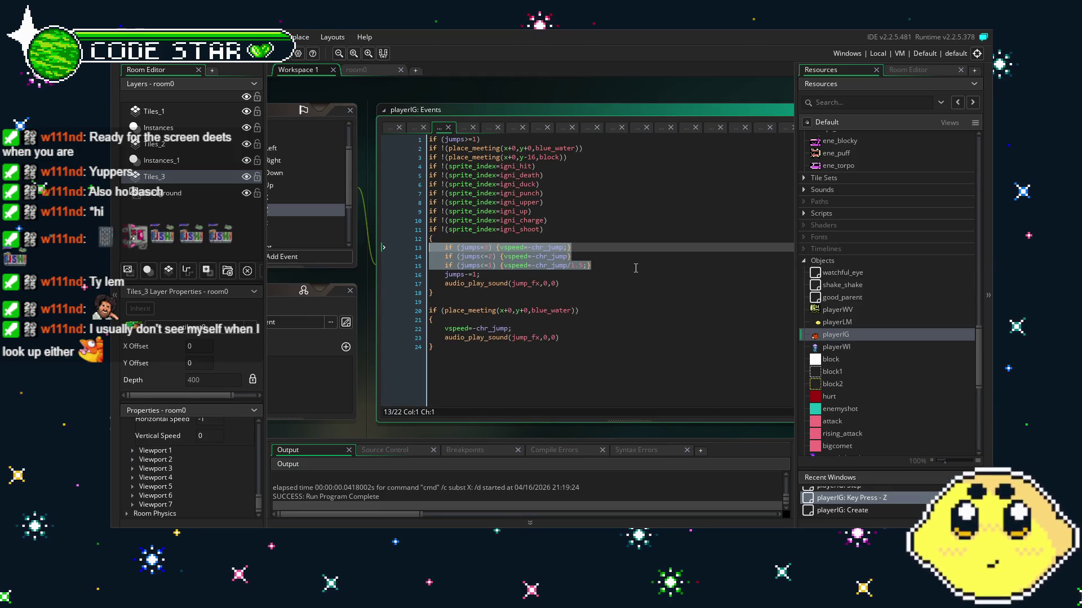
# Remove the if (jumps=...) conditions, leaving vspeed=-chr_jump; on its own indented line.
pyautogui.click(636, 268)
pyautogui.click(501, 248)
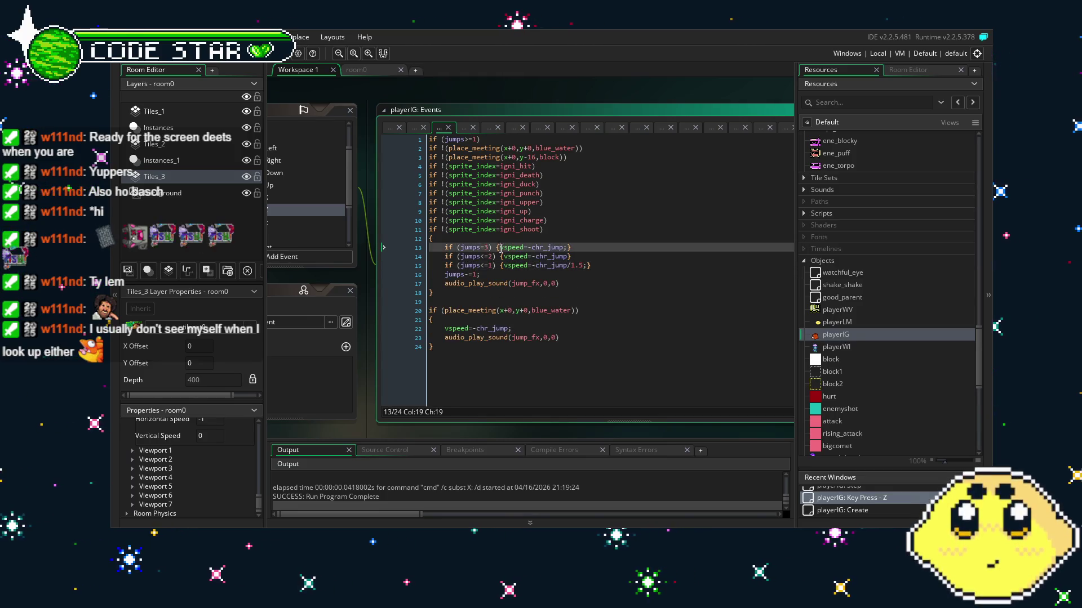
pyautogui.press('BackSpace')
pyautogui.moveTo(608, 261); pyautogui.dragTo(449, 255)
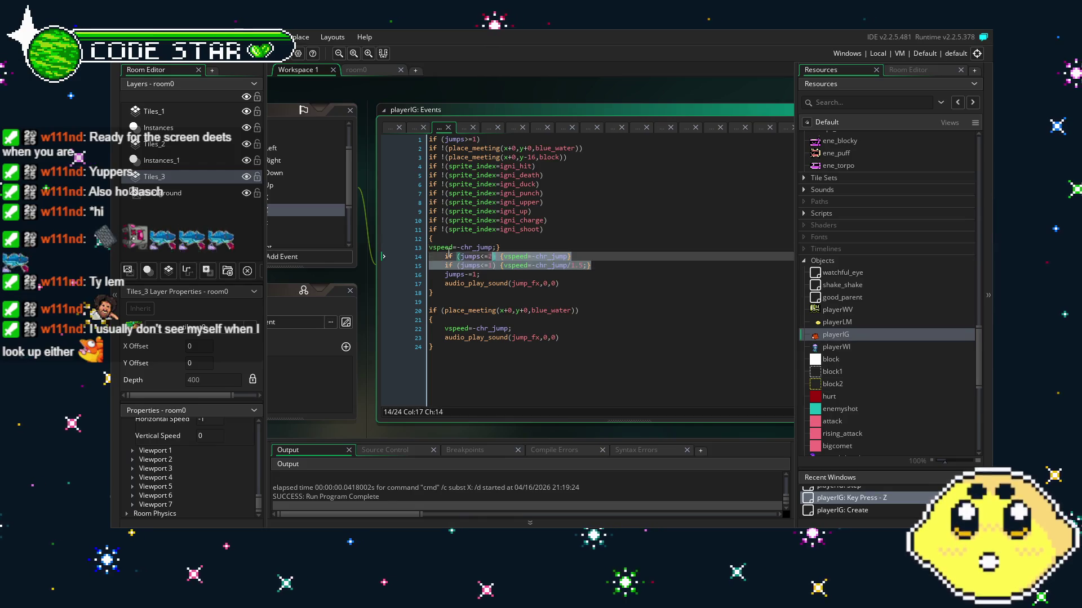
pyautogui.press('BackSpace')
pyautogui.click(518, 248)
pyautogui.press('BackSpace')
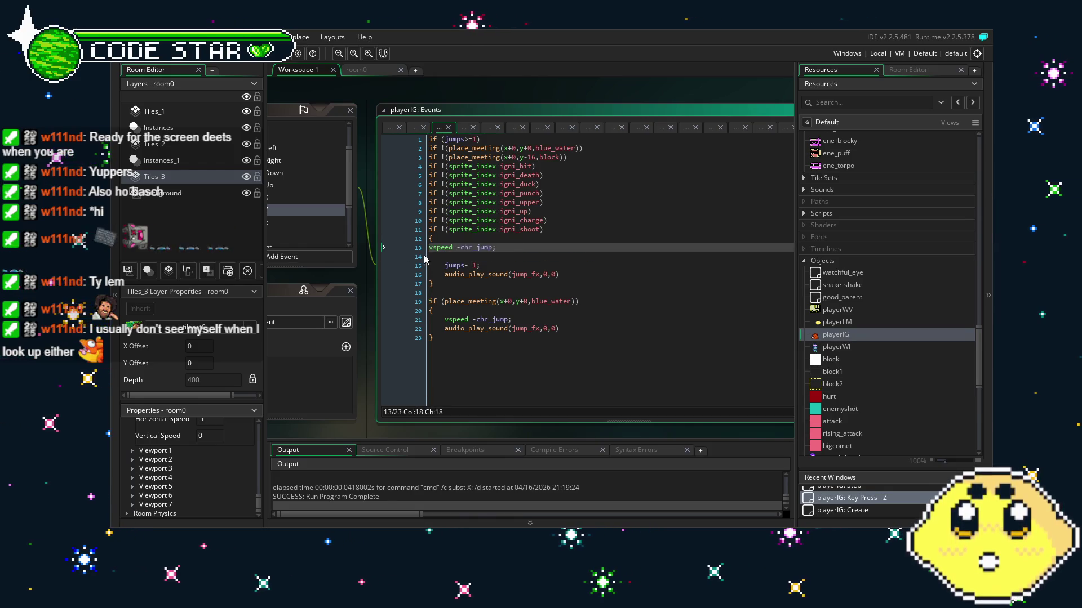
pyautogui.press('Return')
pyautogui.press('Tab')
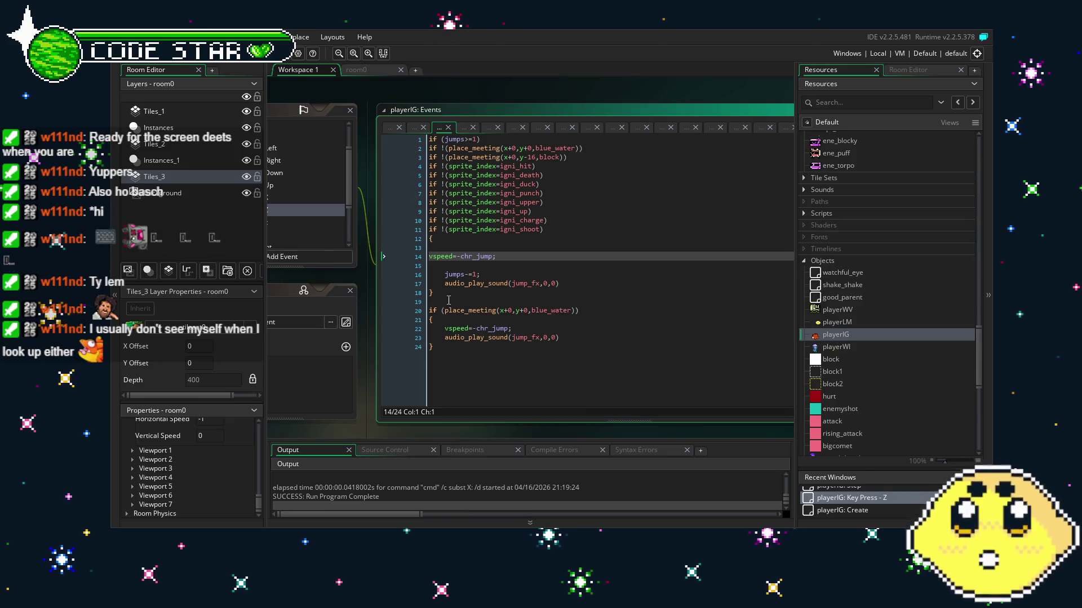
# Remove the blank lines around the vspeed line and save the project.
pyautogui.click(450, 269)
pyautogui.press('BackSpace')
pyautogui.press('Up')
pyautogui.press('BackSpace')
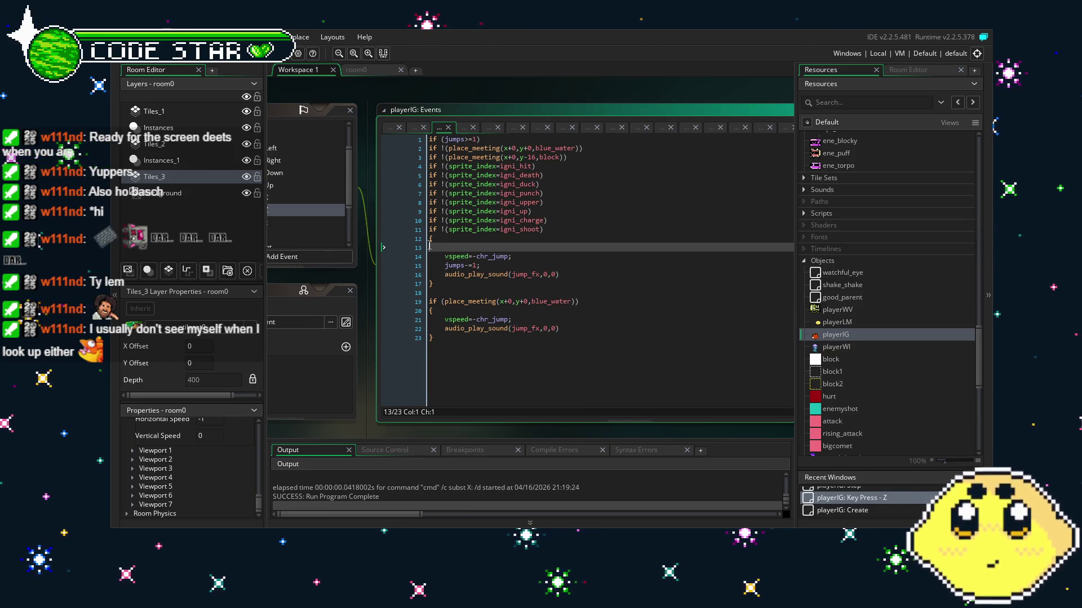
pyautogui.hotkey('ctrl', 's')
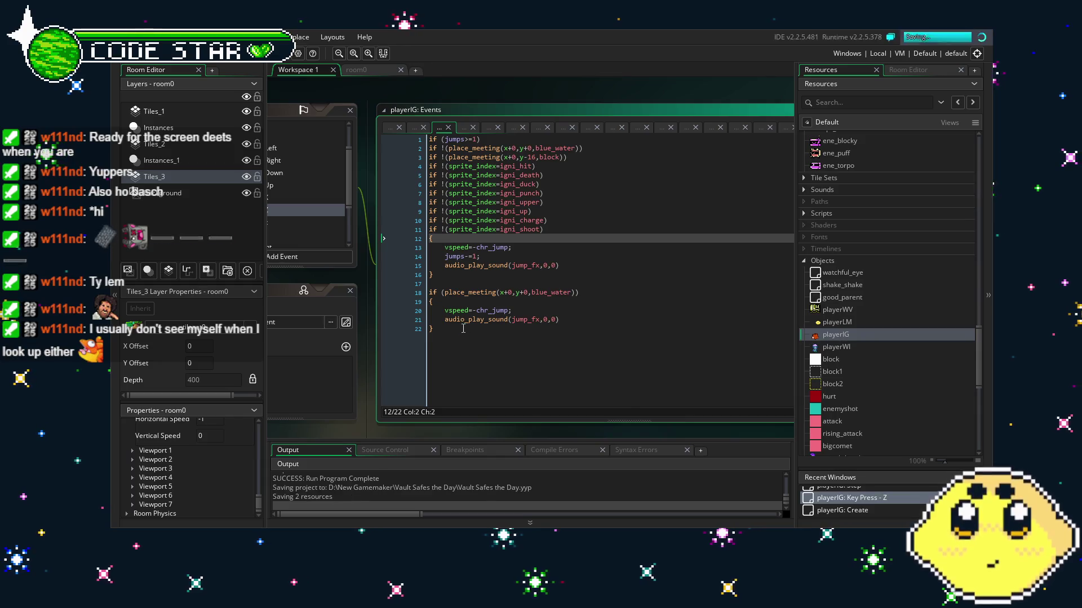
# Run the game with F5 and fly the character left and right, attacking with Z.
pyautogui.press('F5')
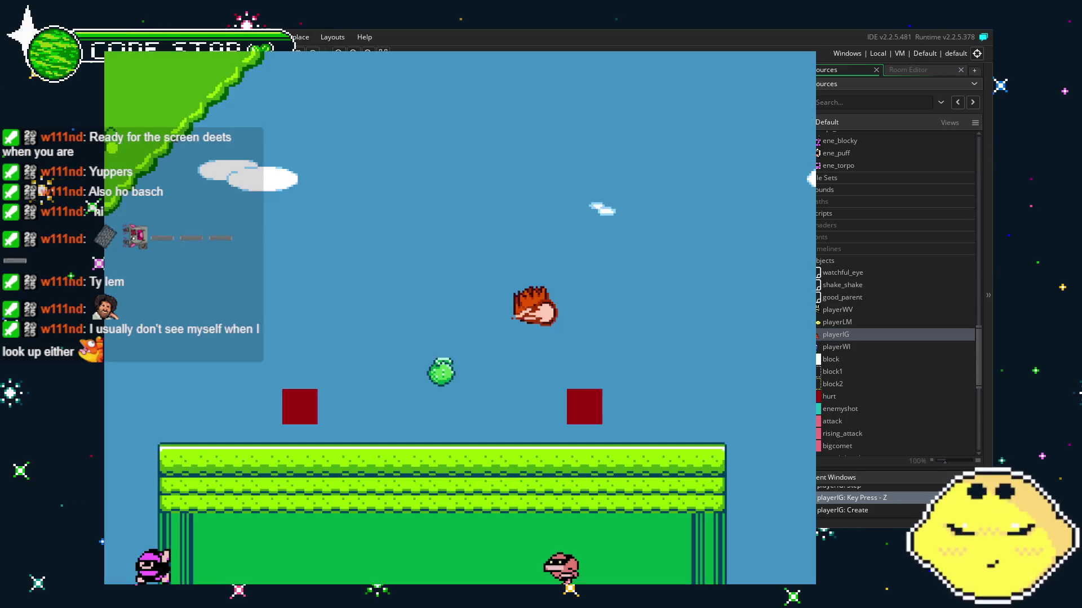
pyautogui.press('Left')
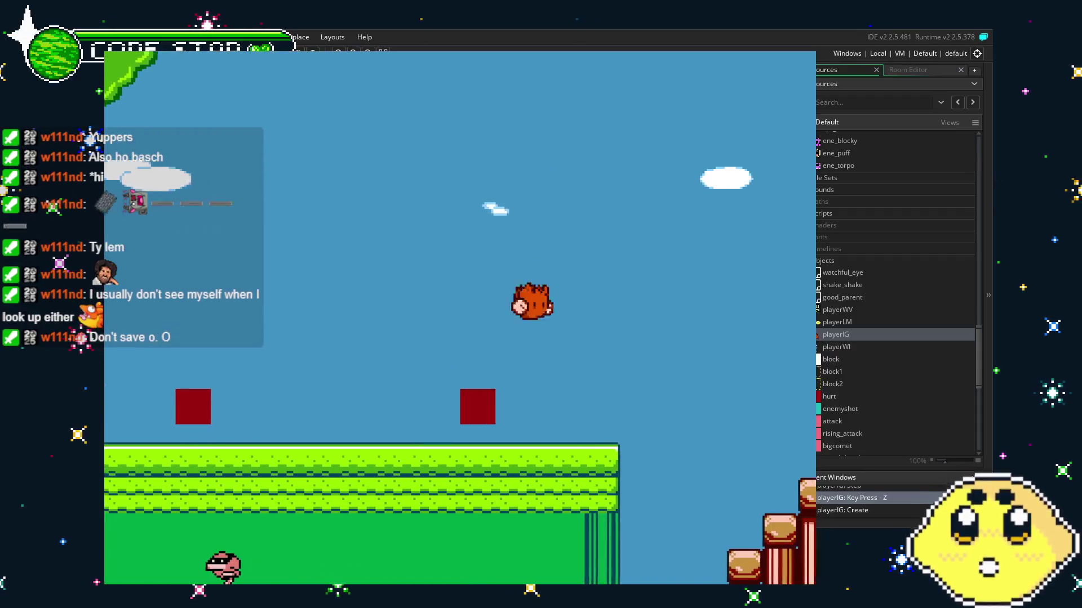
pyautogui.press('Right')
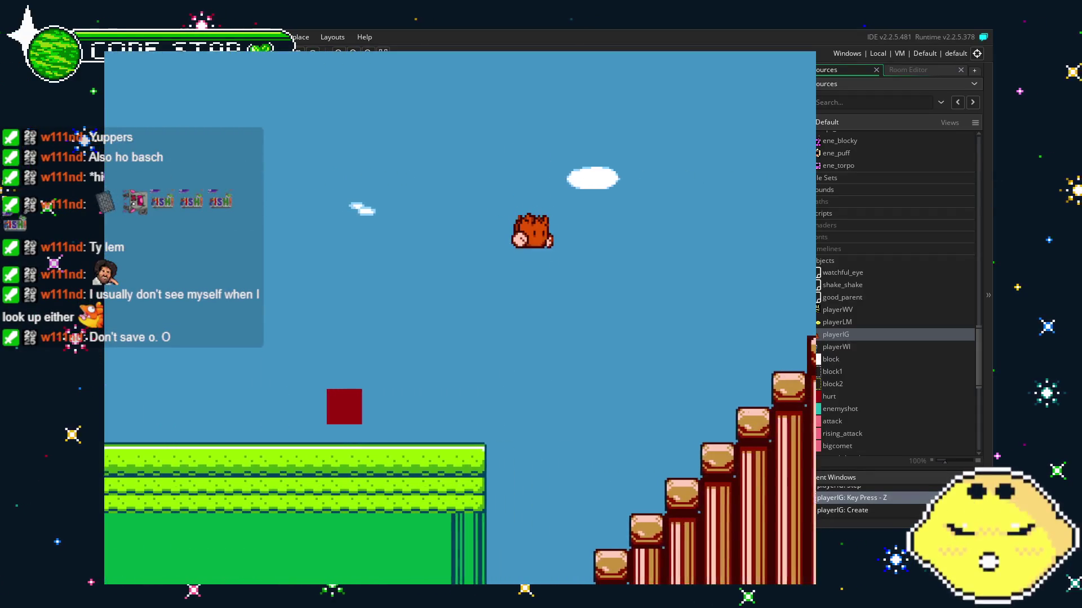
pyautogui.press('Right')
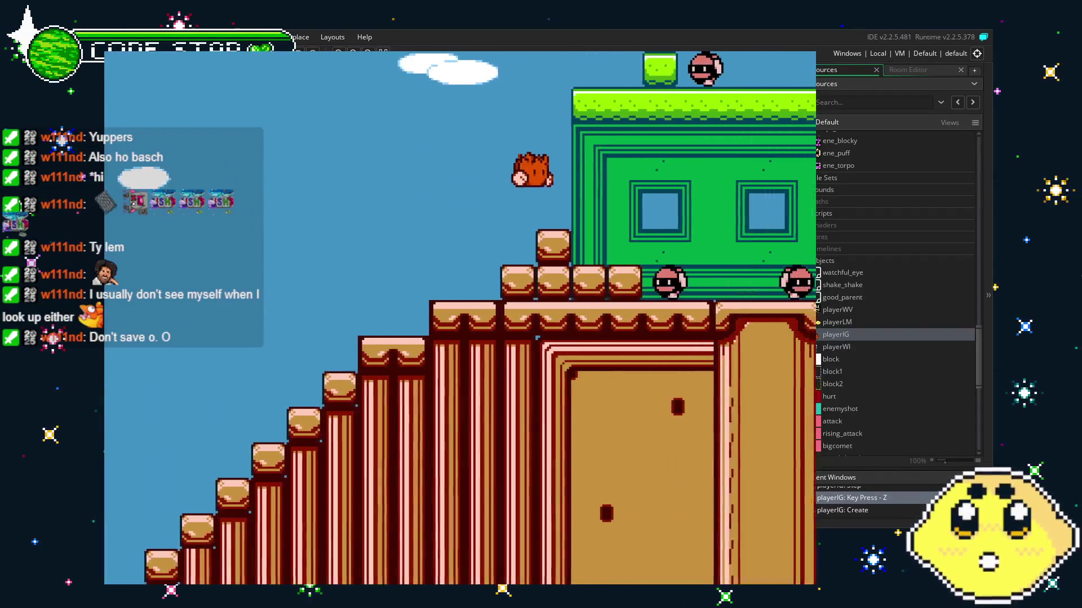
pyautogui.press('z')
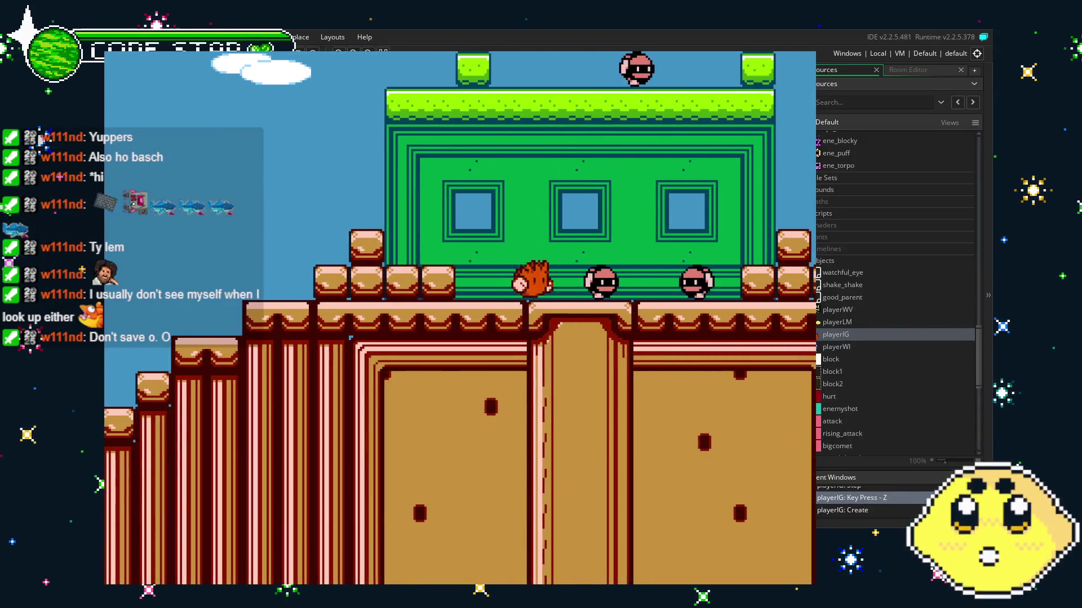
pyautogui.press('Right')
pyautogui.press('z')
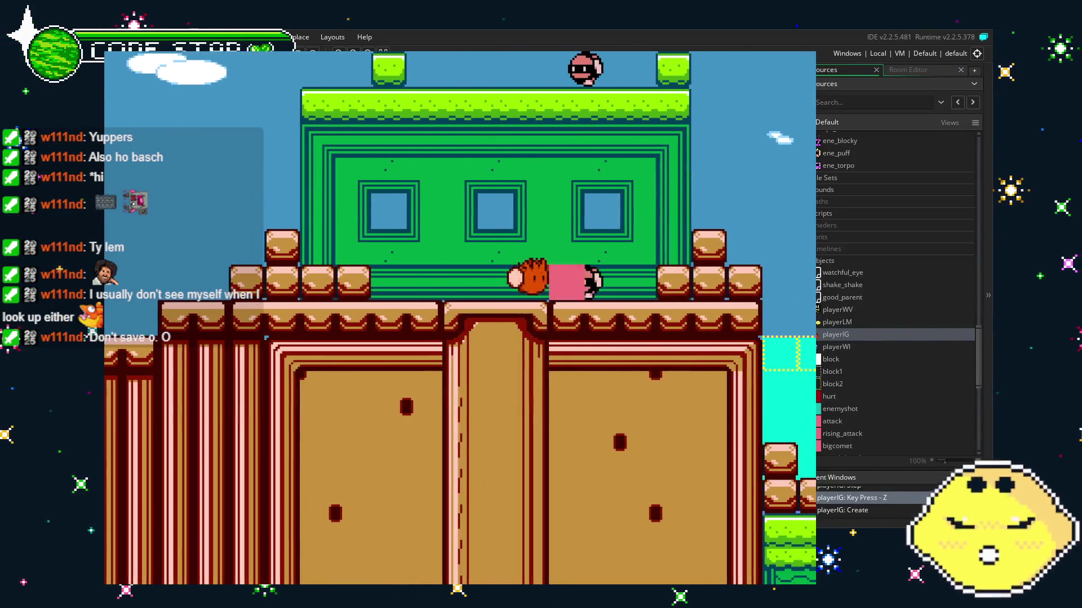
pyautogui.press('Right')
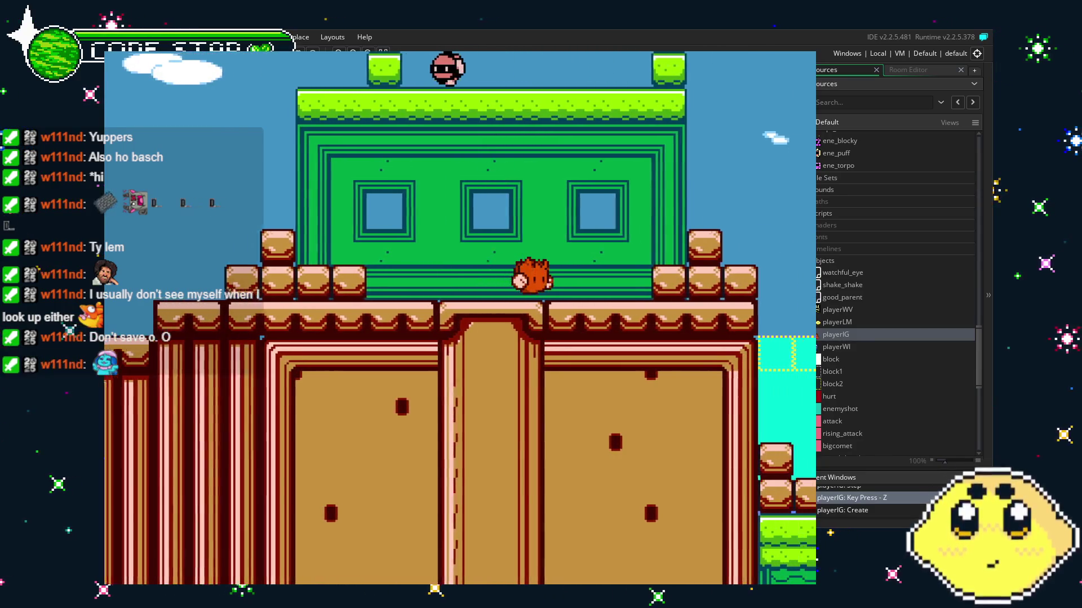
pyautogui.press('Left')
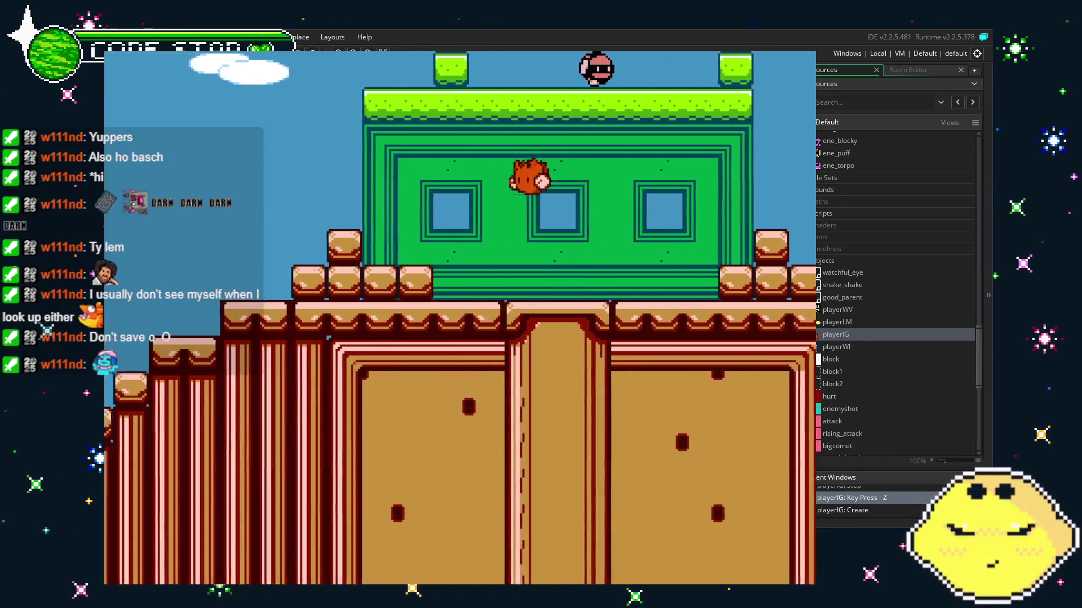
pyautogui.press('Left')
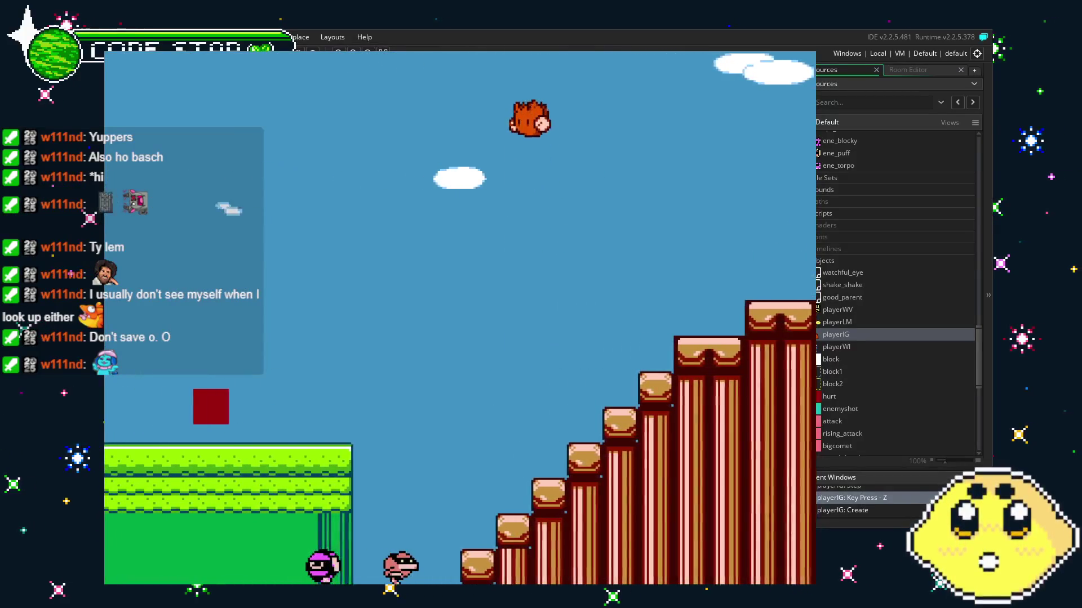
pyautogui.press('Left')
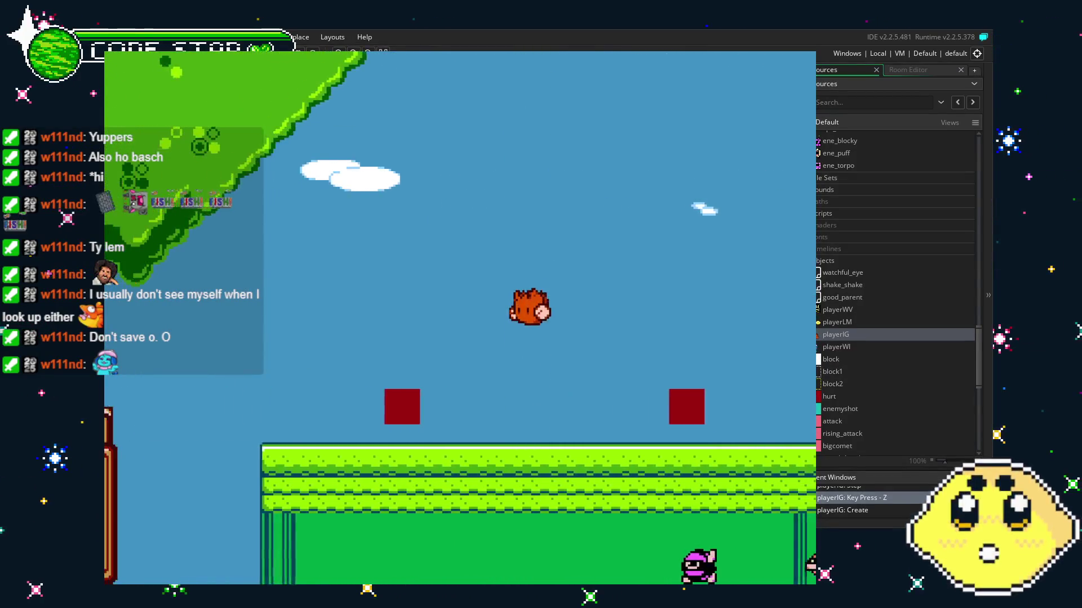
pyautogui.press('Left')
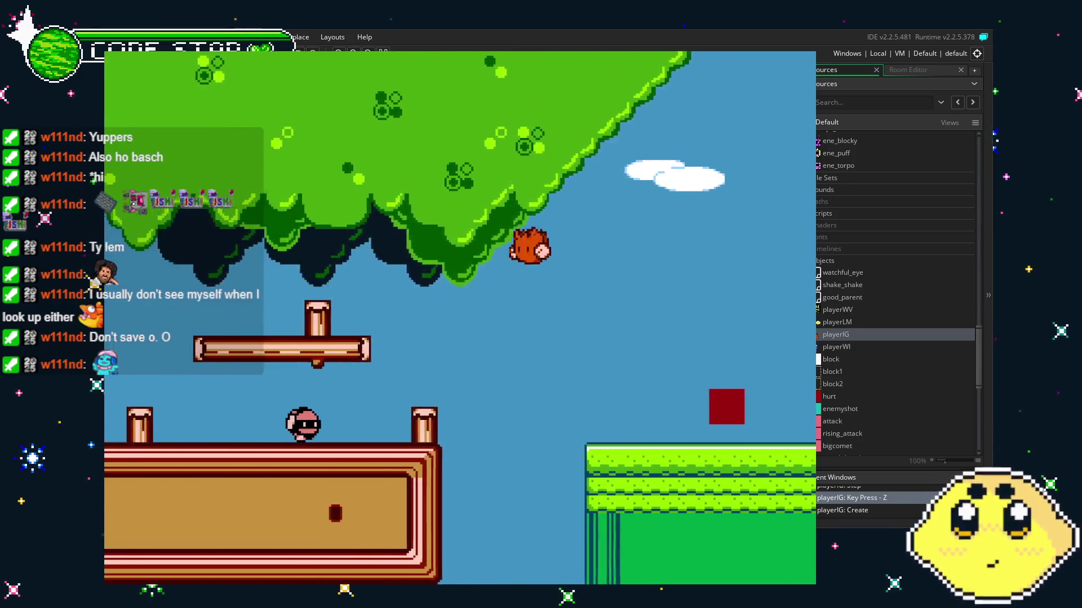
pyautogui.press('Right')
pyautogui.press('z')
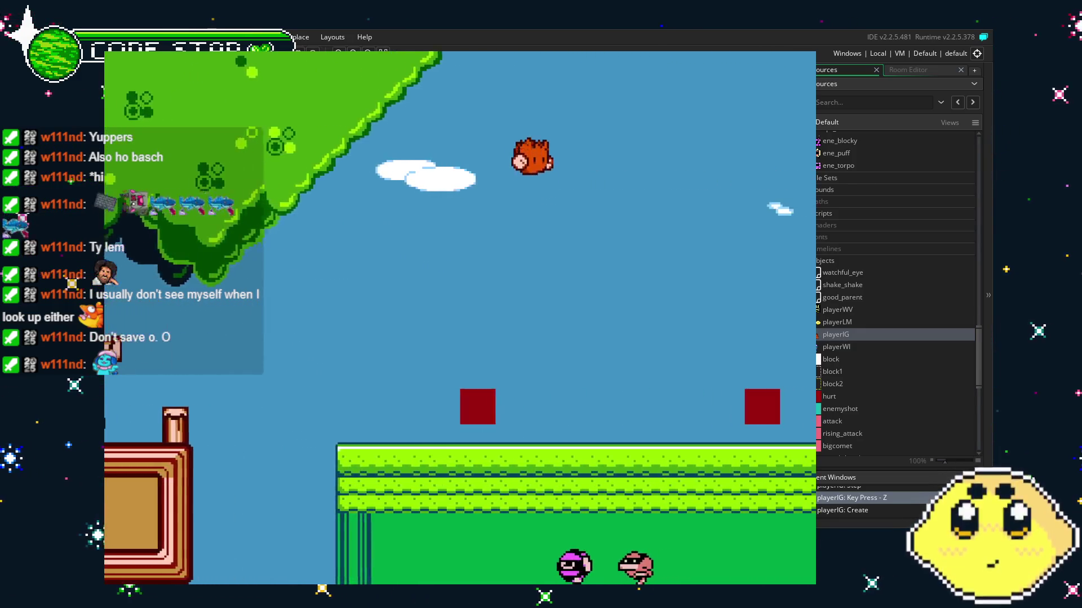
pyautogui.press('z')
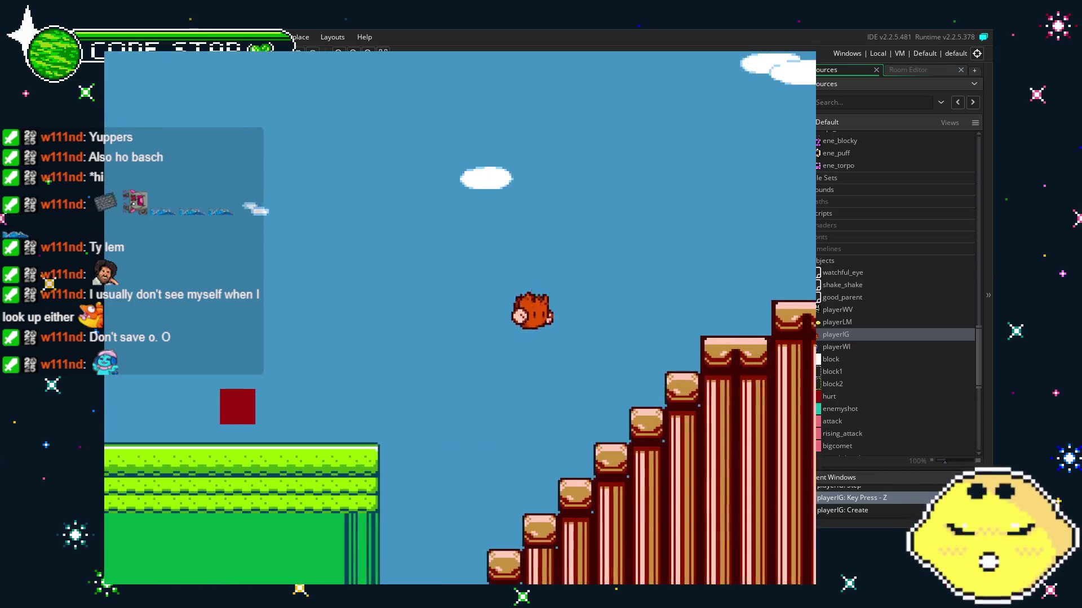
pyautogui.press('z')
pyautogui.press('Left')
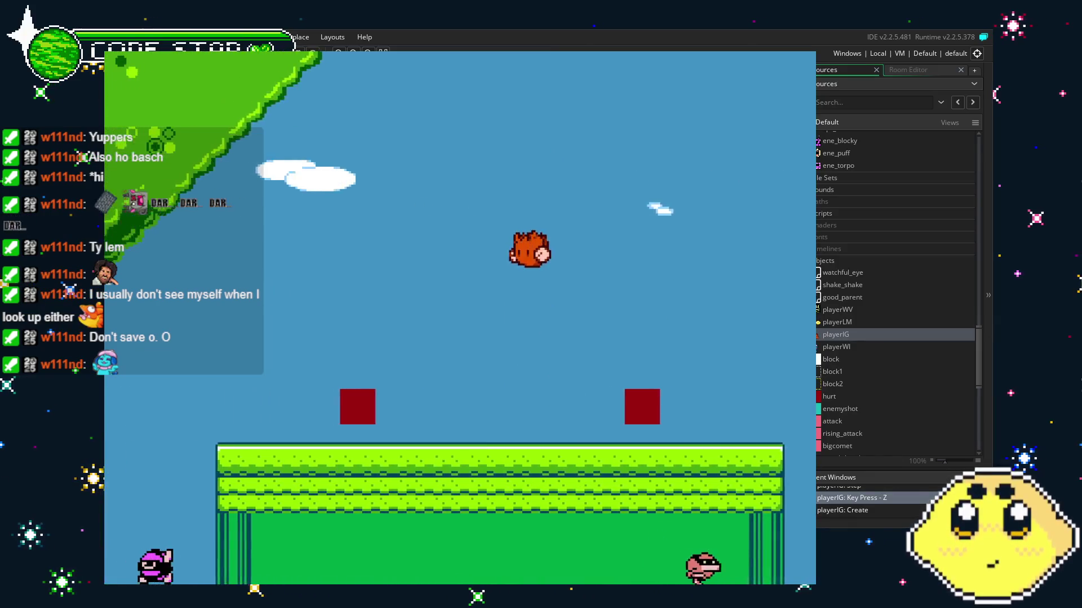
pyautogui.press('z')
pyautogui.press('z')
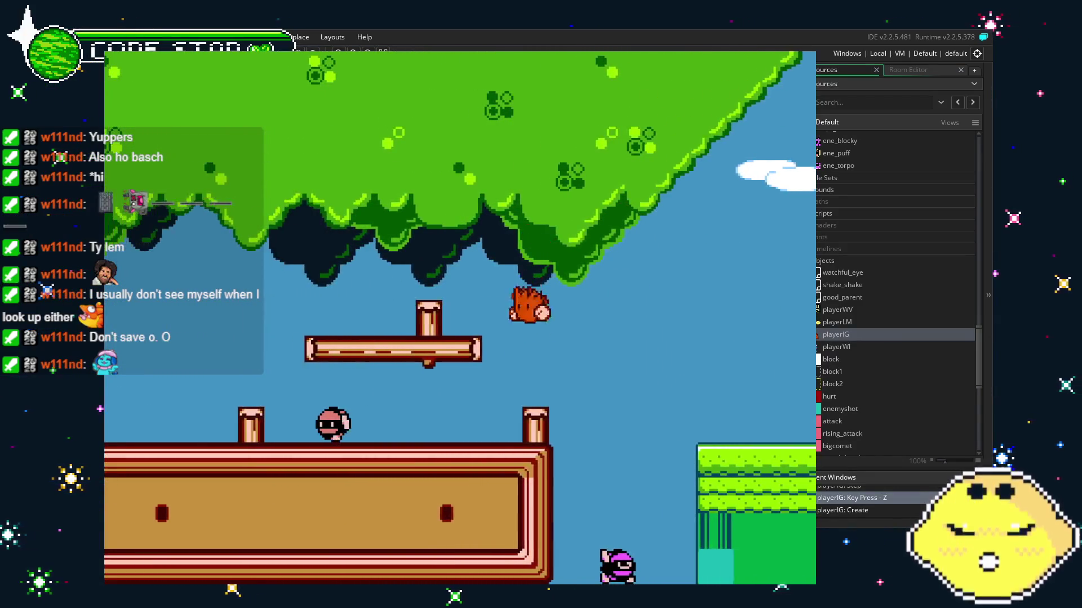
pyautogui.press('Right')
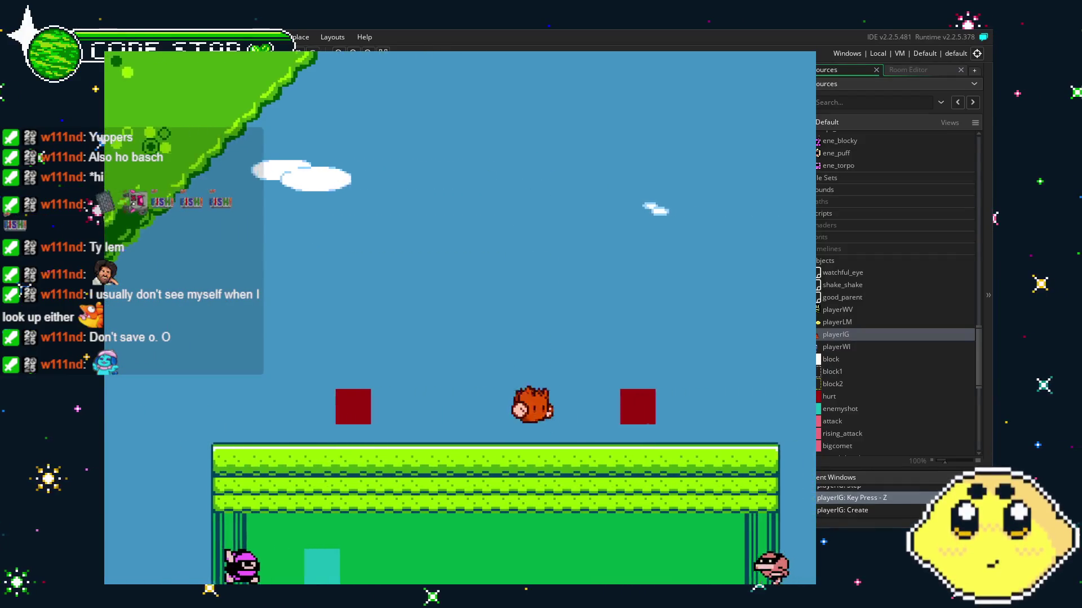
pyautogui.press('Right')
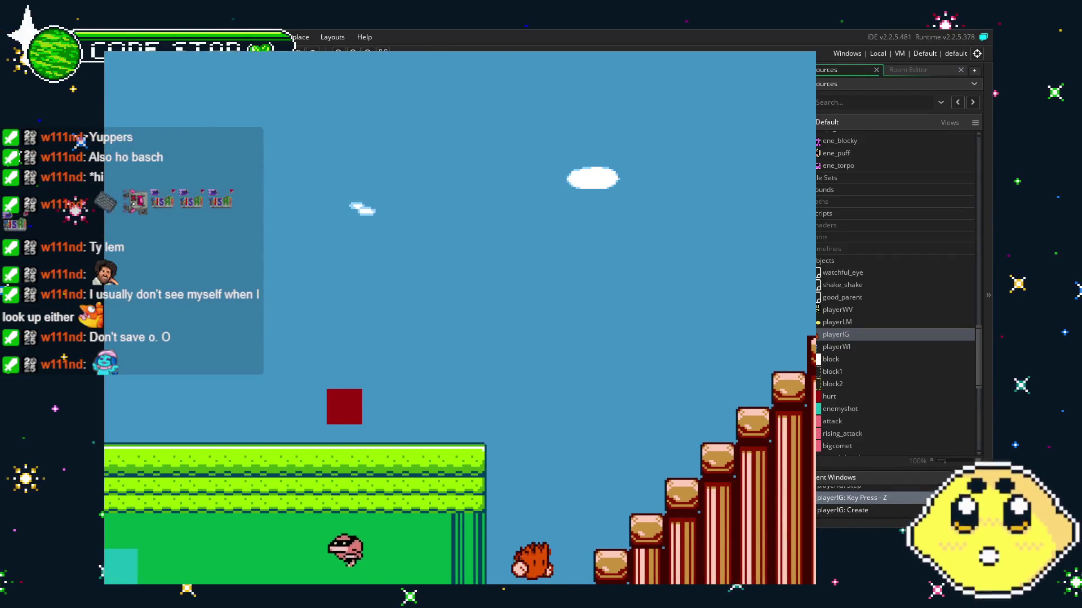
# Jump across the grass, brick stack and log platforms onto the green building's roof.
pyautogui.press('z')
pyautogui.press('Left')
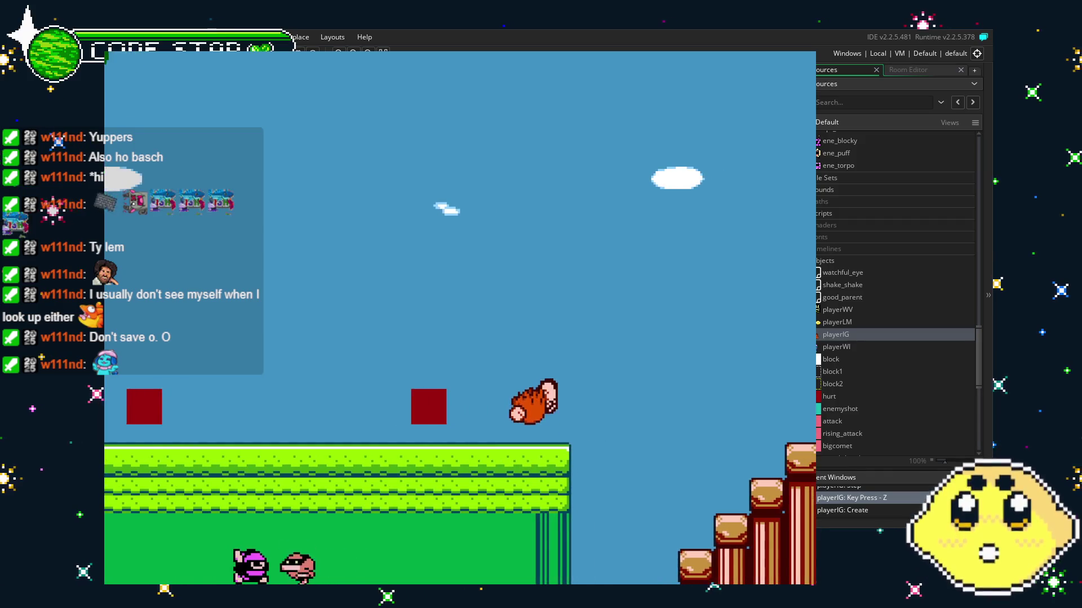
pyautogui.press('z')
pyautogui.press('Right')
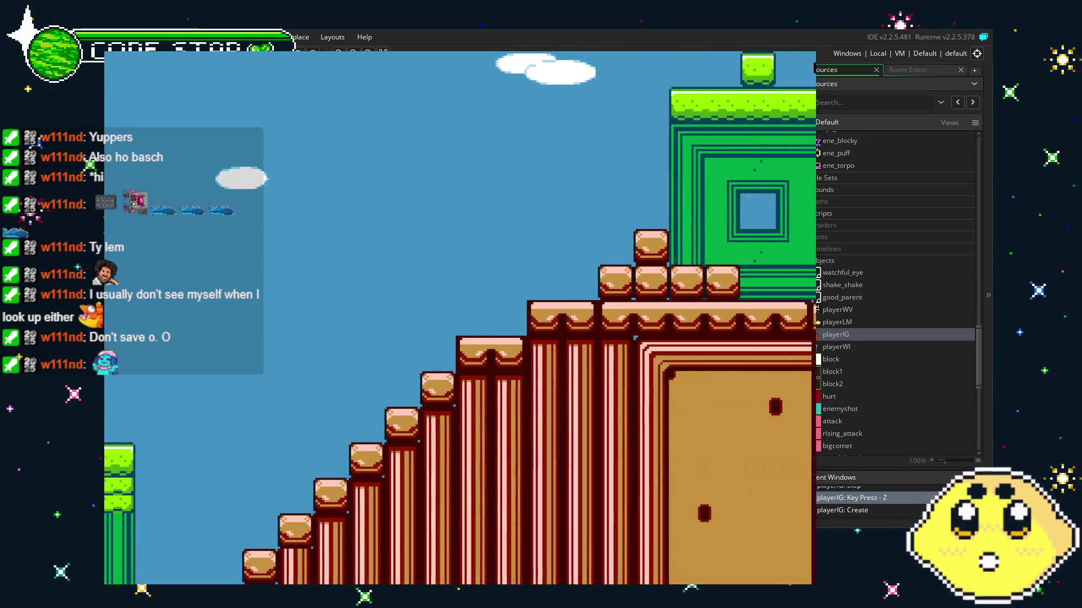
pyautogui.press('z')
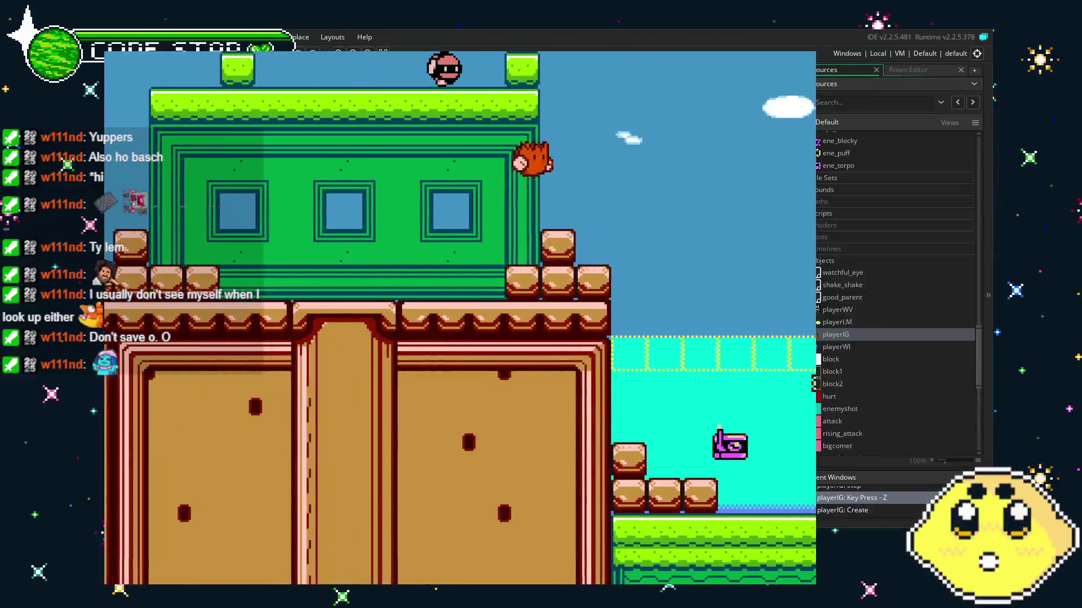
pyautogui.press('Right')
pyautogui.press('Left')
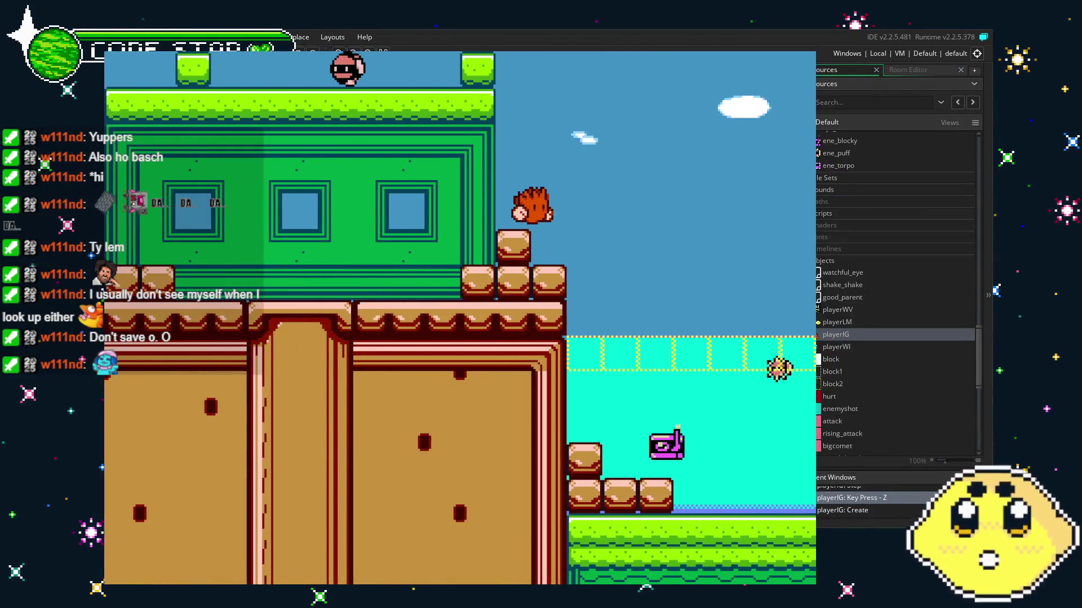
pyautogui.press('Right')
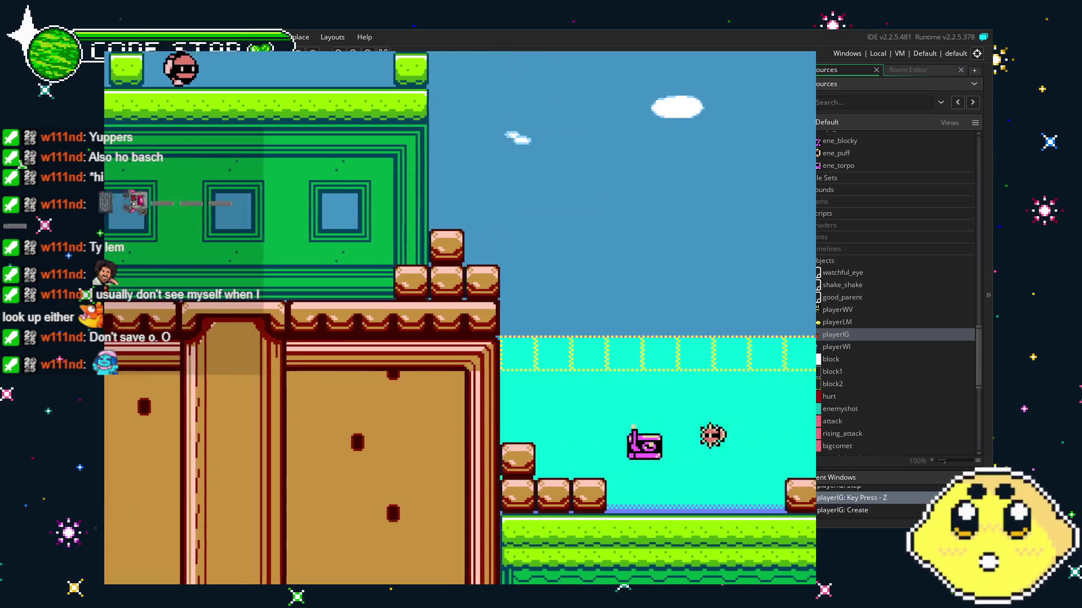
pyautogui.press('Right')
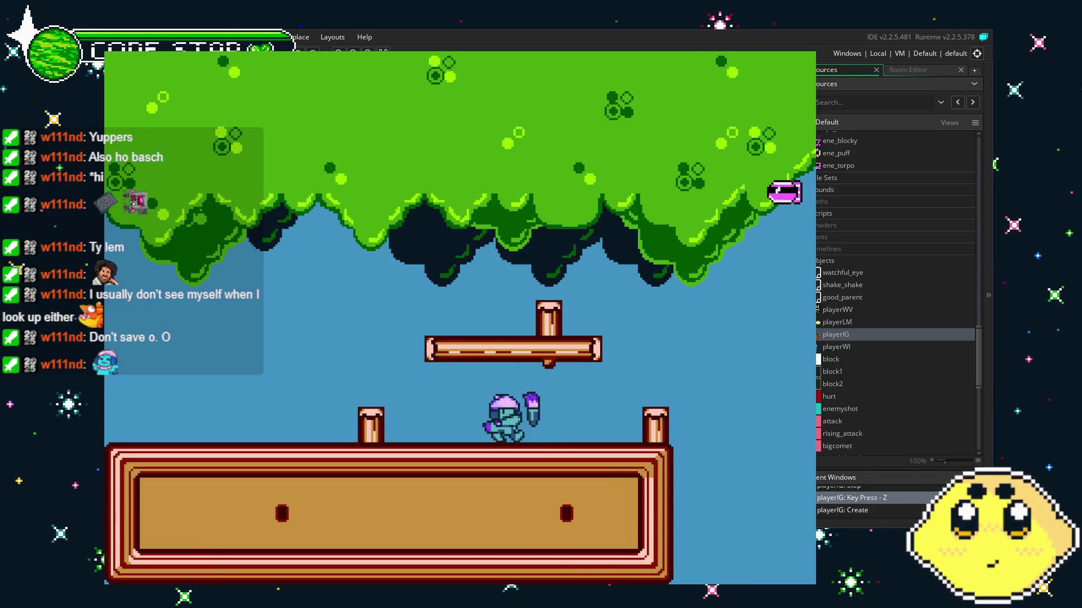
pyautogui.press('Right')
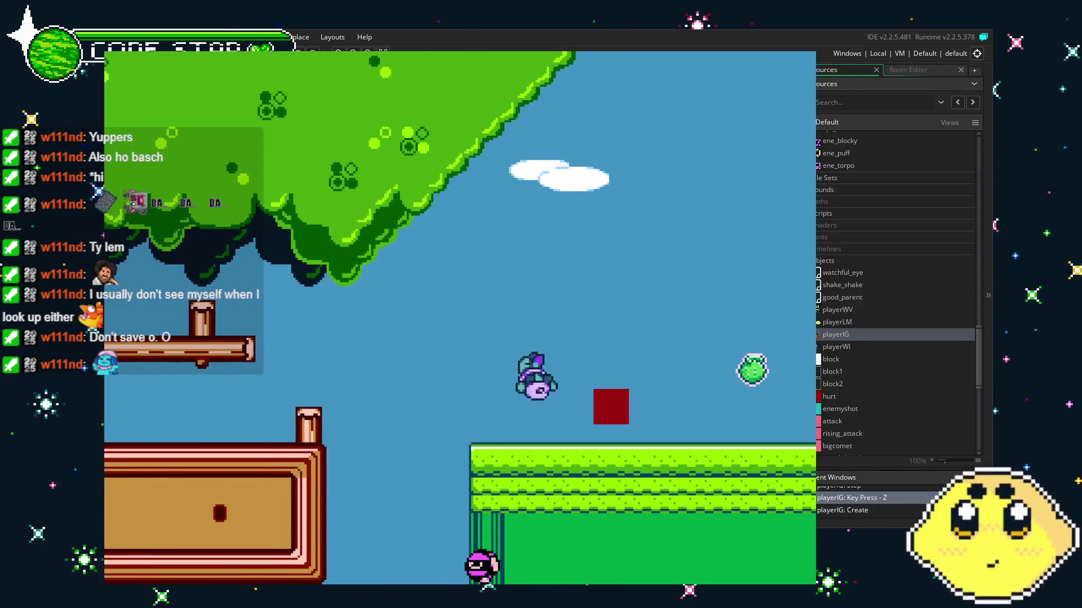
pyautogui.press('Right')
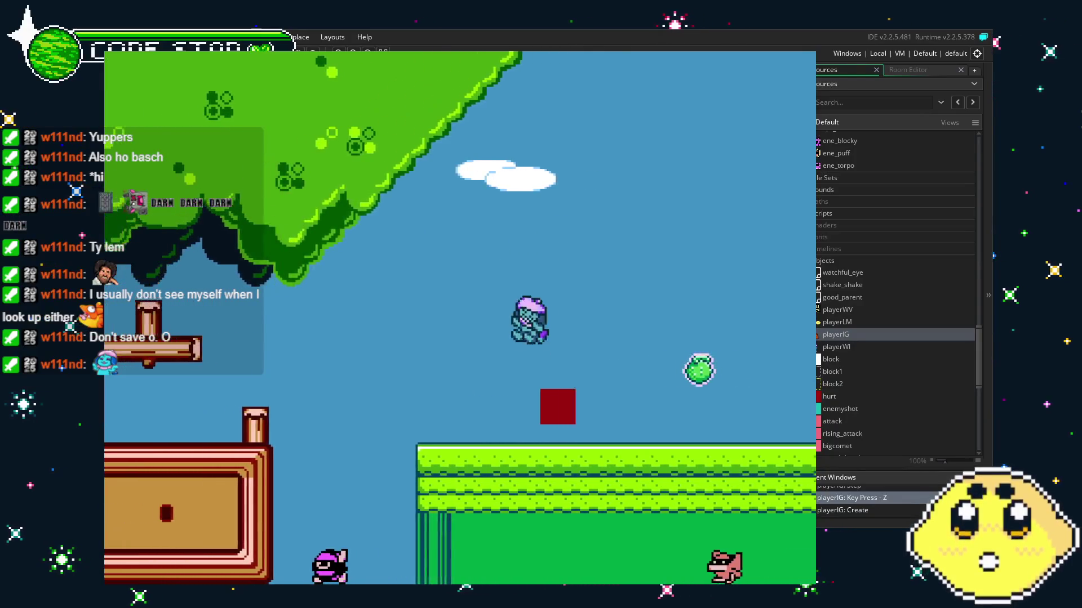
pyautogui.press('Right')
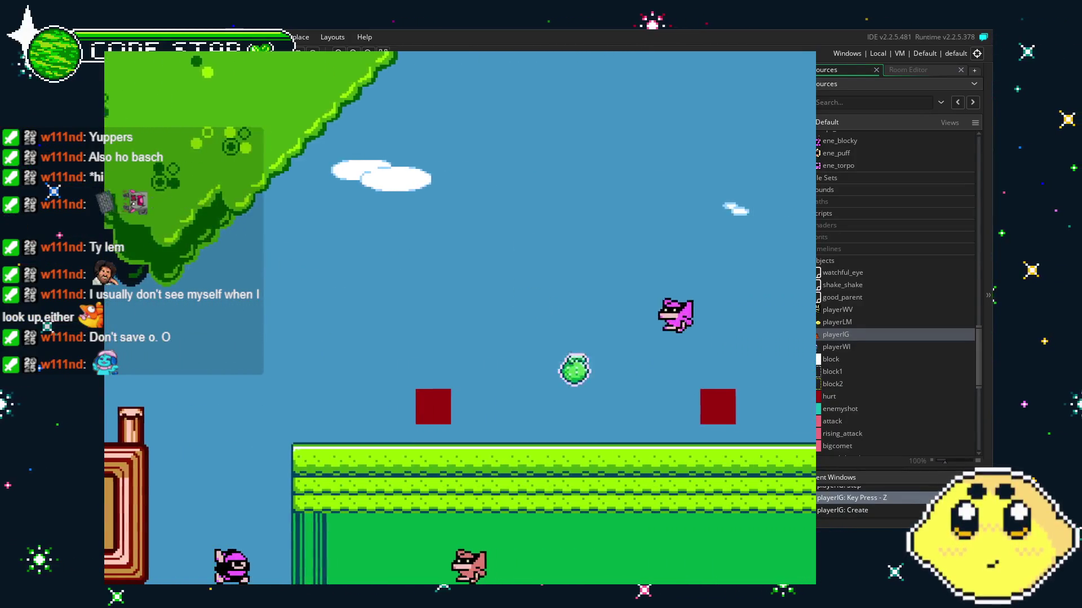
pyautogui.press('Right')
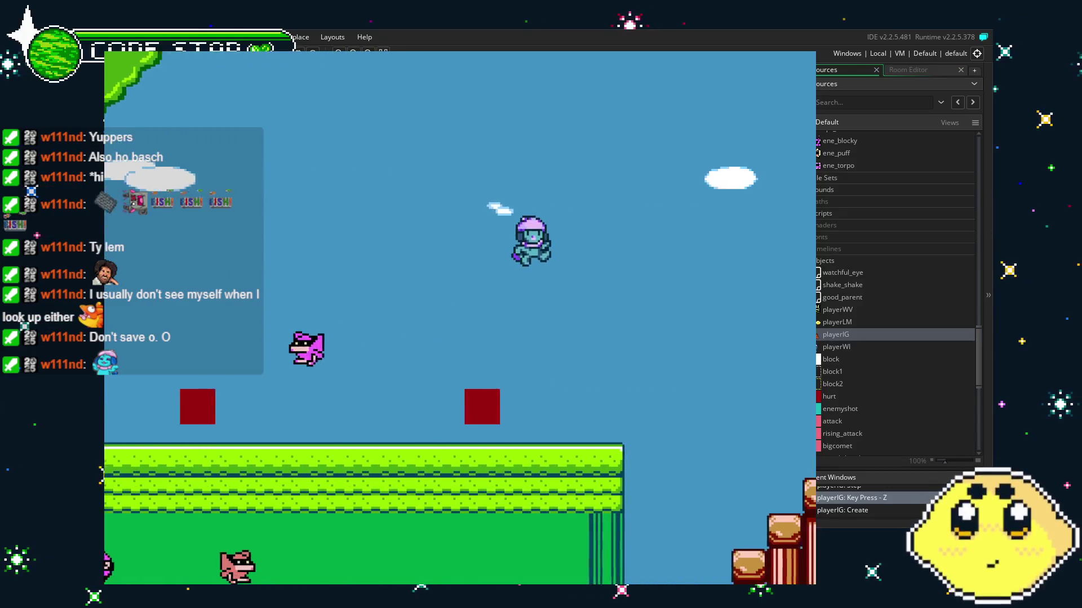
pyautogui.press('Right')
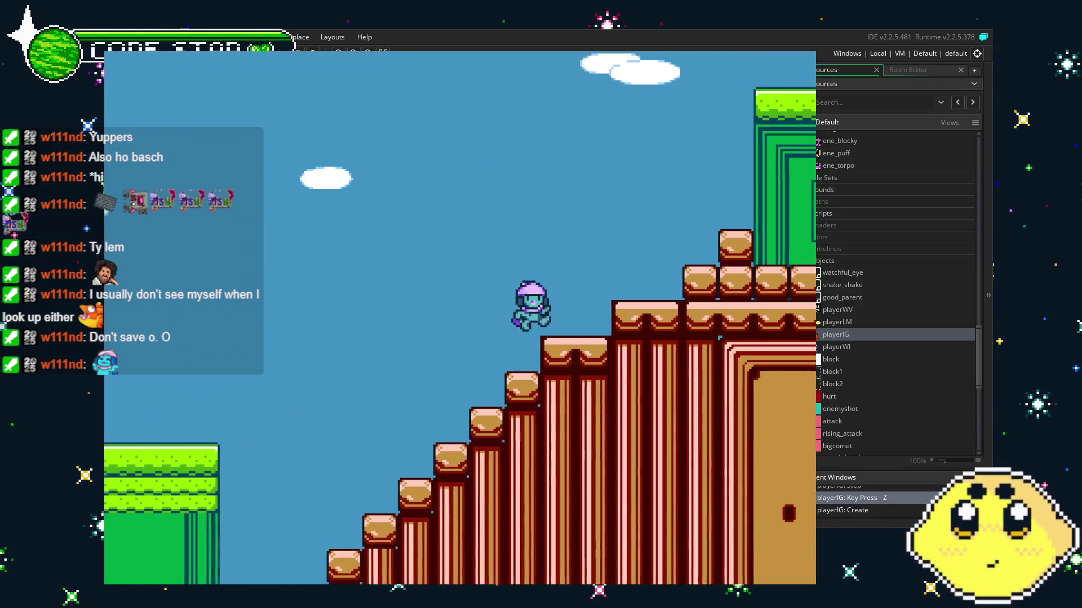
pyautogui.press('Right')
pyautogui.press('z')
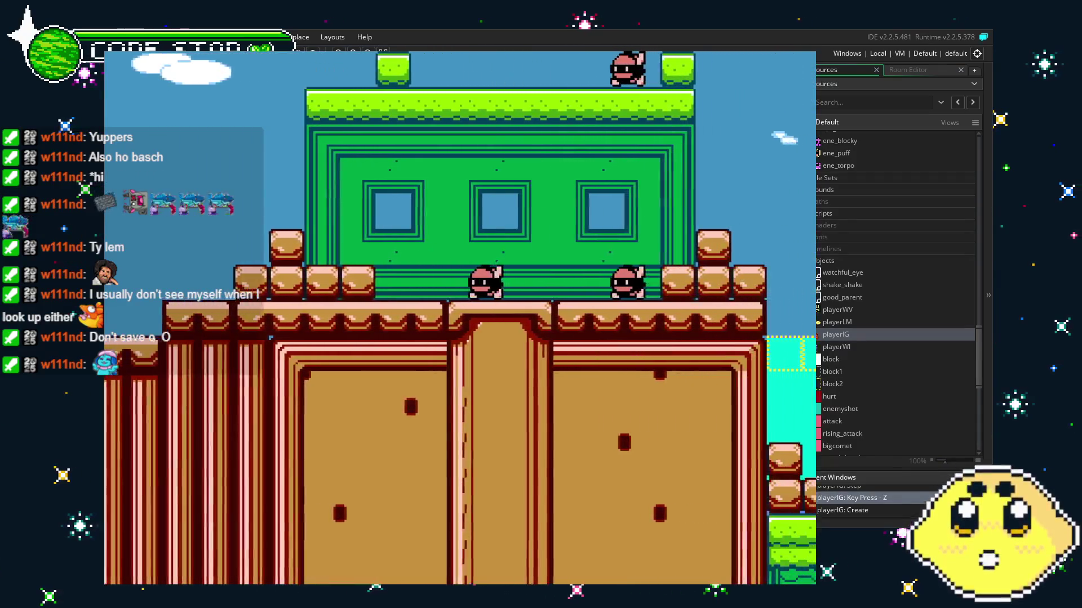
pyautogui.press('Left')
pyautogui.press('z')
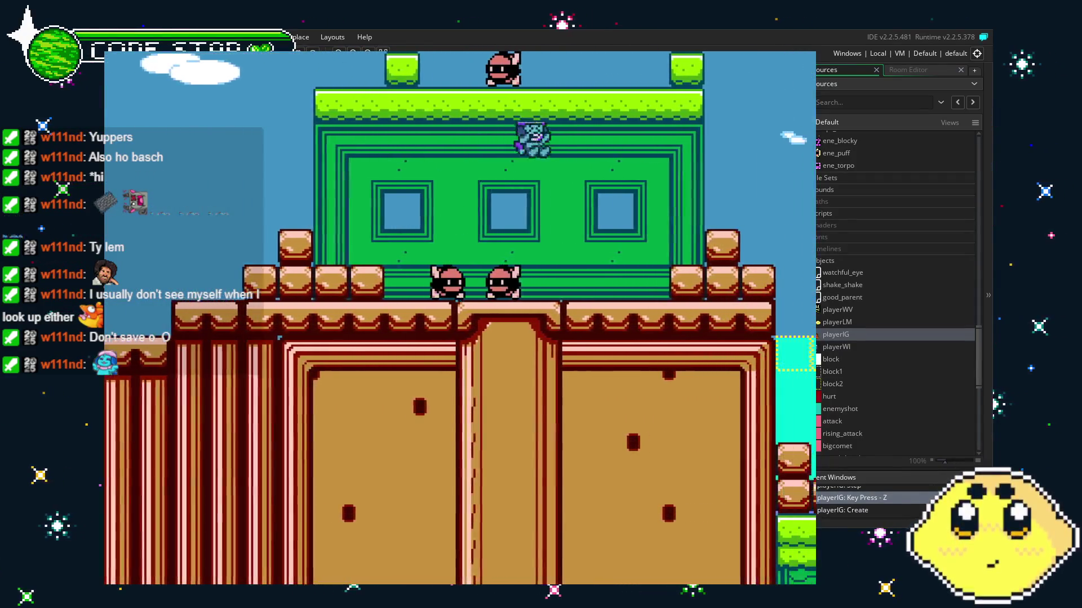
pyautogui.press('Right')
pyautogui.press('z')
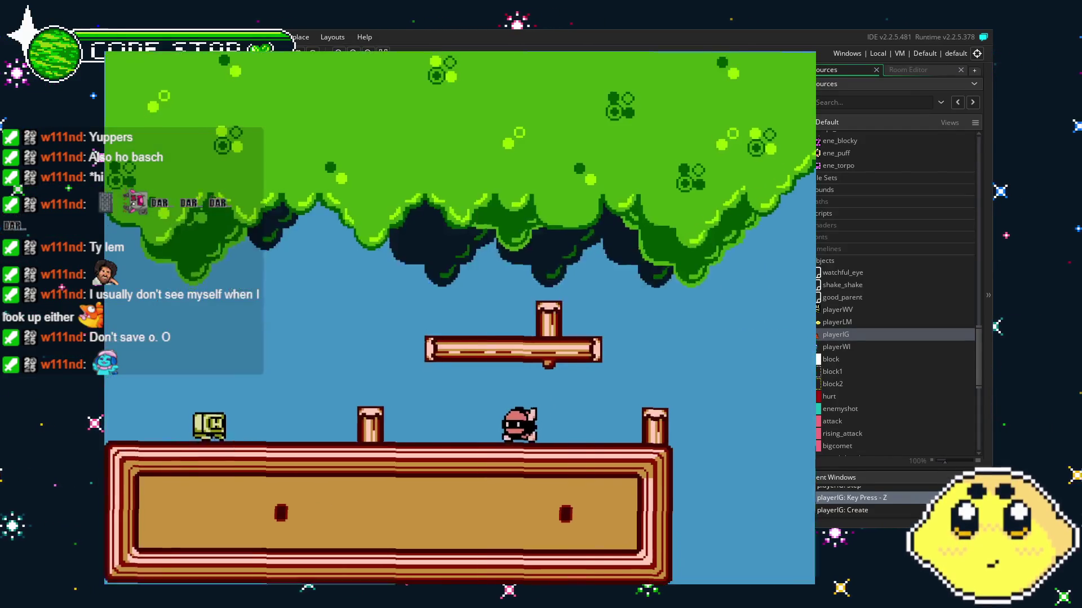
# Walk the player past the keyboard enemy and yellow blob, then end the test with Escape.
pyautogui.press('Left')
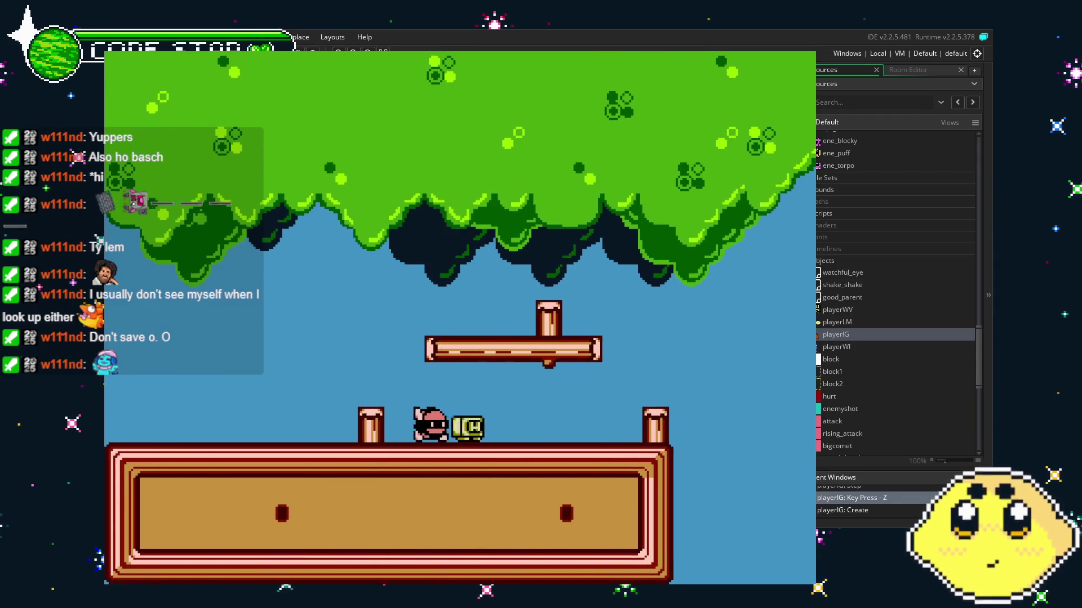
pyautogui.press('Right')
pyautogui.press('Right')
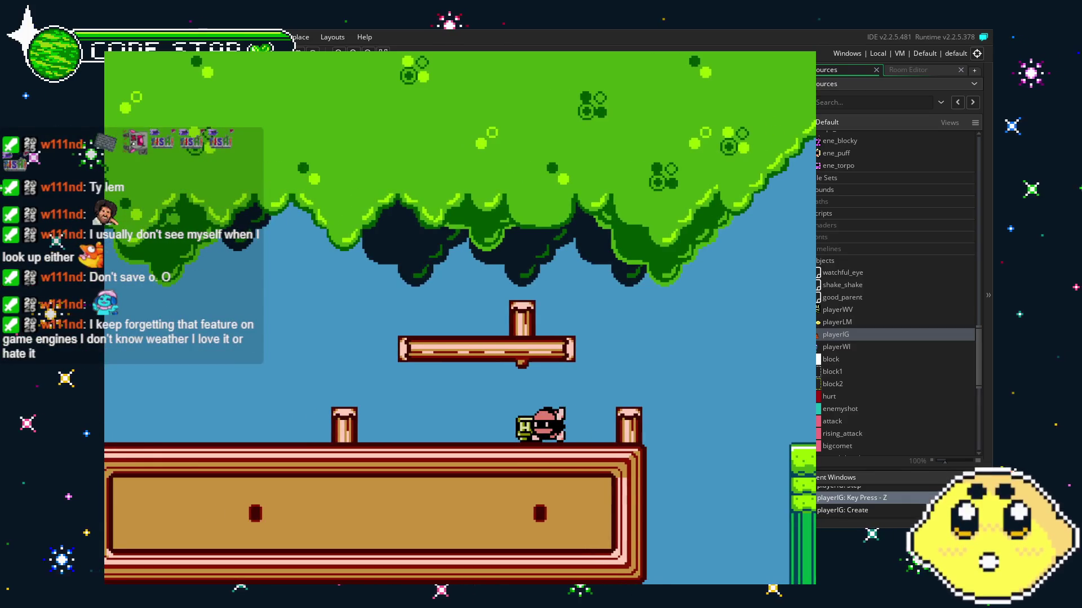
pyautogui.press('Left')
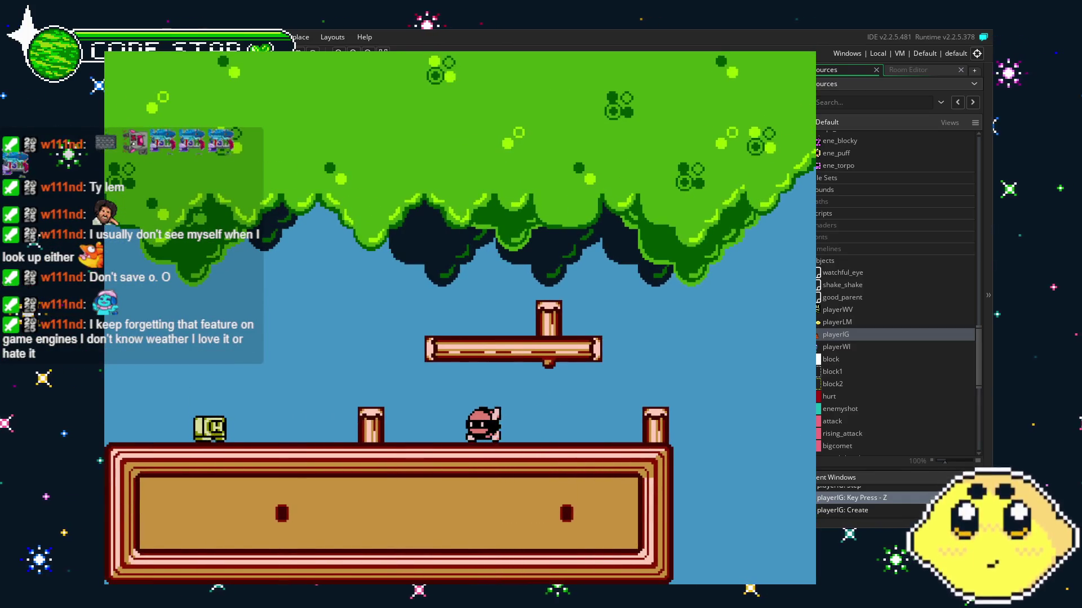
pyautogui.press('Right')
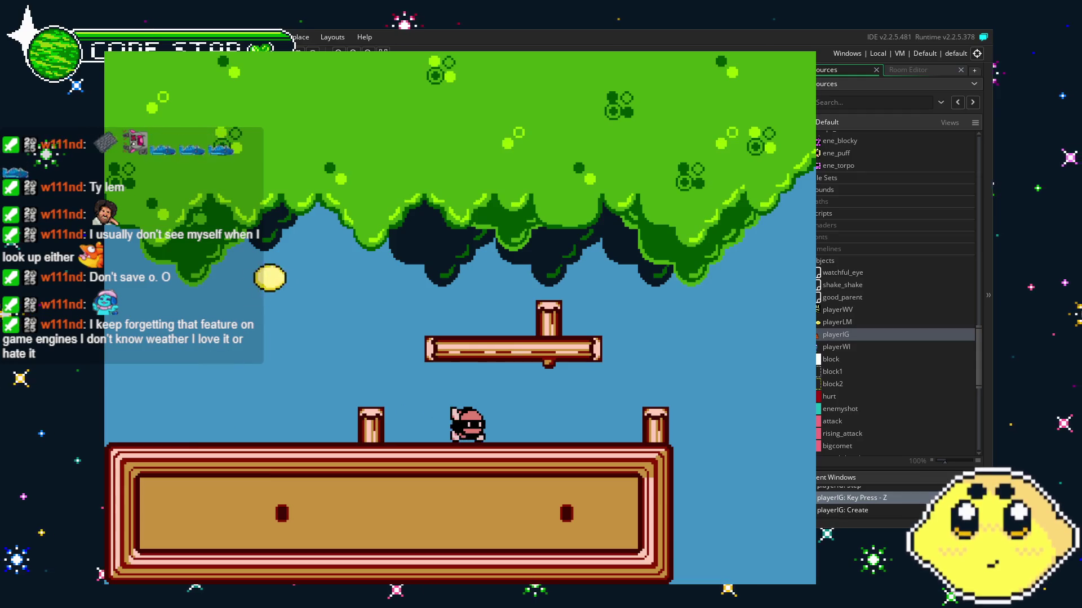
pyautogui.press('Right')
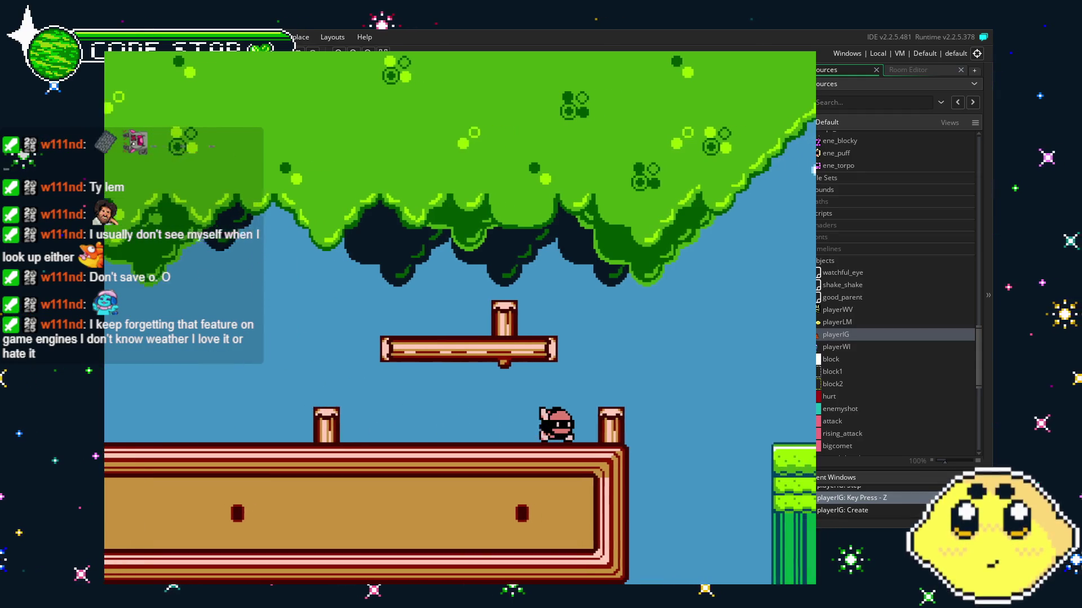
pyautogui.press('Left')
pyautogui.press('Left')
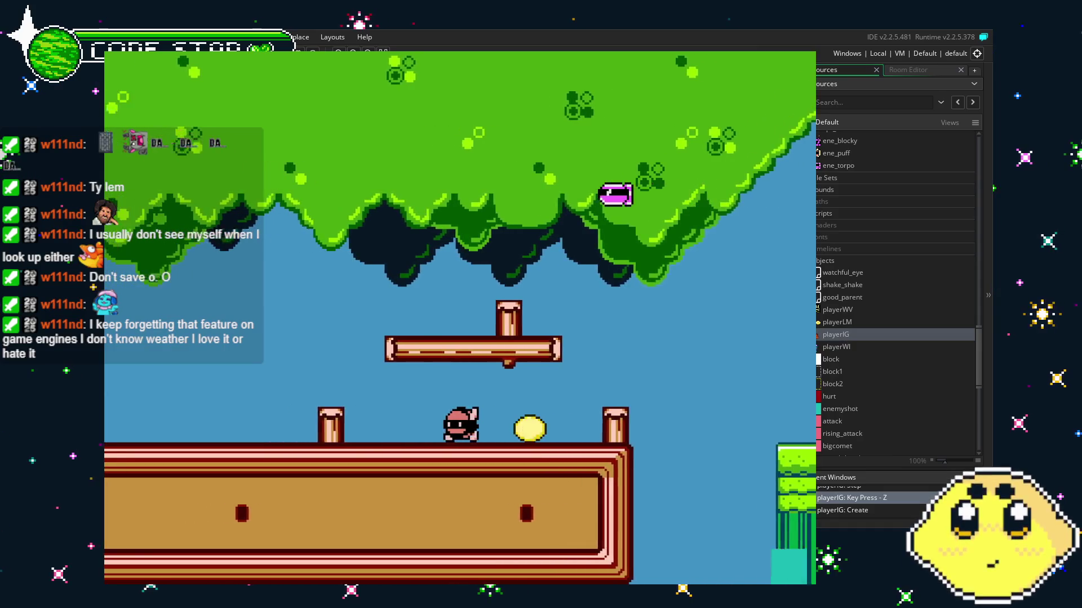
pyautogui.press('Right')
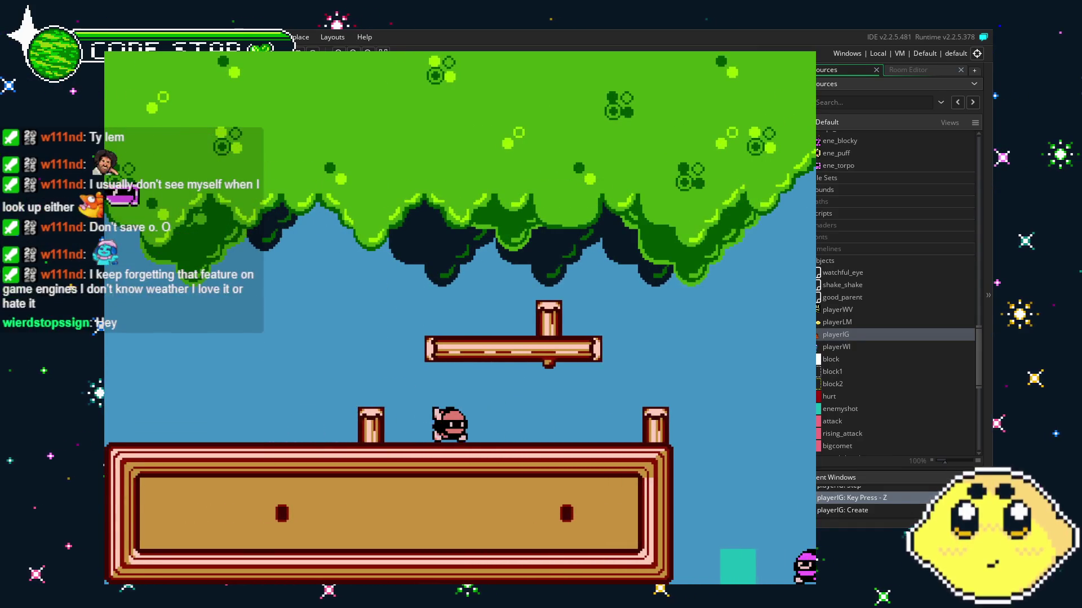
pyautogui.press('Right')
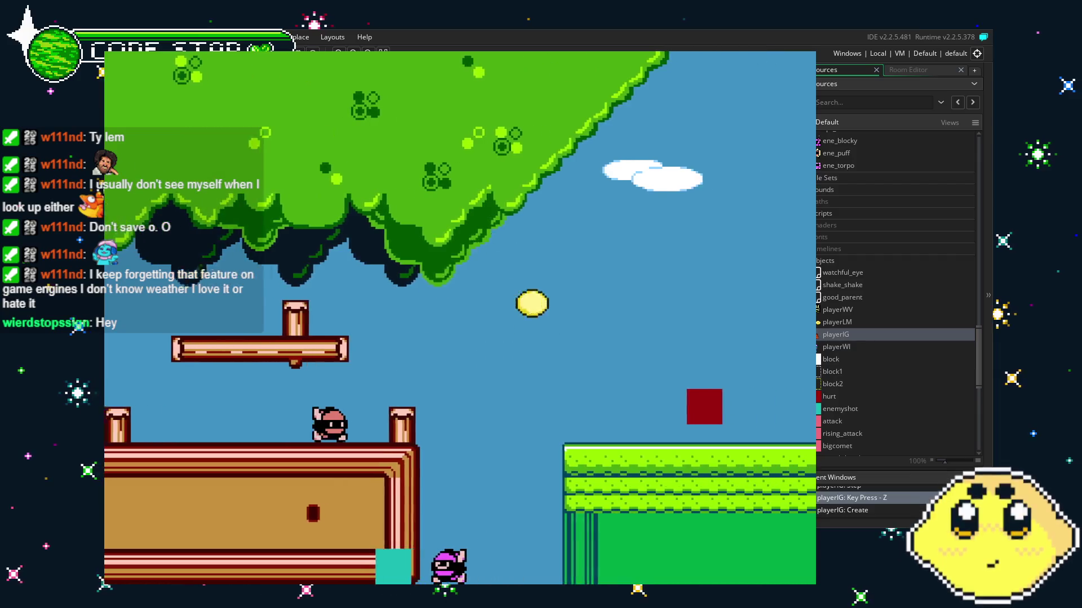
pyautogui.press('z')
pyautogui.press('Right')
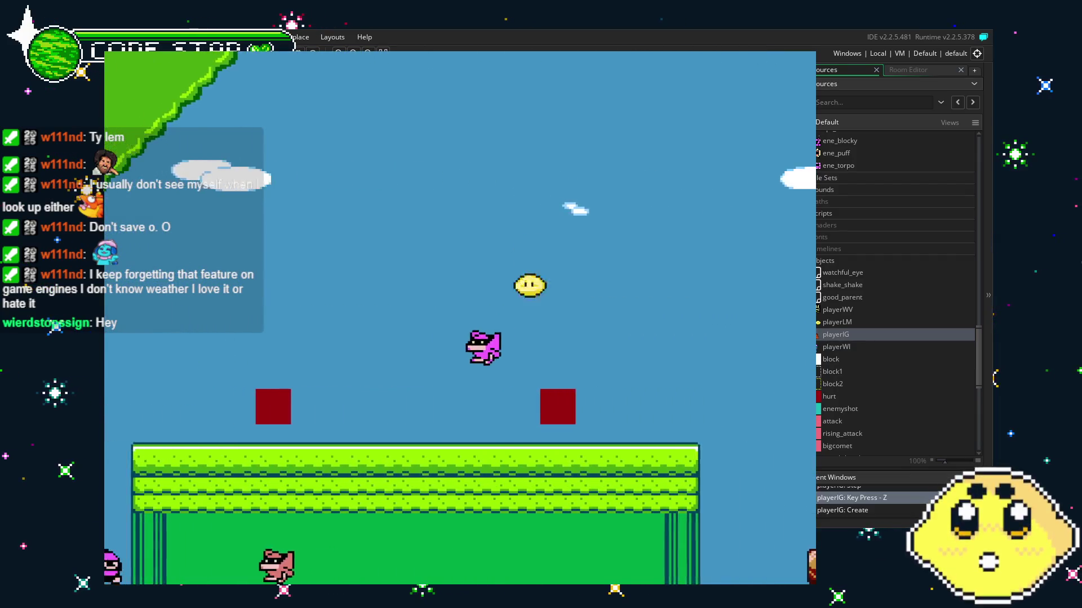
pyautogui.press('Left')
pyautogui.press('z')
pyautogui.press('Left')
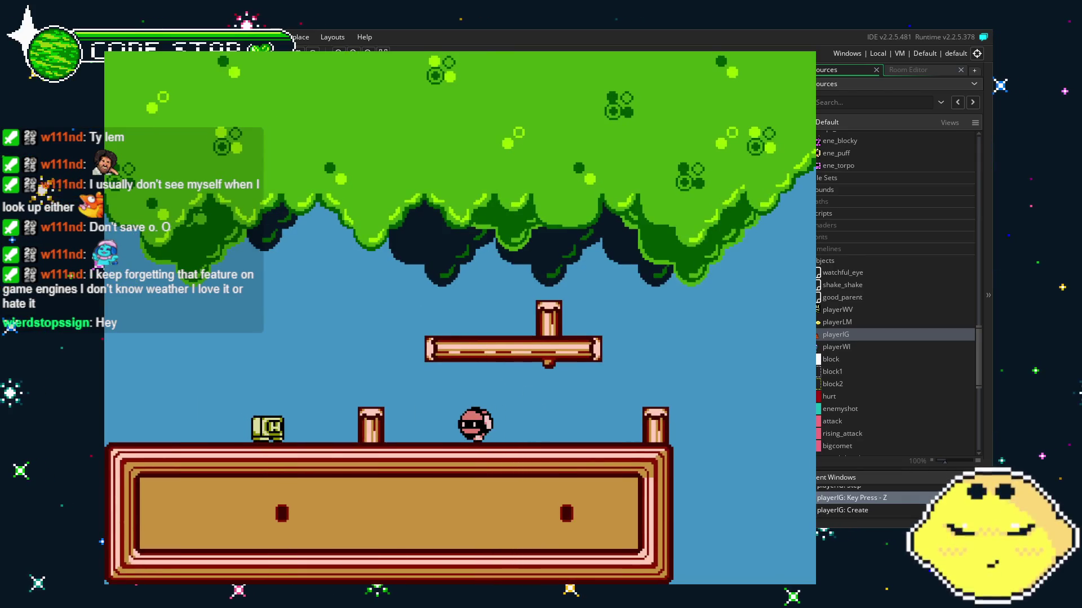
pyautogui.press('Right')
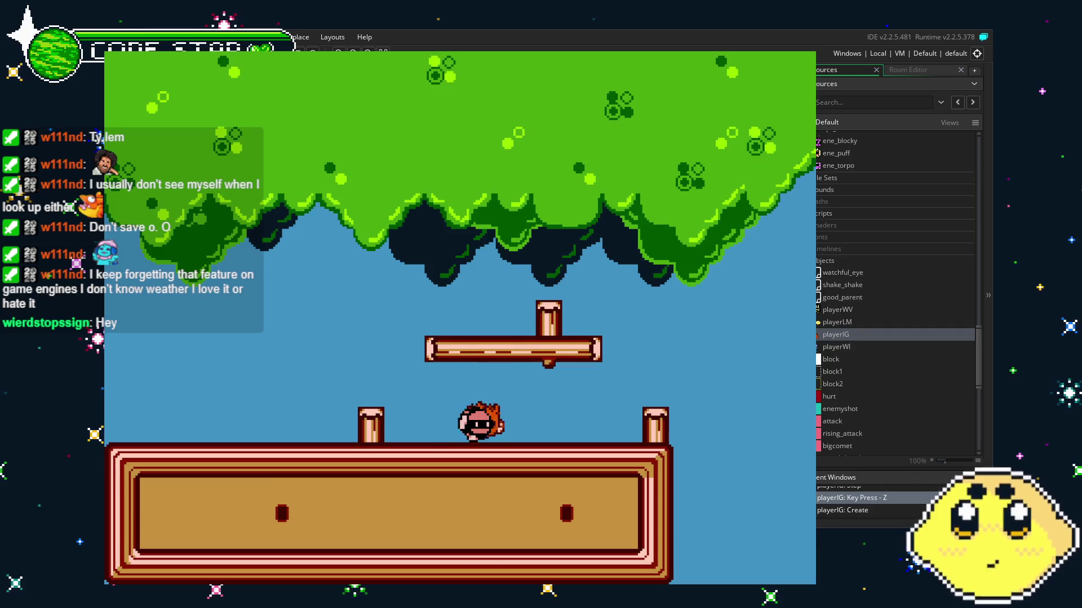
pyautogui.press('Right')
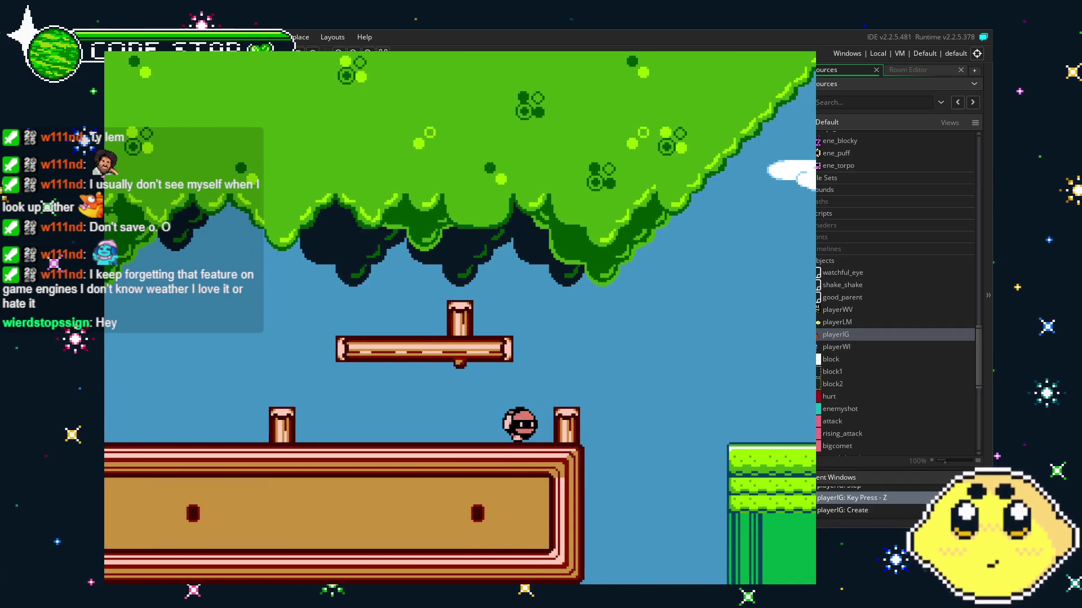
pyautogui.press('Right')
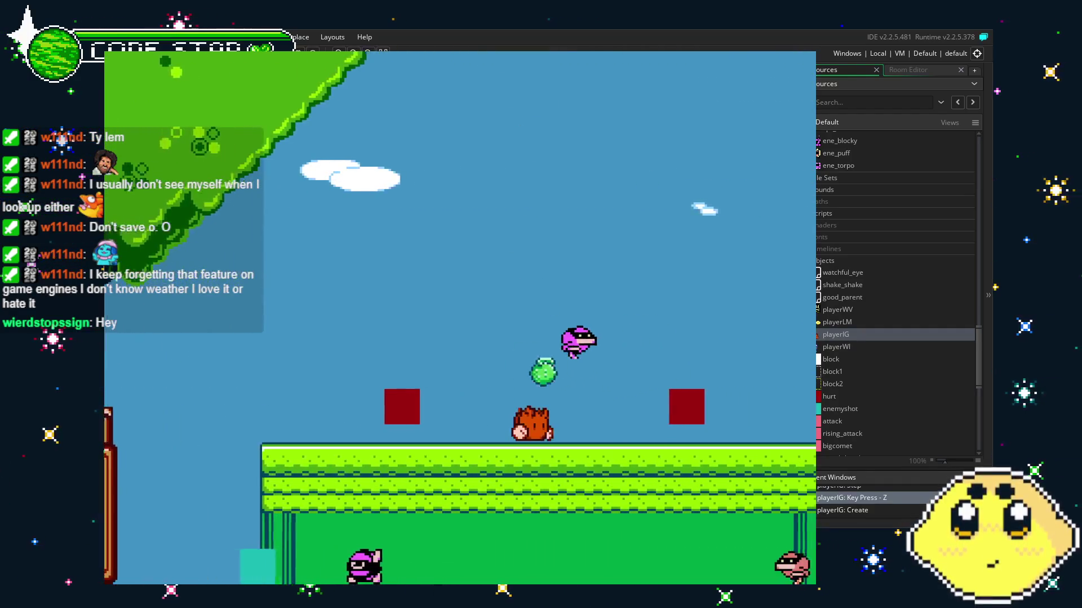
pyautogui.press('Right')
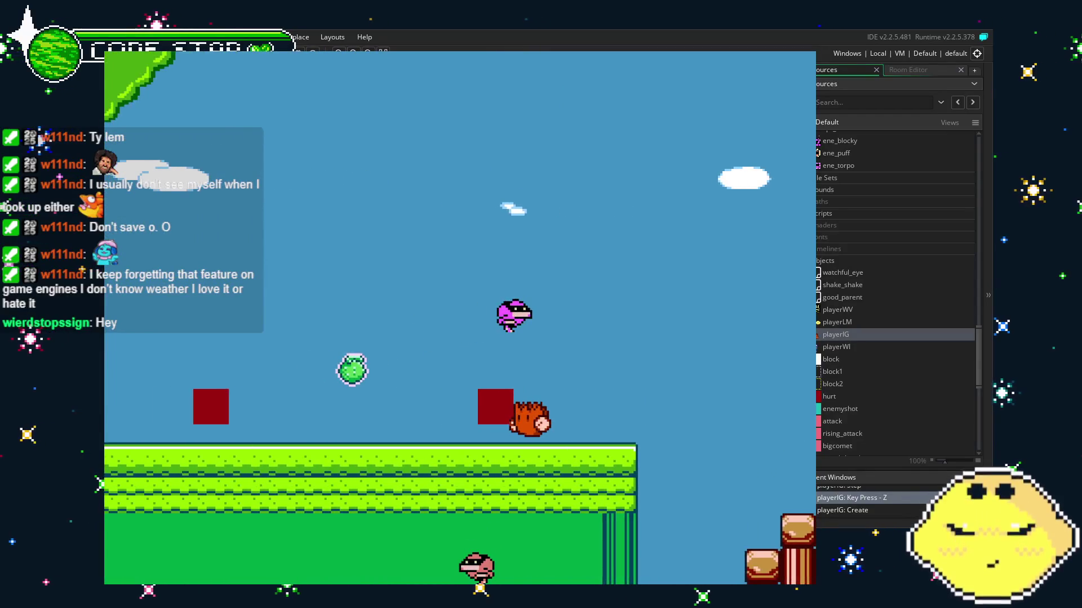
pyautogui.press('Right')
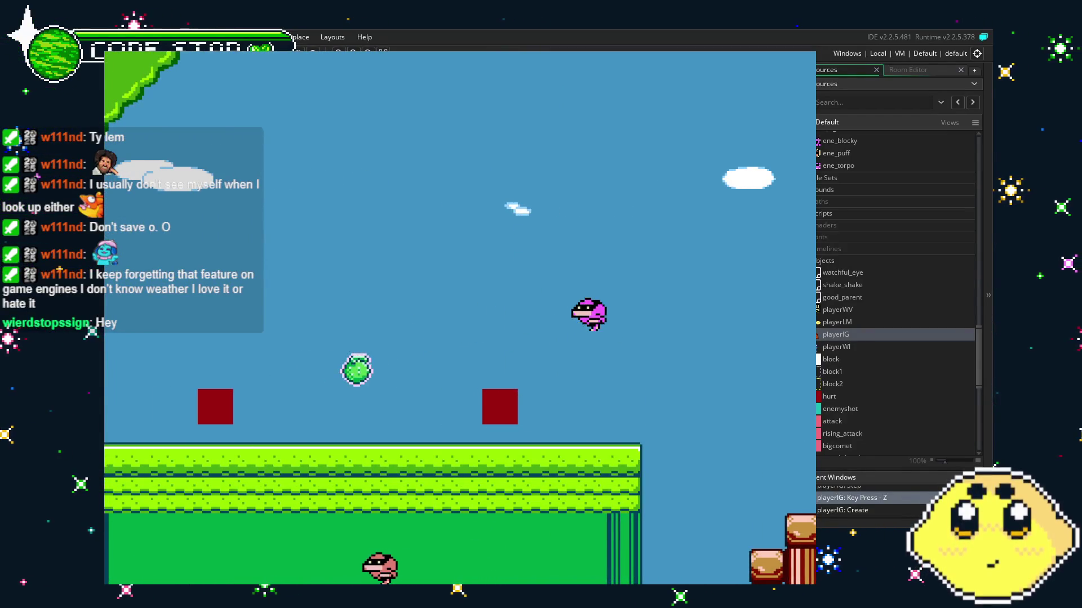
pyautogui.press('Left')
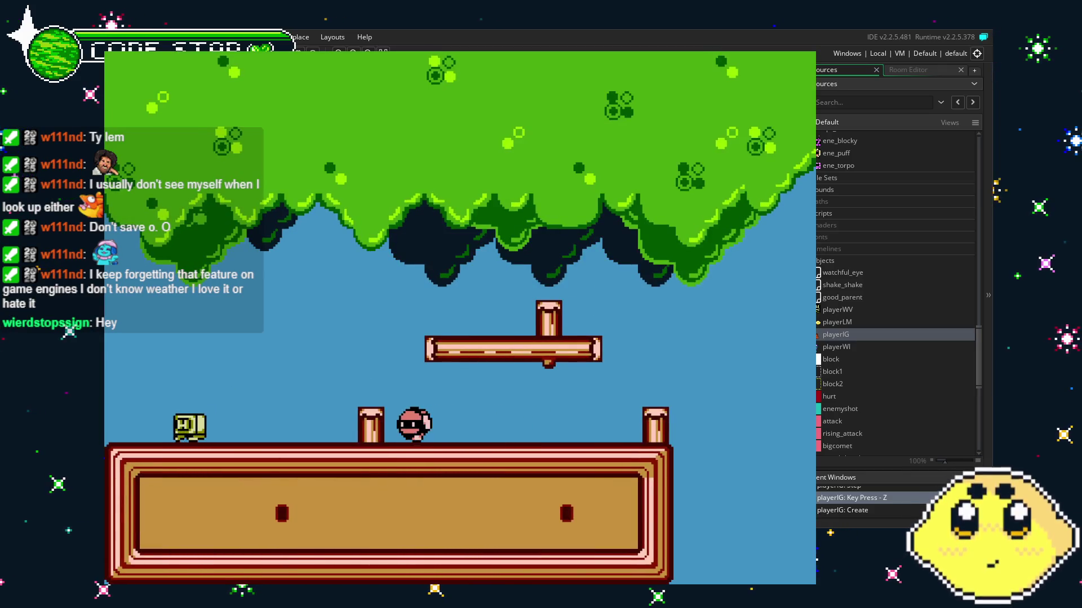
pyautogui.press('Escape')
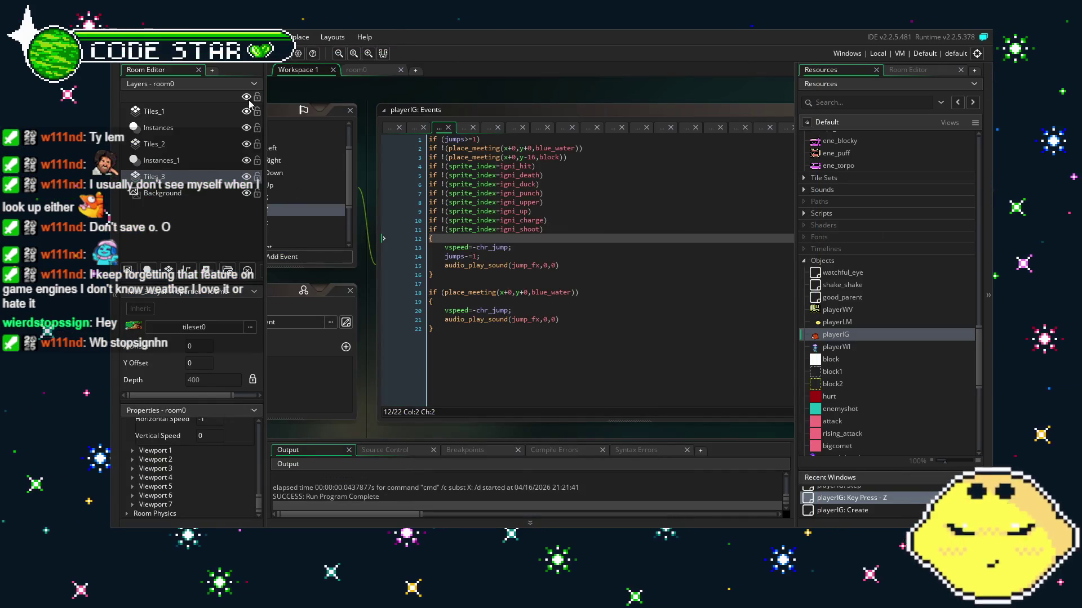
# Save the Vault Safes the Day project with Ctrl+S.
pyautogui.hotkey('ctrl', 's')
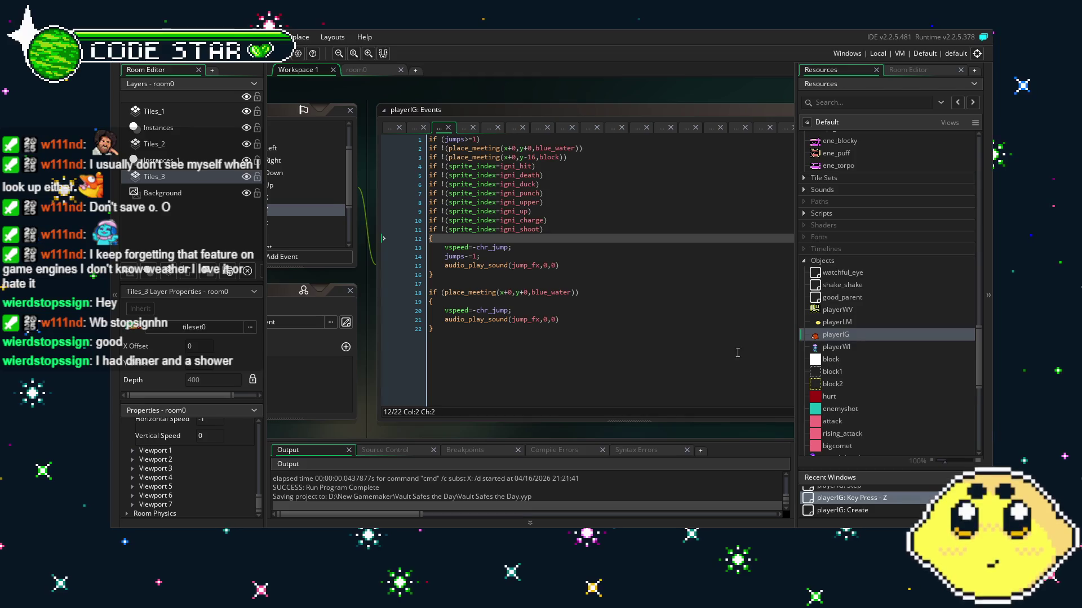
# Review the end of the jump code, then switch to playerIG's Create event and save.
pyautogui.scroll(-1, 580, 270)
pyautogui.click(582, 312)
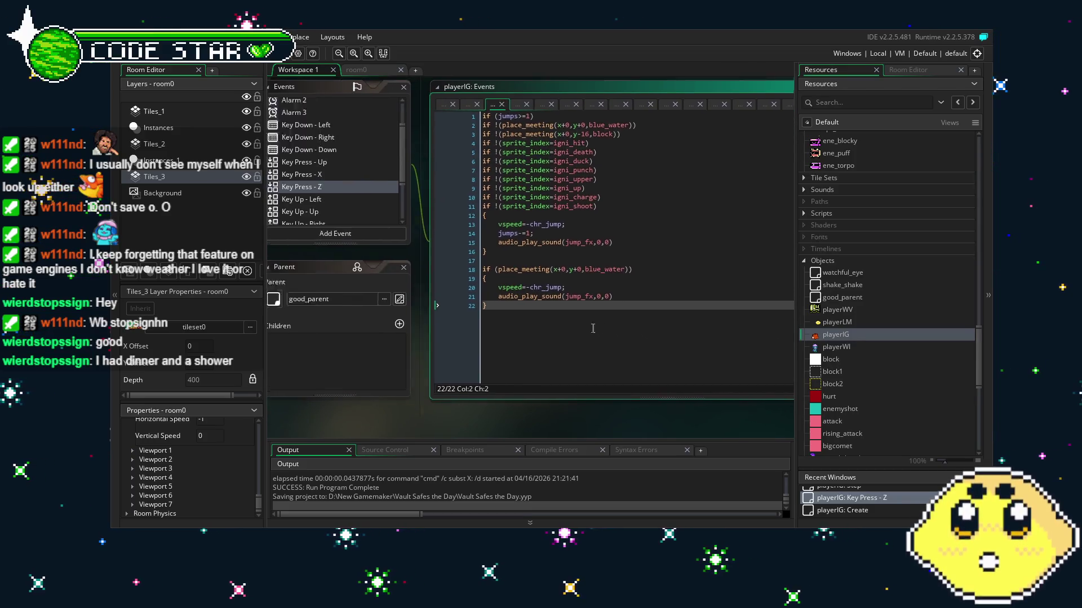
pyautogui.scroll(-3, 390, 208)
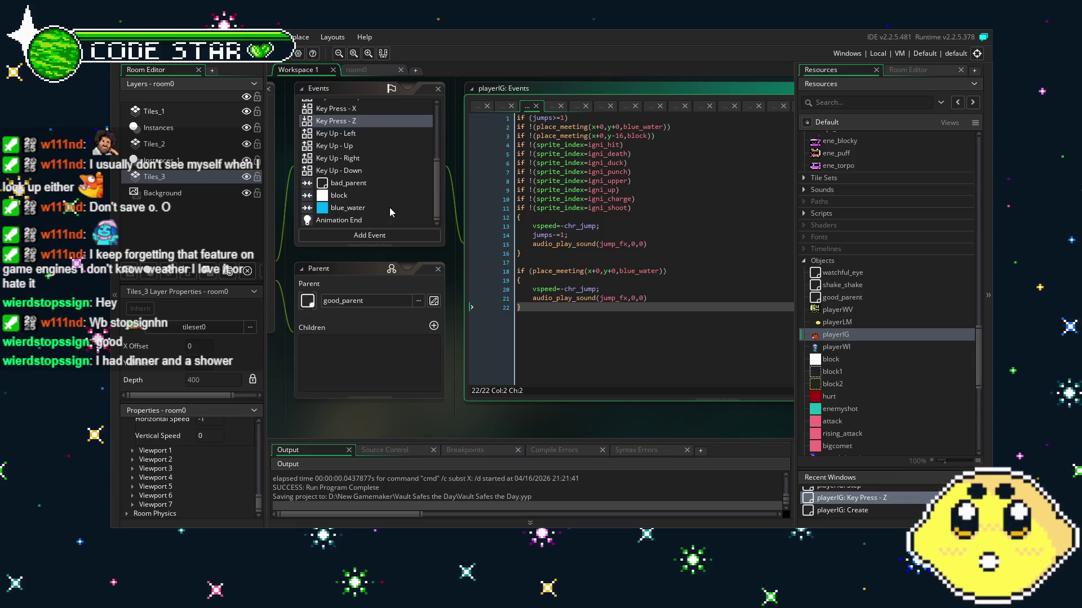
pyautogui.scroll(5, 390, 207)
pyautogui.click(348, 110)
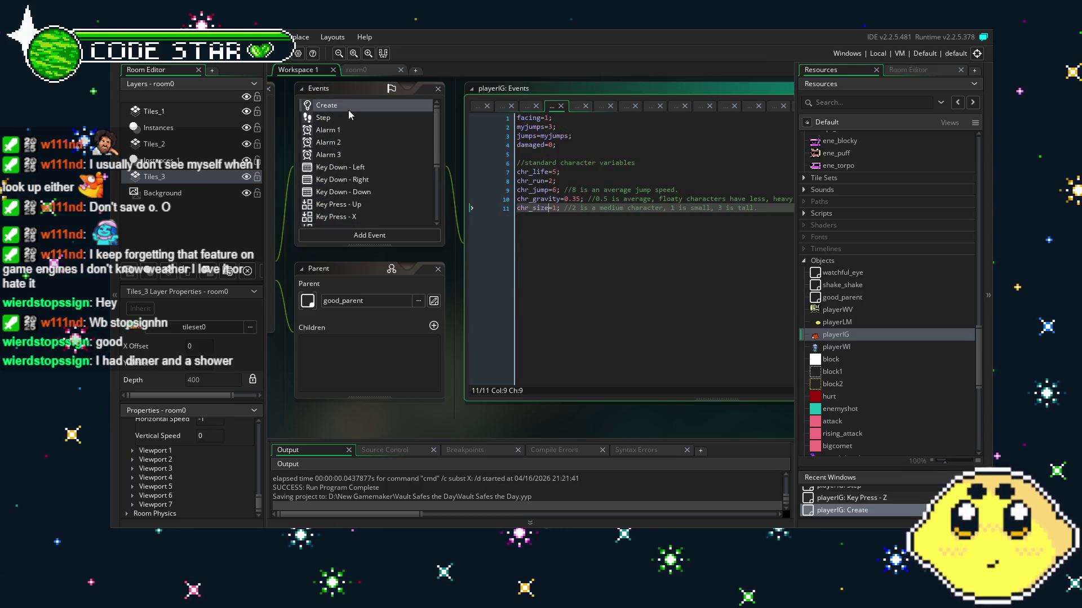
pyautogui.hotkey('ctrl', 's')
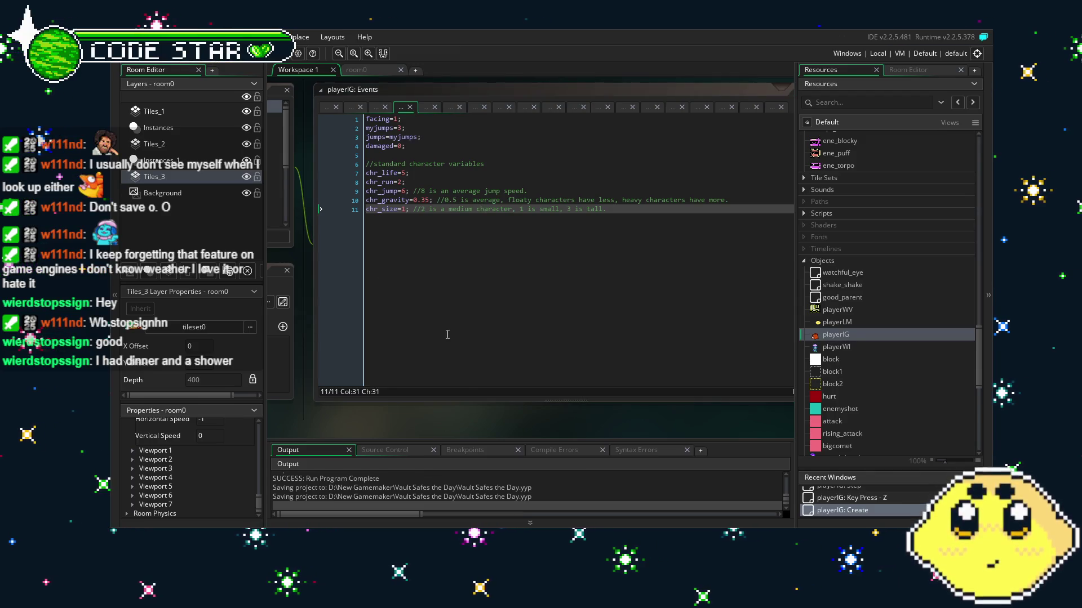
# Look over the Create code (chr_jump 6, chr_gravity 0.35) and select powerup1 in Resources.
pyautogui.click(449, 209)
pyautogui.moveTo(728, 314); pyautogui.dragTo(760, 305)
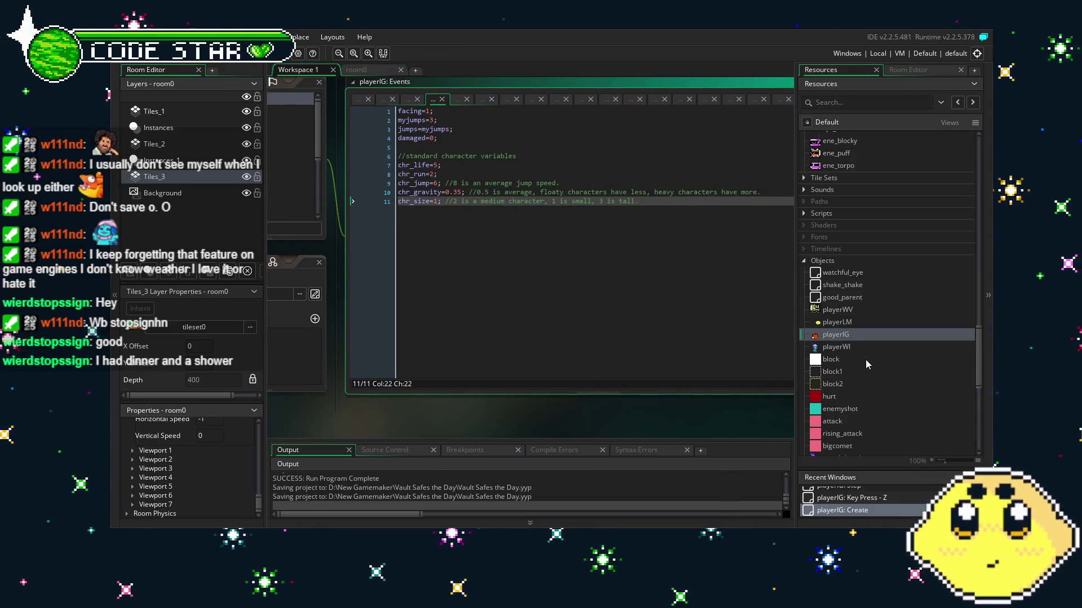
pyautogui.scroll(-5, 866, 363)
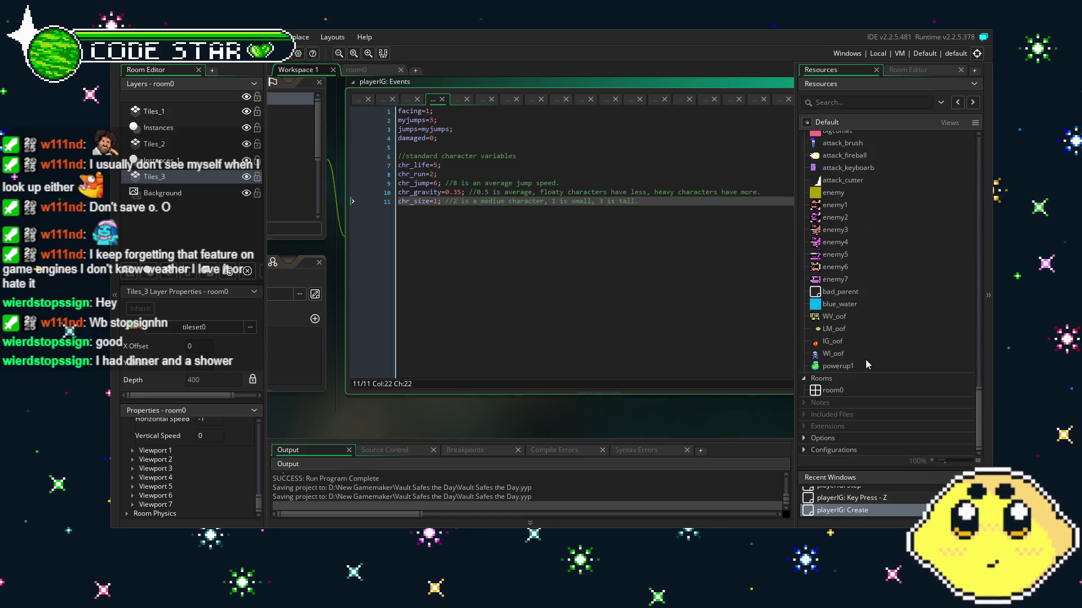
pyautogui.scroll(-1, 844, 323)
pyautogui.scroll(-5, 844, 324)
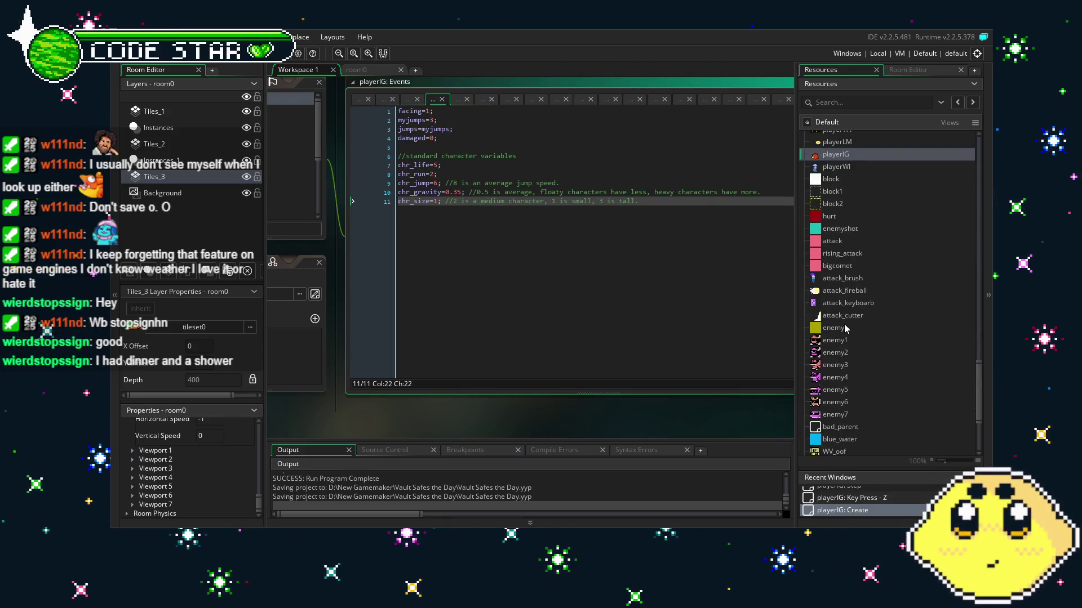
pyautogui.scroll(6, 844, 325)
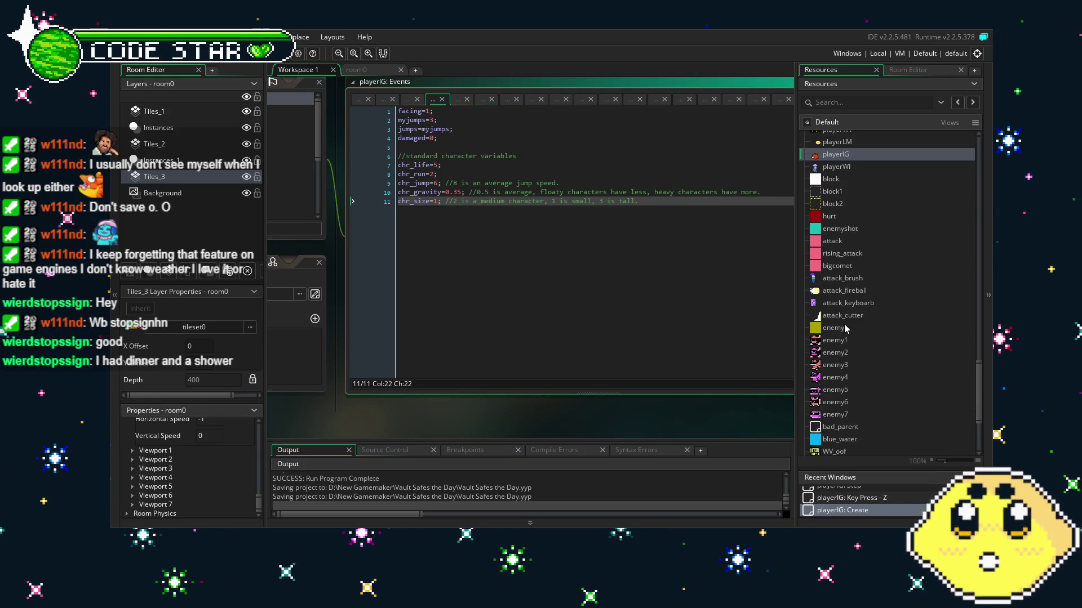
pyautogui.scroll(-2, 845, 328)
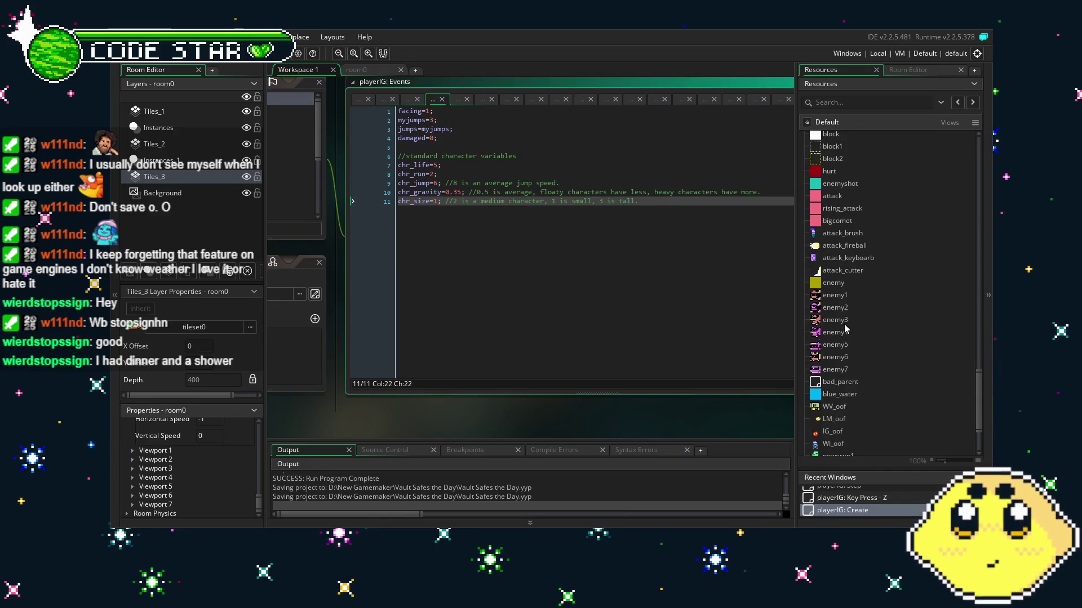
pyautogui.scroll(-3, 845, 327)
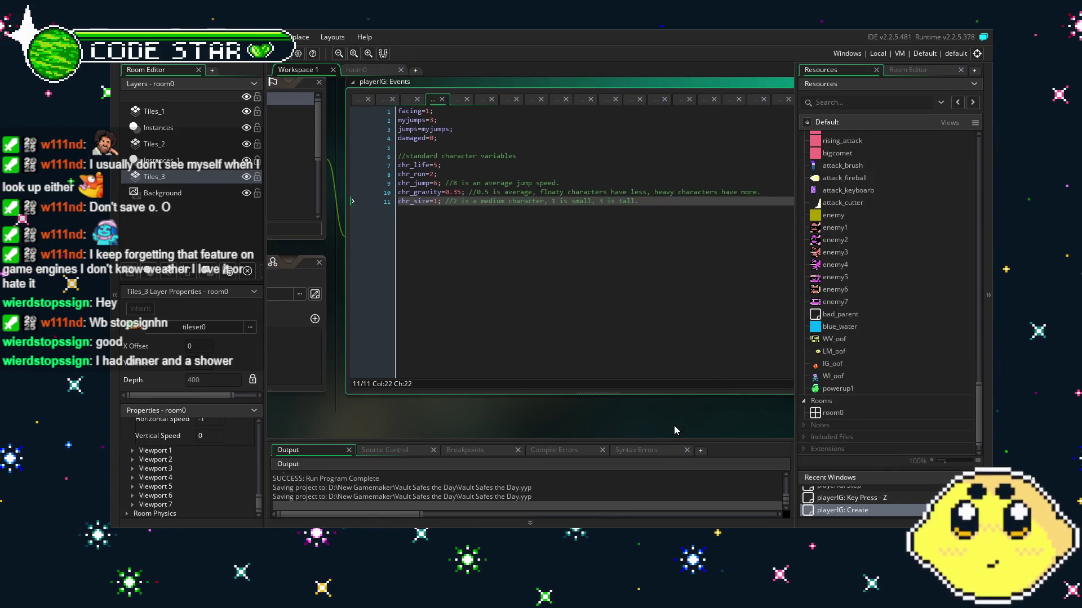
pyautogui.moveTo(674, 430); pyautogui.dragTo(612, 432)
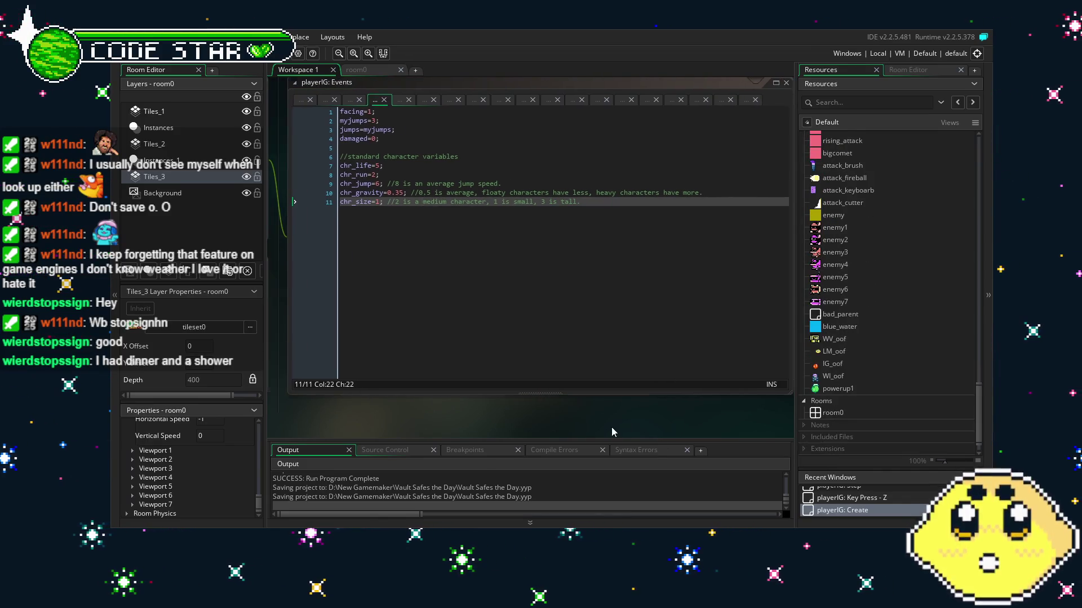
pyautogui.click(851, 391)
# Duplicate powerup1 and rename the copy to powerup2.
pyautogui.rightClick(851, 391)
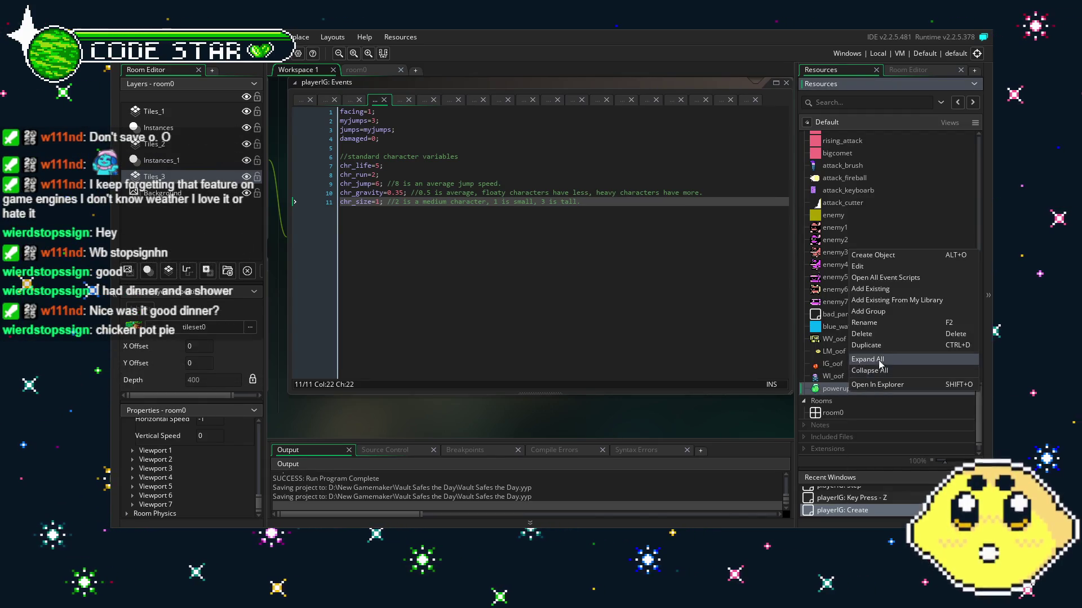
pyautogui.click(884, 351)
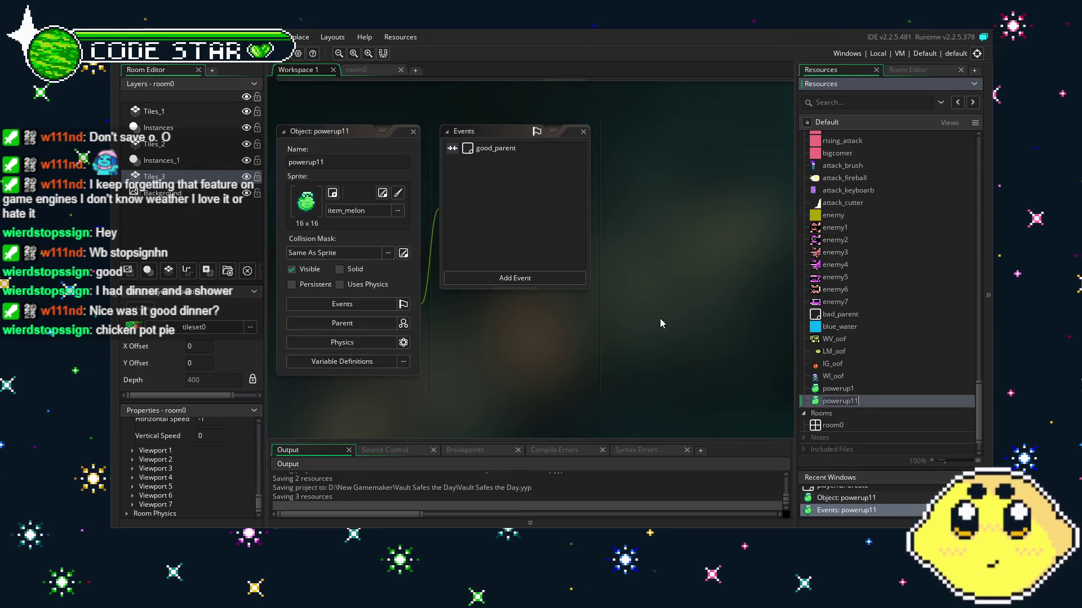
pyautogui.click(305, 168)
pyautogui.write('2')
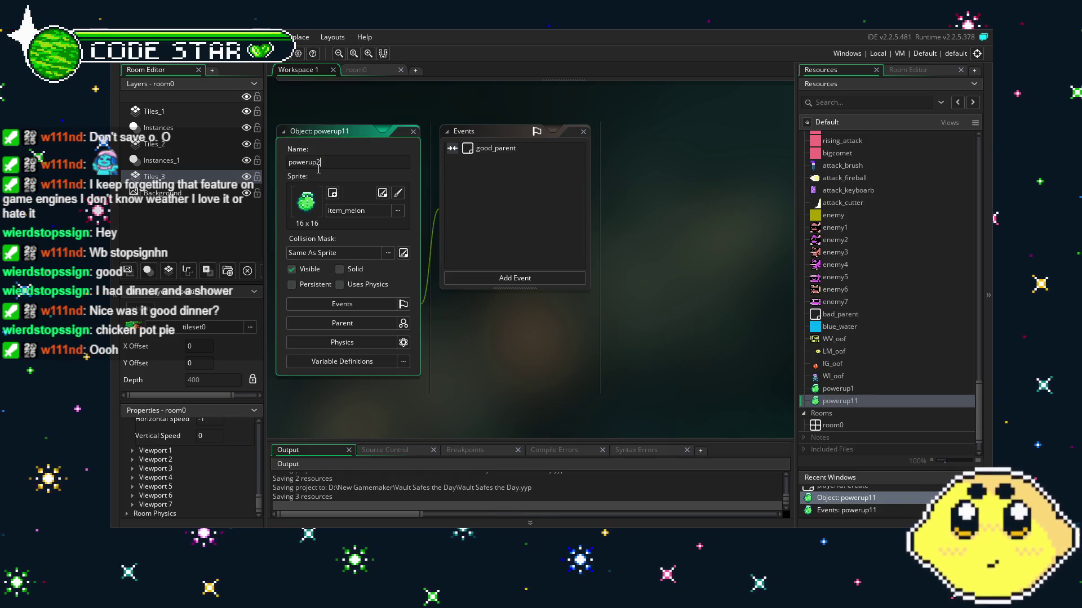
# Assign the keyboard sprite to powerup2 and open its good_parent collision code.
pyautogui.click(355, 210)
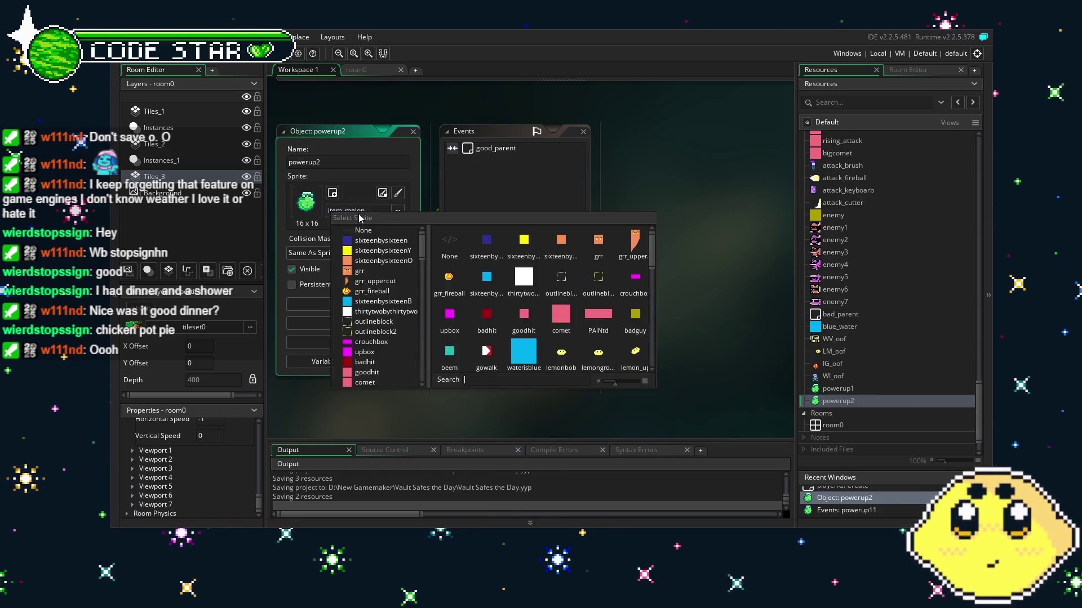
pyautogui.scroll(-5, 562, 302)
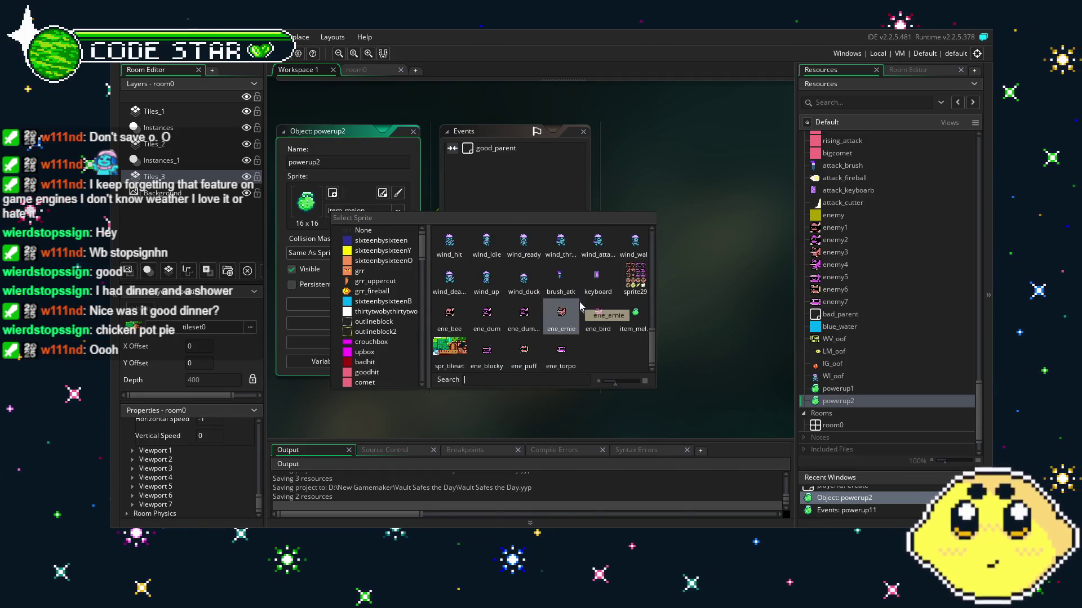
pyautogui.click(597, 276)
pyautogui.doubleClick(496, 147)
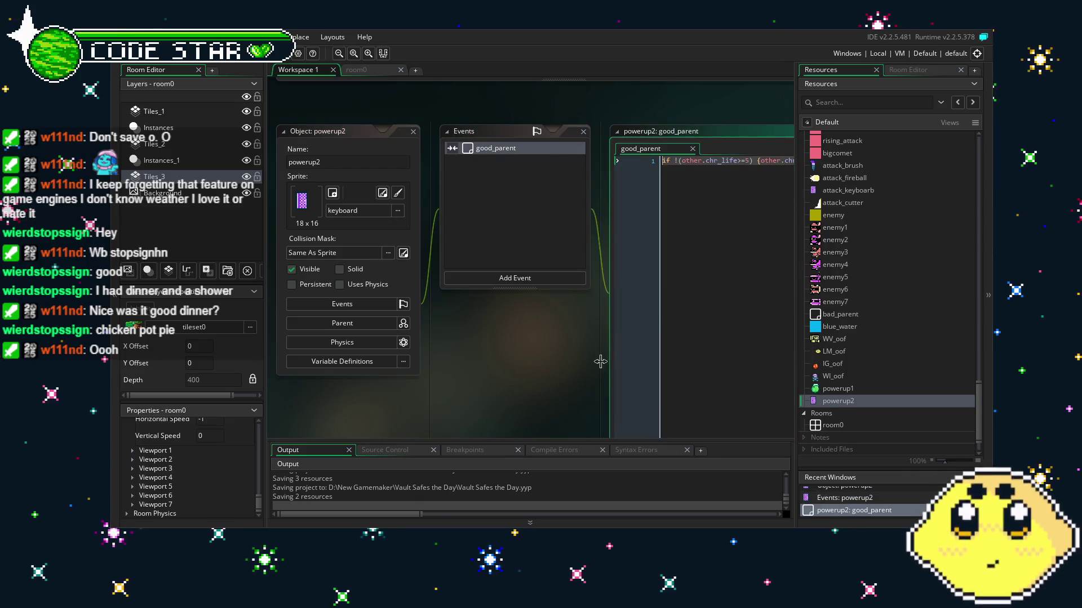
pyautogui.moveTo(600, 361); pyautogui.dragTo(420, 369)
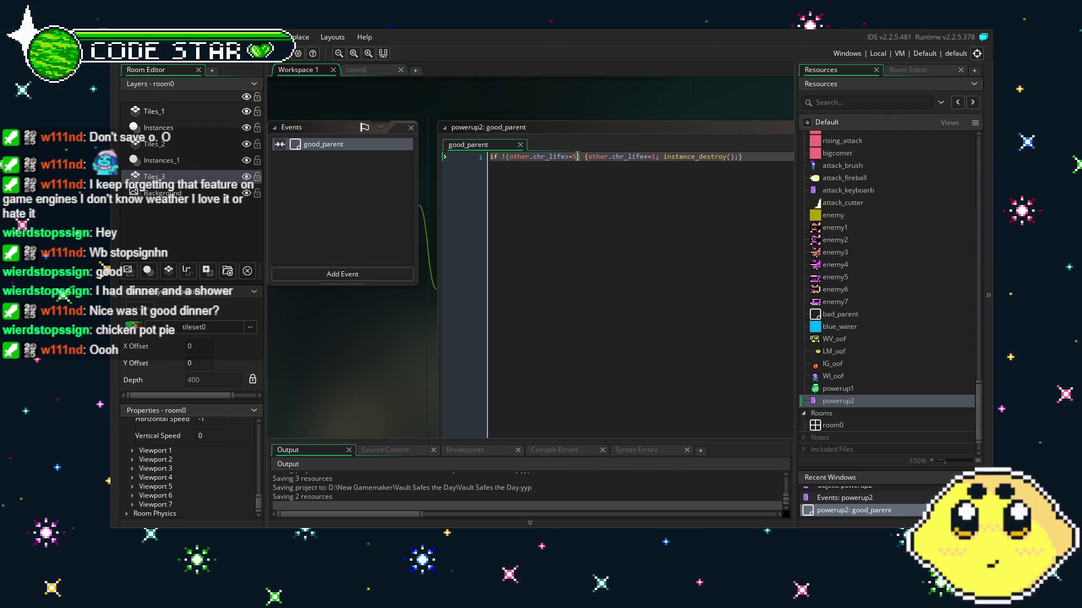
pyautogui.rightClick(325, 159)
pyautogui.click(308, 145)
pyautogui.rightClick(309, 147)
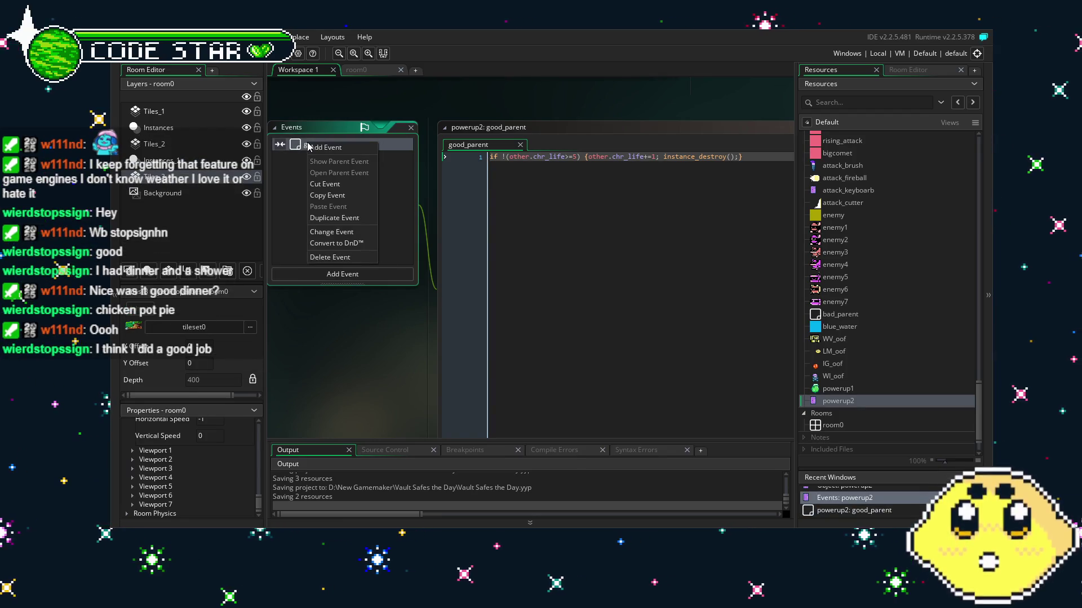
pyautogui.click(345, 234)
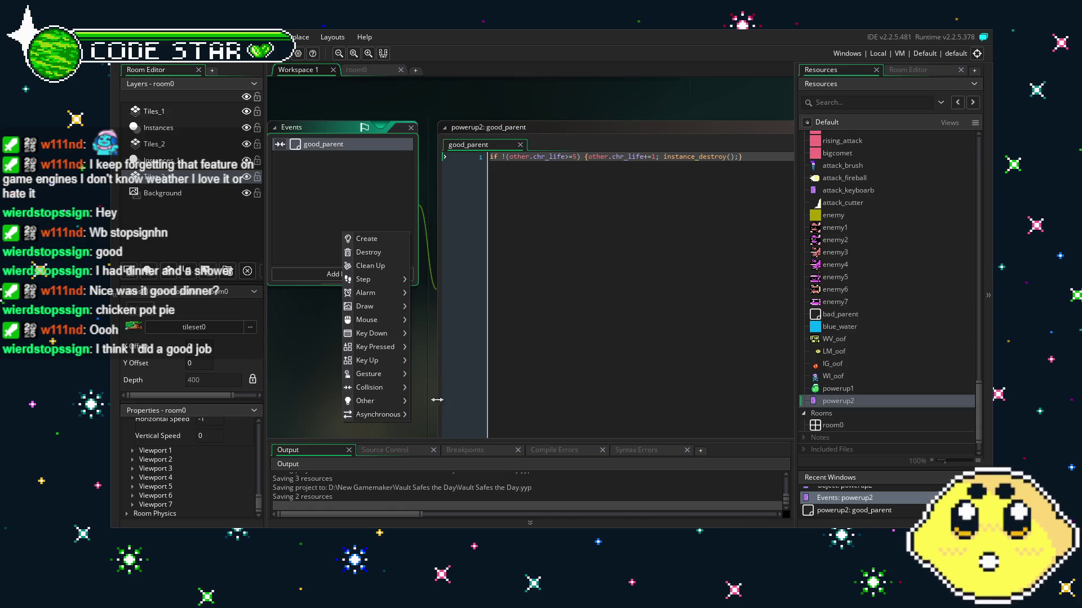
pyautogui.moveTo(374, 390)
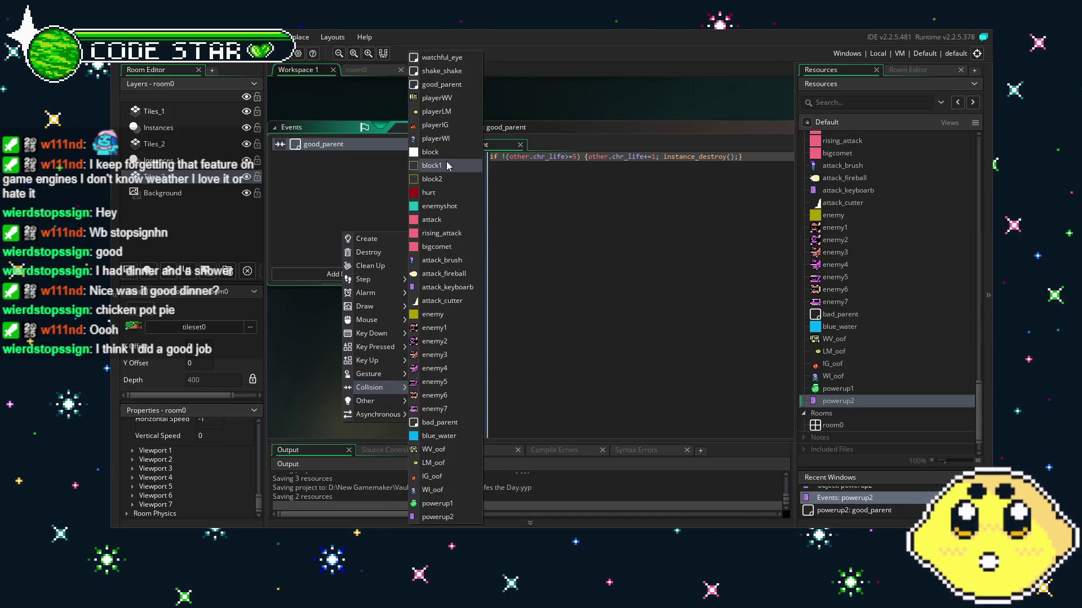
pyautogui.click(445, 138)
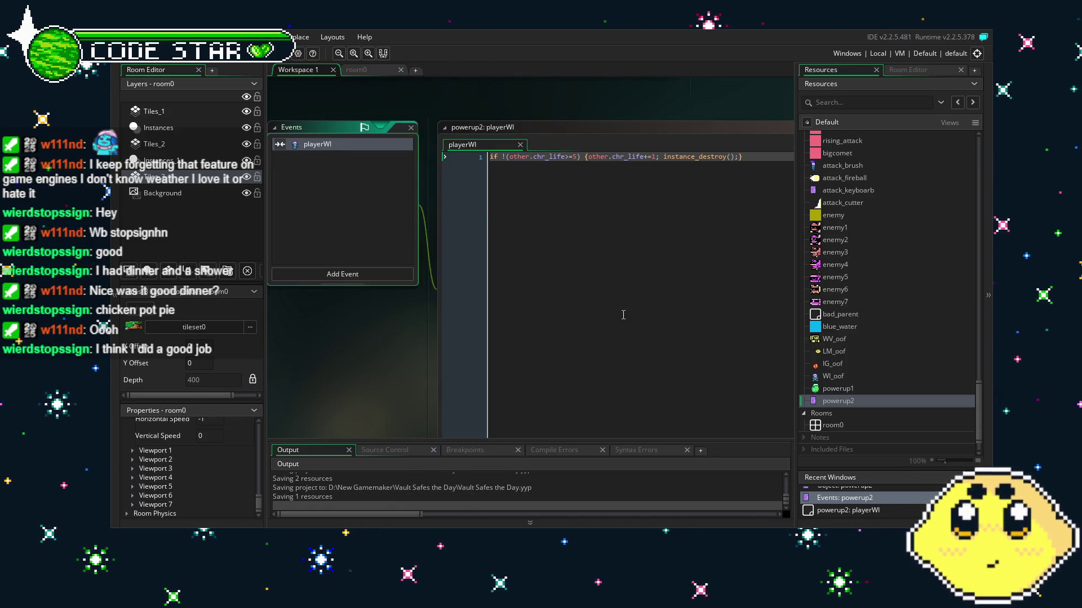
pyautogui.click(592, 315)
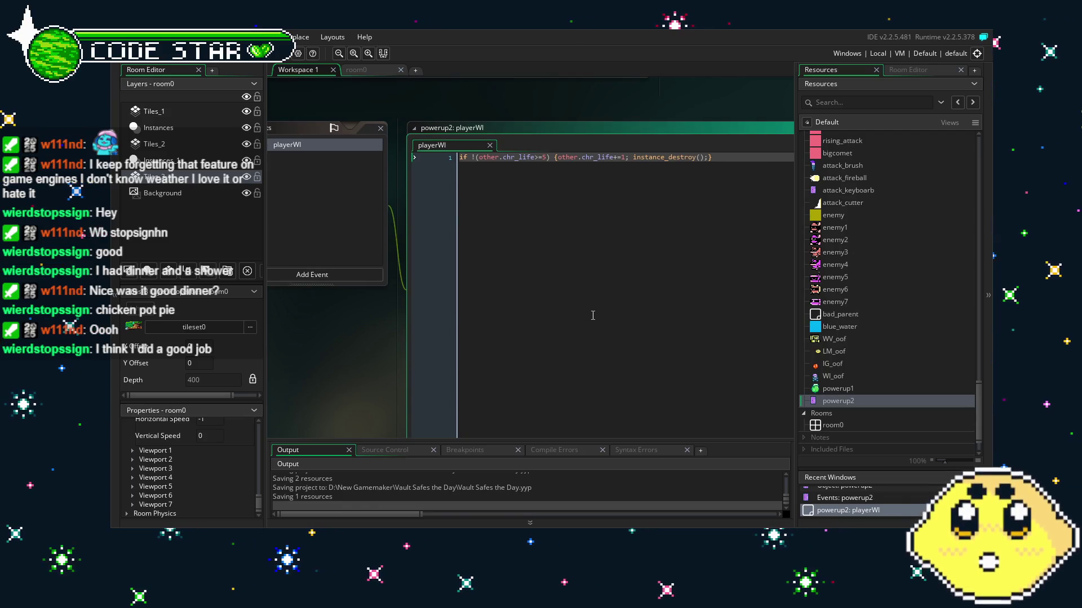
pyautogui.moveTo(593, 315); pyautogui.dragTo(546, 312)
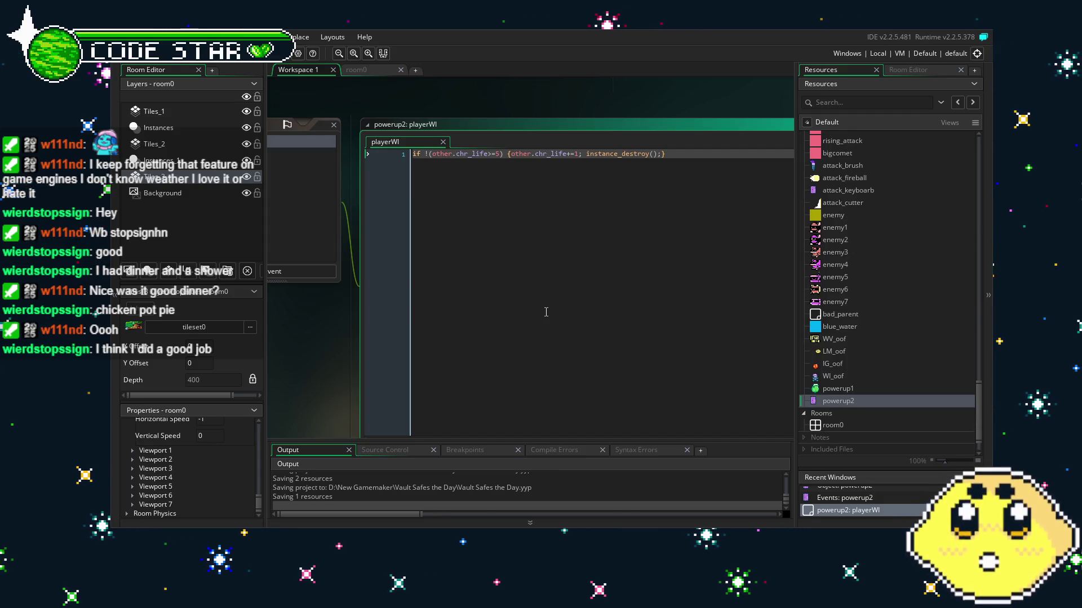
pyautogui.moveTo(475, 354); pyautogui.dragTo(500, 349)
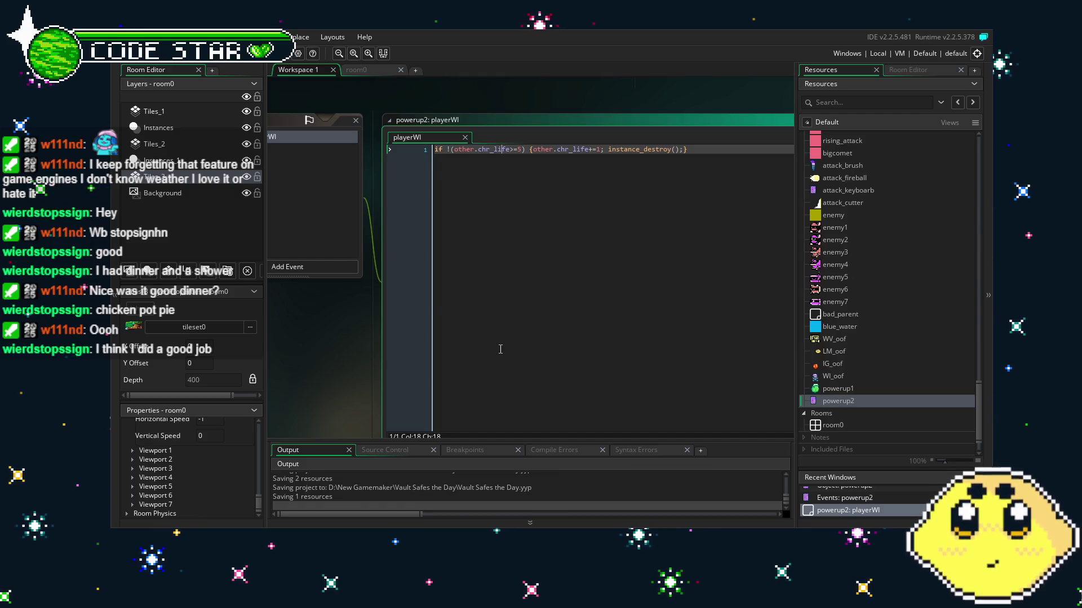
pyautogui.moveTo(470, 305)
pyautogui.mouseDown()
pyautogui.moveTo(420, 299)
pyautogui.moveTo(449, 301)
pyautogui.mouseUp()
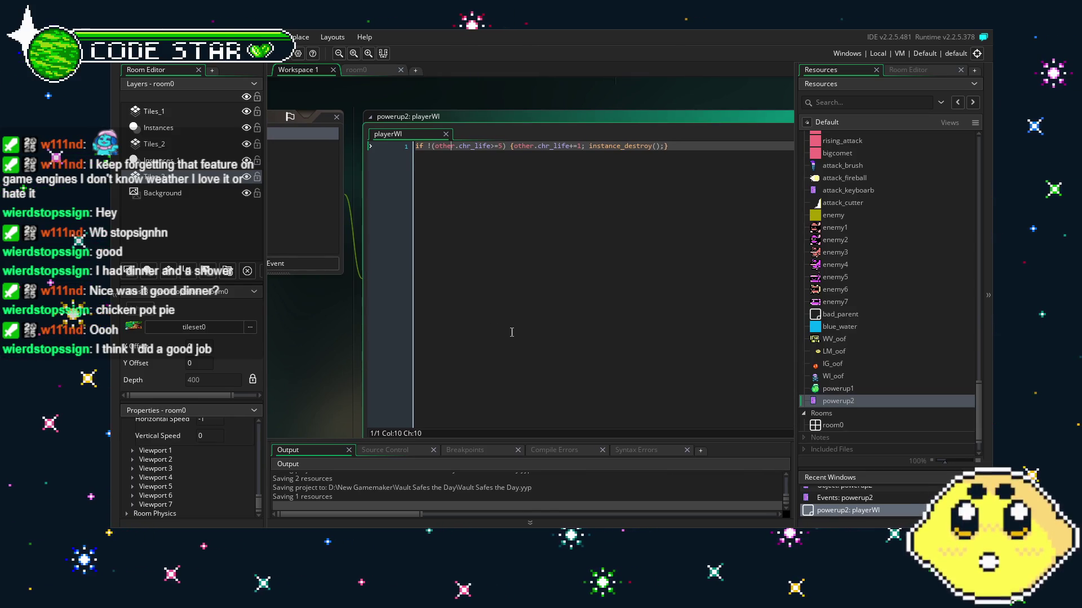
pyautogui.click(511, 146)
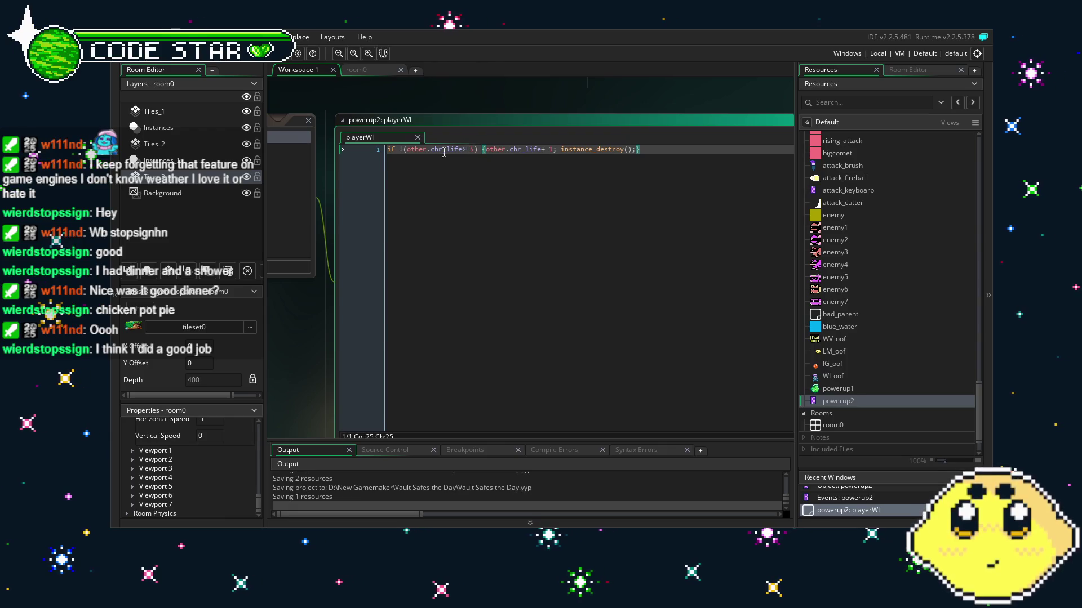
pyautogui.moveTo(447, 271); pyautogui.dragTo(702, 273)
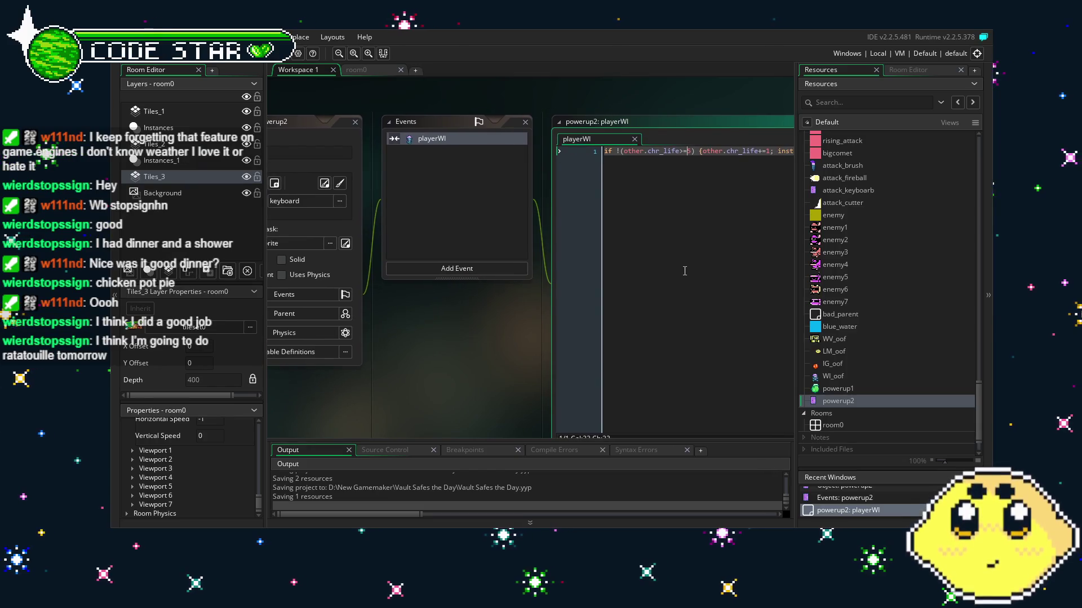
pyautogui.moveTo(676, 227)
pyautogui.mouseDown()
pyautogui.moveTo(596, 229)
pyautogui.moveTo(541, 257)
pyautogui.mouseUp()
pyautogui.press('Left')
pyautogui.press('Left')
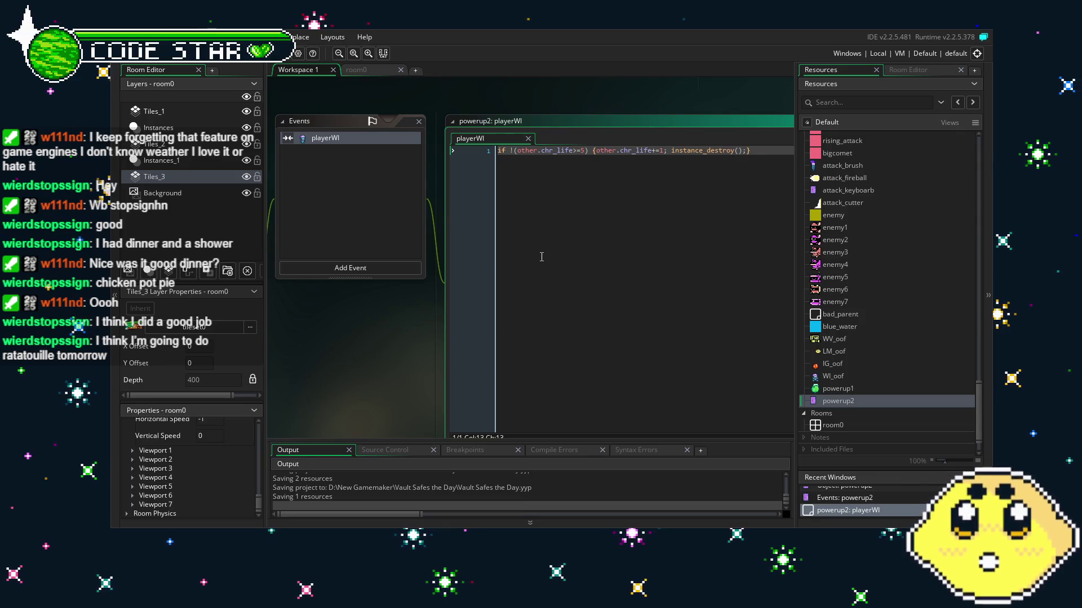
pyautogui.press('Left')
pyautogui.press('Left')
pyautogui.press('Left')
pyautogui.moveTo(505, 255); pyautogui.dragTo(452, 253)
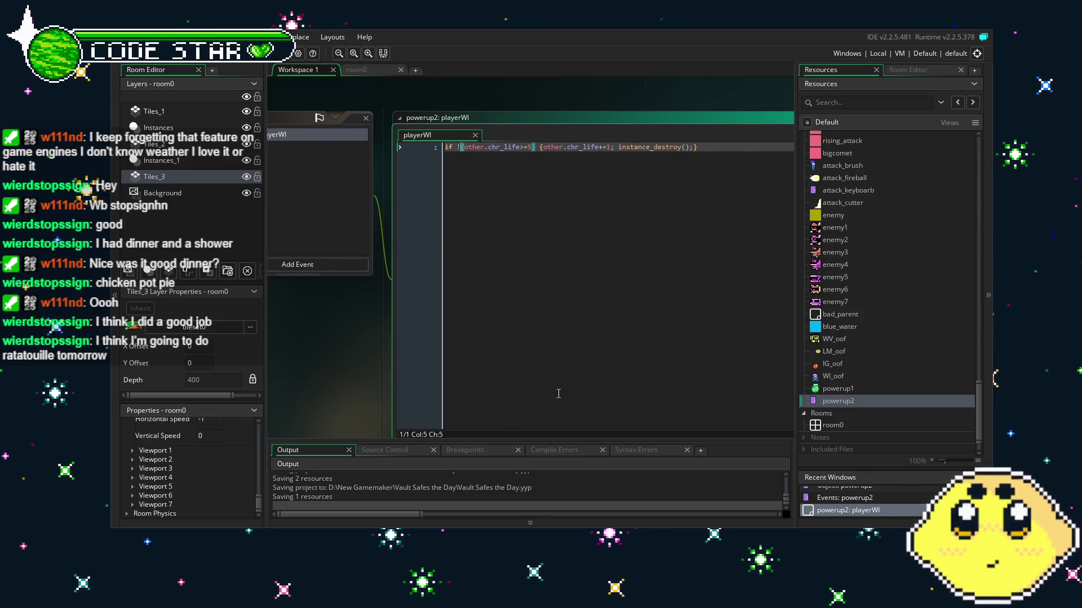
pyautogui.press('Right')
pyautogui.press('Right')
pyautogui.press('Right')
pyautogui.moveTo(524, 350); pyautogui.dragTo(515, 359)
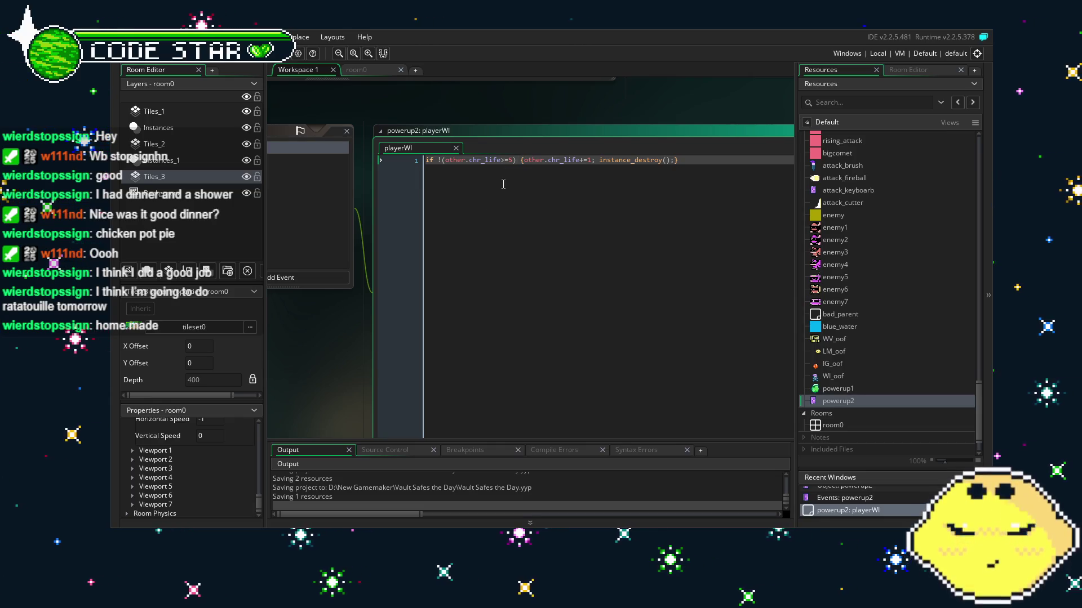
pyautogui.click(502, 160)
pyautogui.click(455, 160)
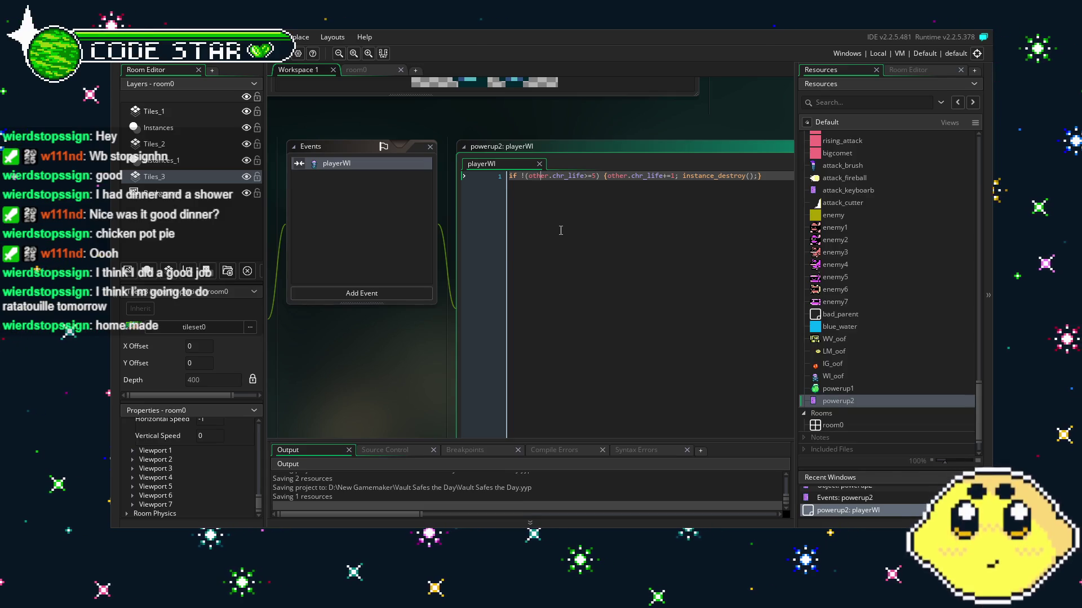
pyautogui.moveTo(589, 176); pyautogui.dragTo(528, 186)
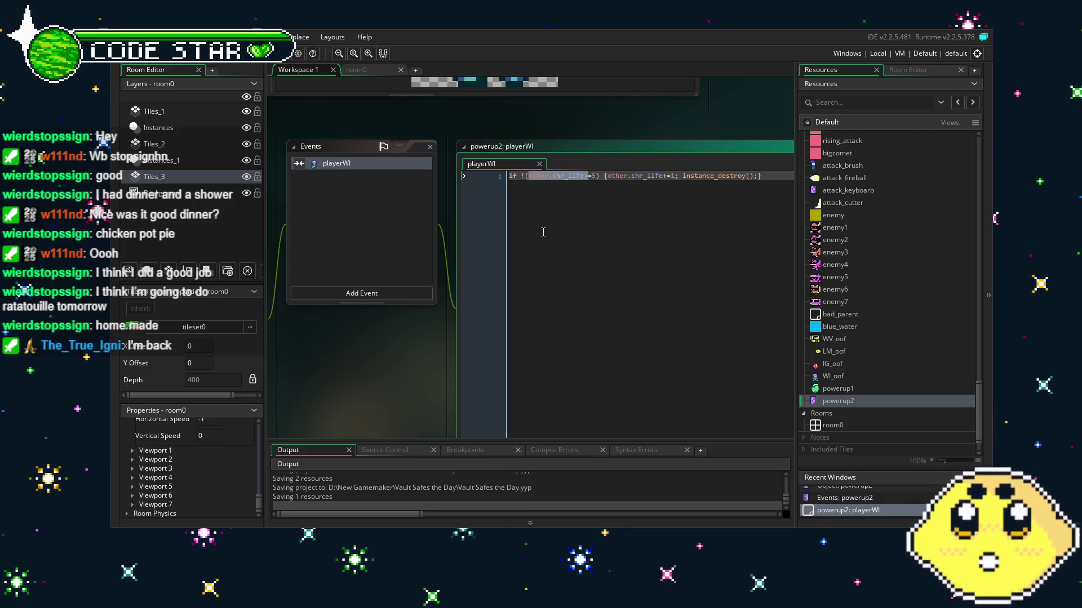
pyautogui.click(502, 191)
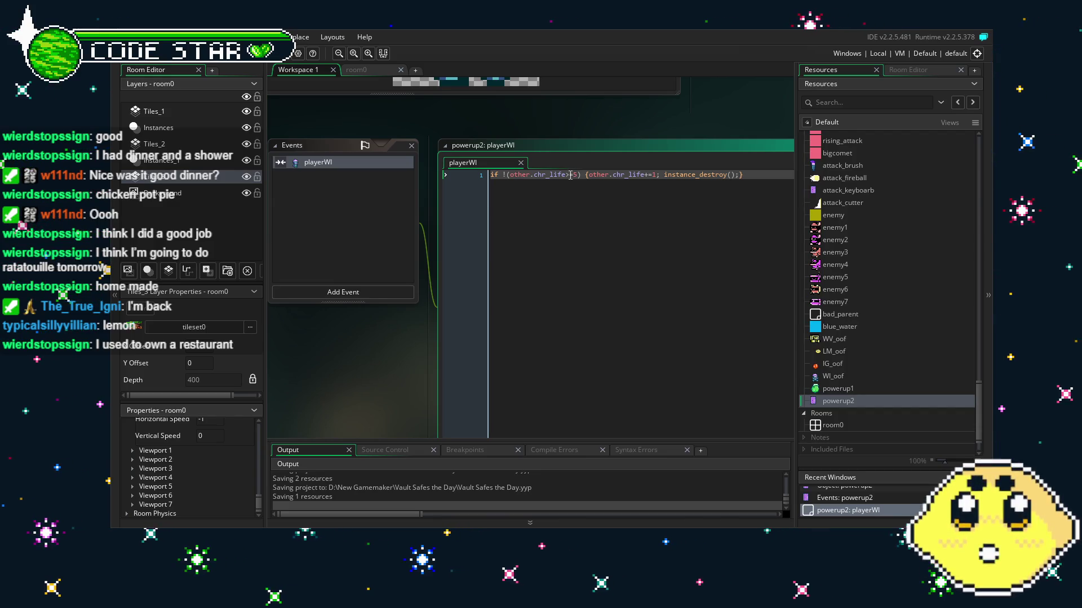
pyautogui.moveTo(565, 214); pyautogui.dragTo(537, 203)
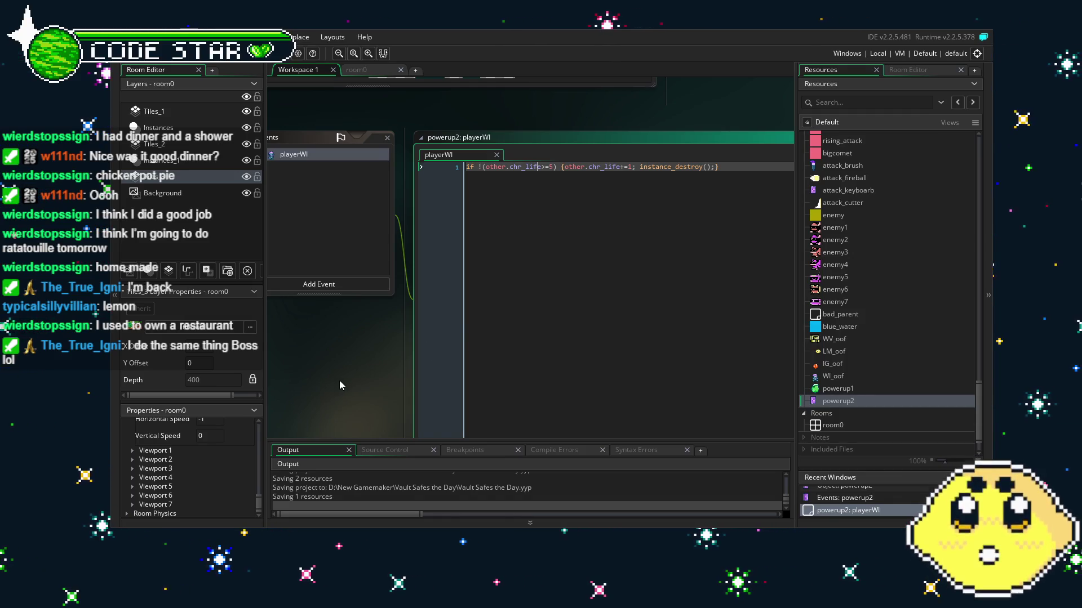
pyautogui.moveTo(339, 380); pyautogui.dragTo(375, 376)
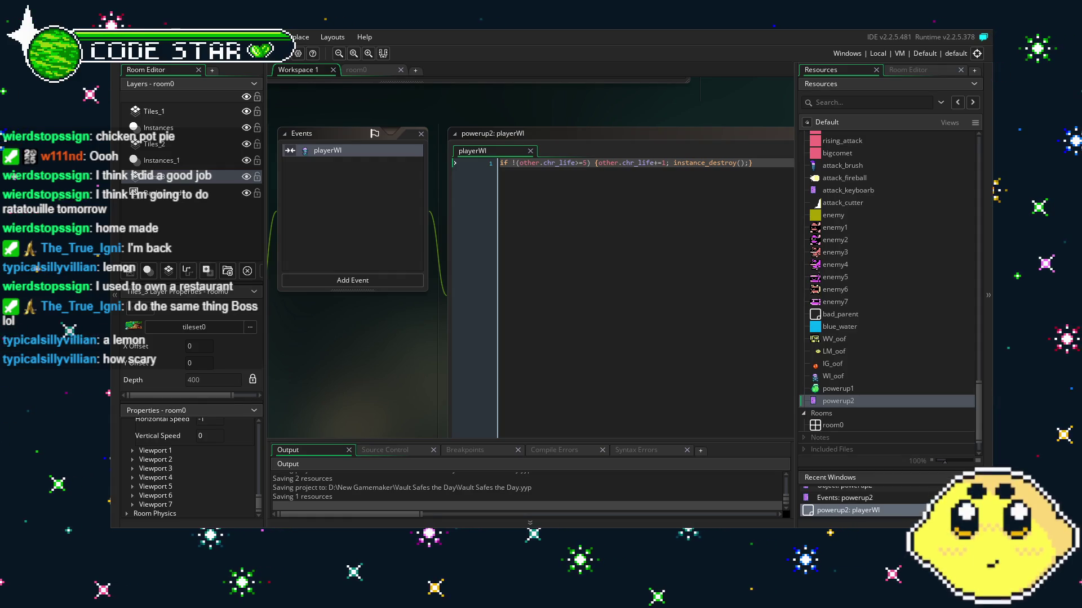
pyautogui.scroll(1, 374, 375)
pyautogui.moveTo(374, 375)
pyautogui.mouseDown()
pyautogui.moveTo(692, 316)
pyautogui.moveTo(415, 351)
pyautogui.mouseUp()
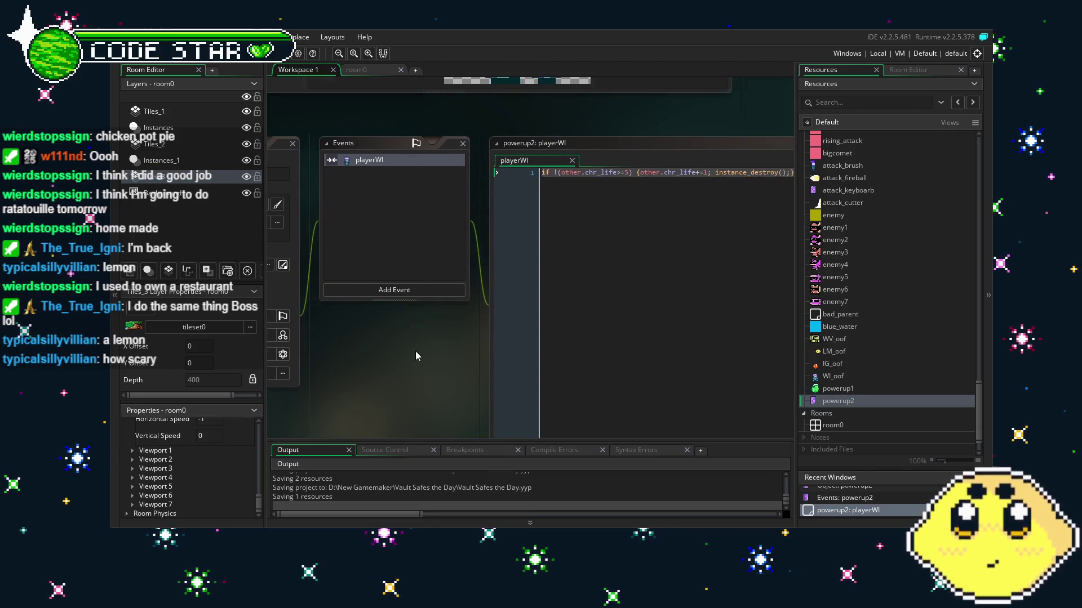
pyautogui.moveTo(611, 220); pyautogui.dragTo(535, 225)
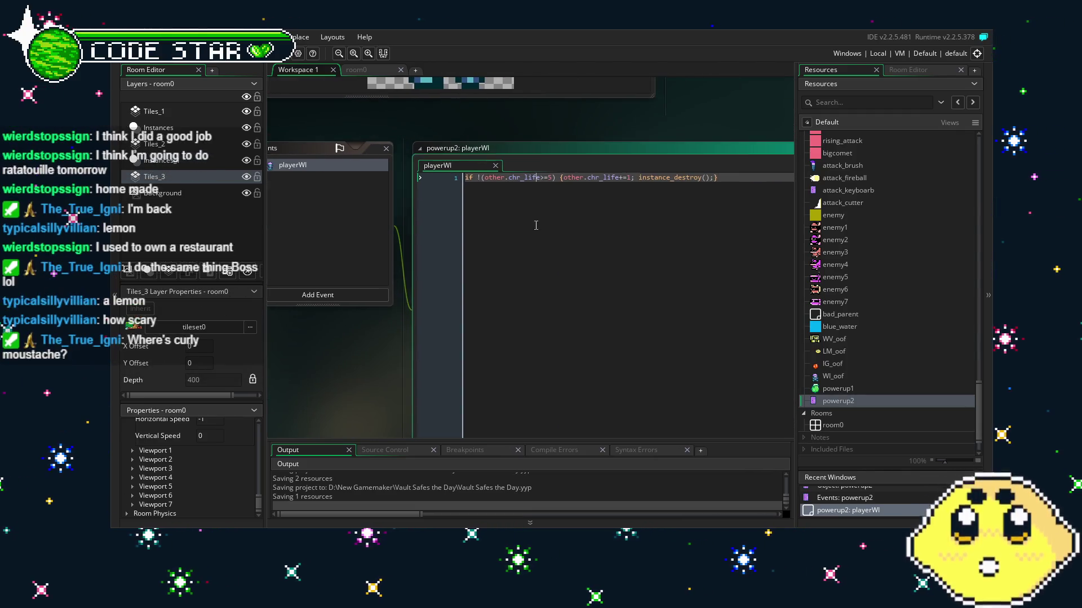
# Change the condition's threshold from 5 to 111.
pyautogui.doubleClick(549, 177)
pyautogui.write('5')
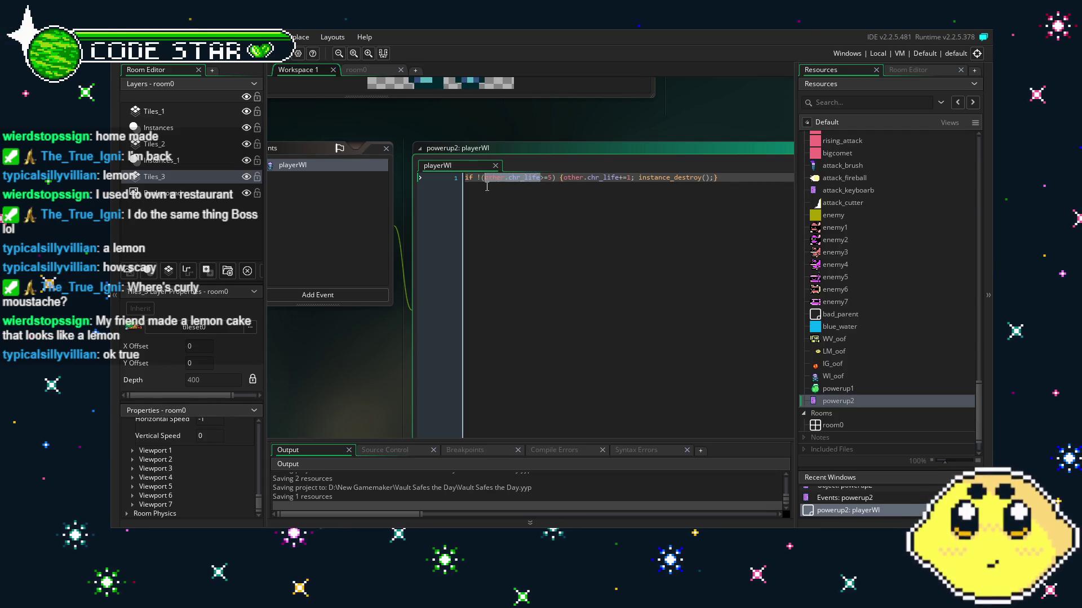
pyautogui.click(527, 215)
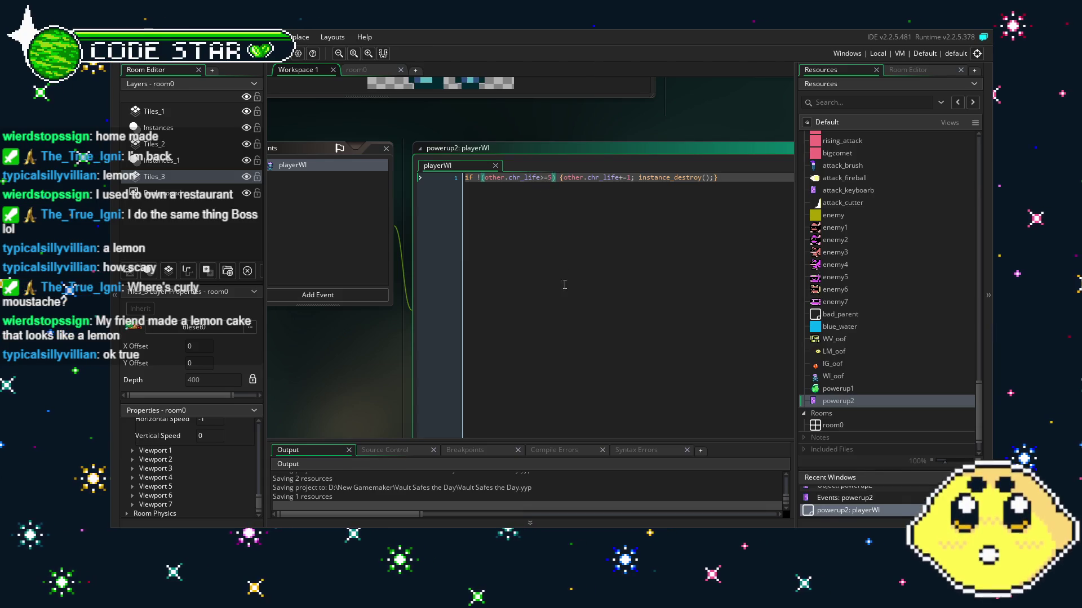
pyautogui.press('BackSpace')
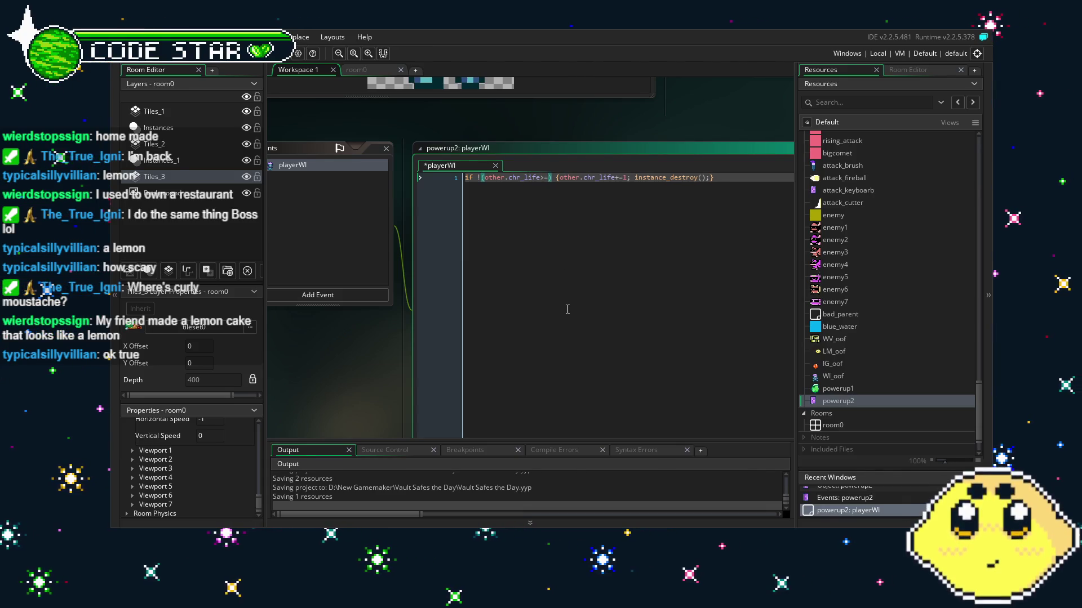
pyautogui.write('111')
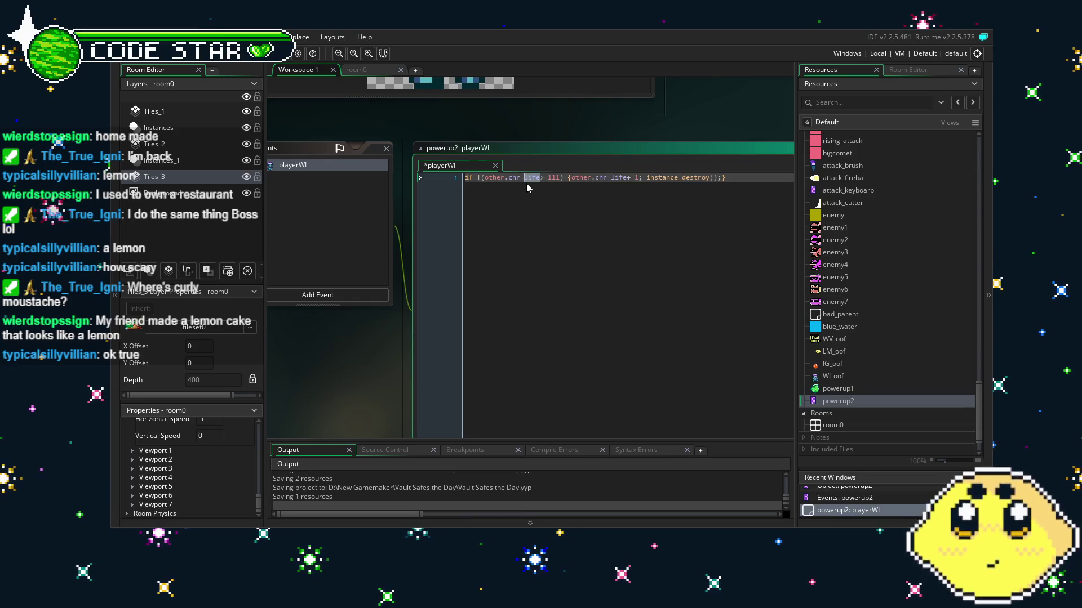
# Start renaming chr_life to chr_boards and save the collision code.
pyautogui.write('hp')
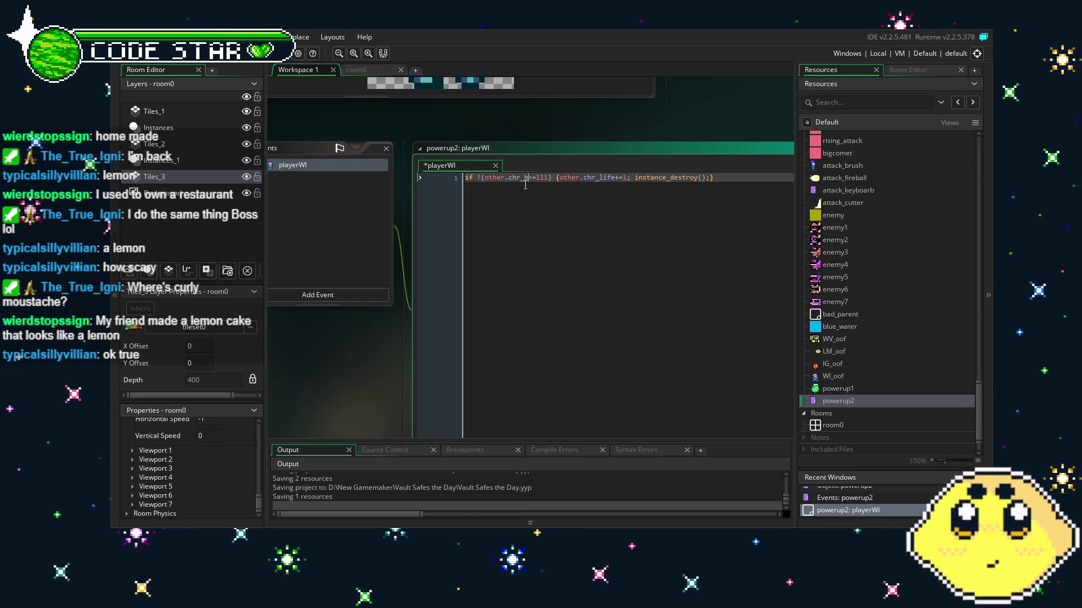
pyautogui.write('ds')
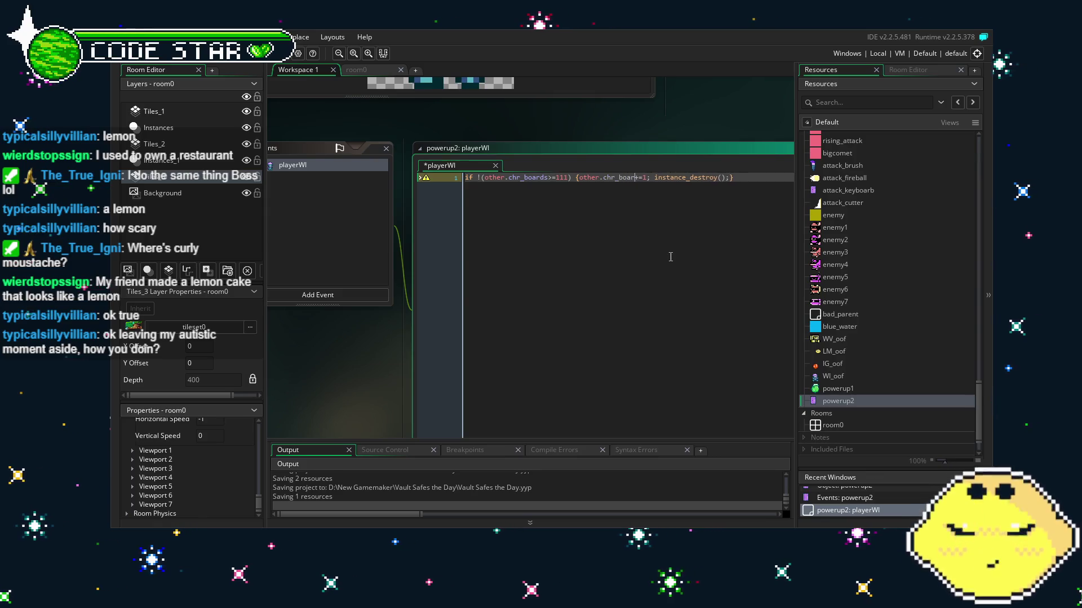
pyautogui.hotkey('ctrl', 's')
pyautogui.moveTo(542, 262); pyautogui.dragTo(452, 265)
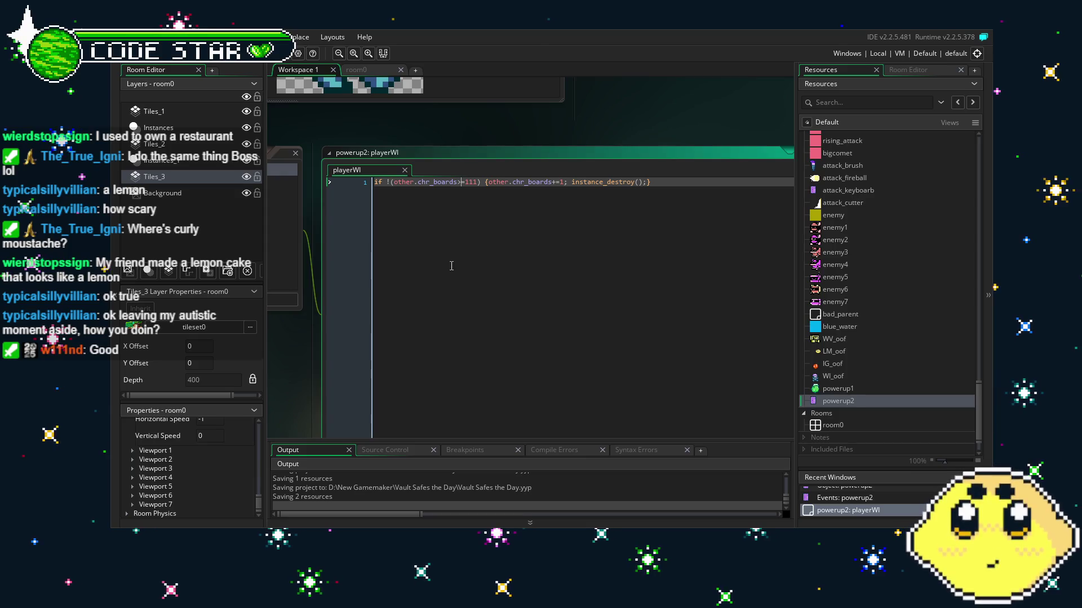
# Scroll down to review the finished other.chr_boards+=1 increment code.
pyautogui.scroll(-1, 452, 266)
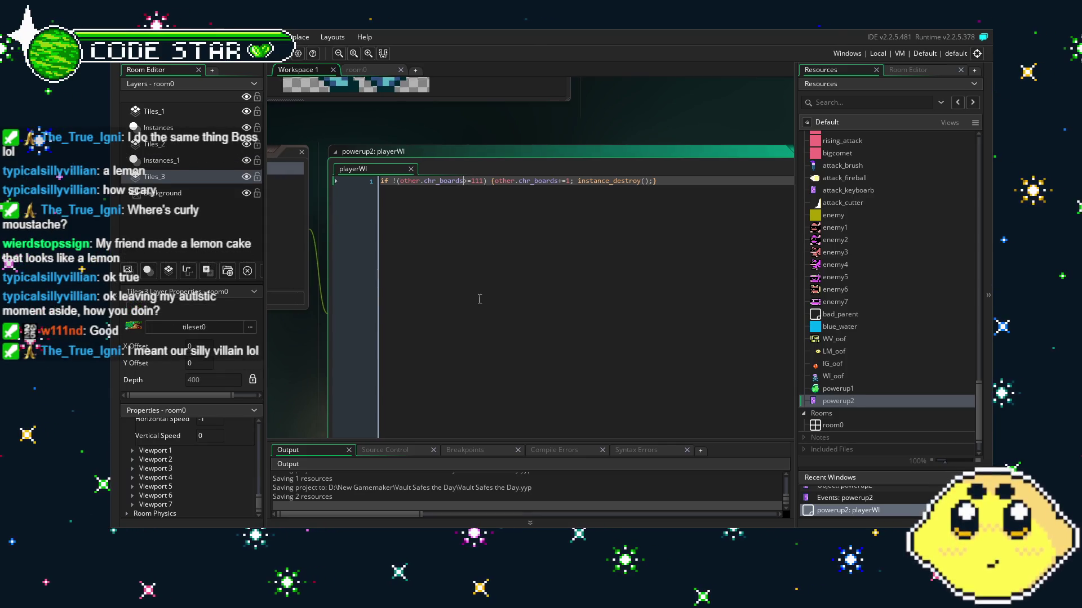
pyautogui.scroll(-1, 470, 284)
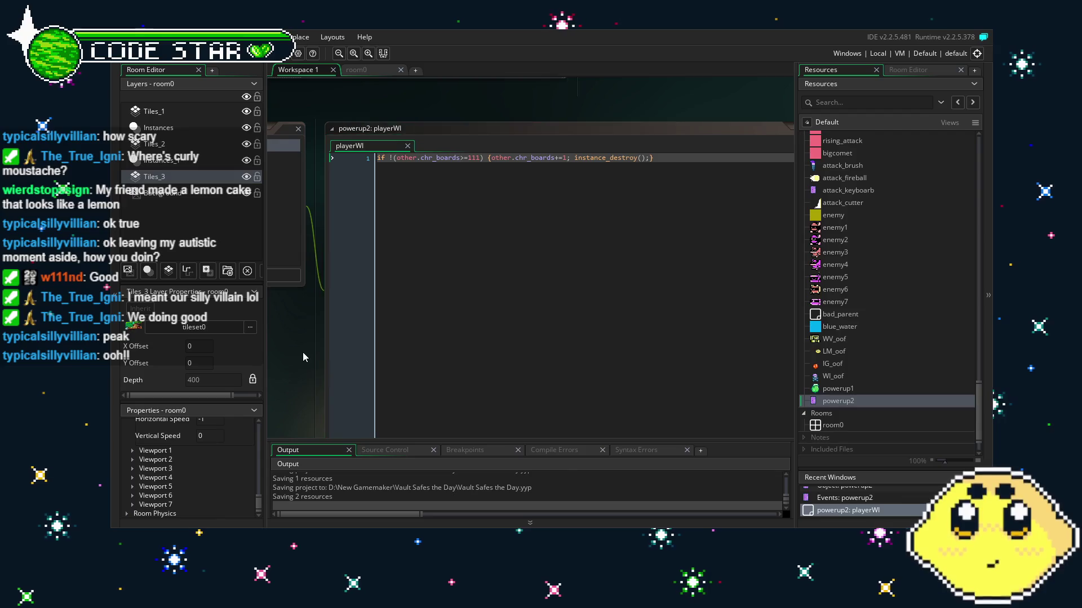
pyautogui.moveTo(302, 353); pyautogui.dragTo(401, 337)
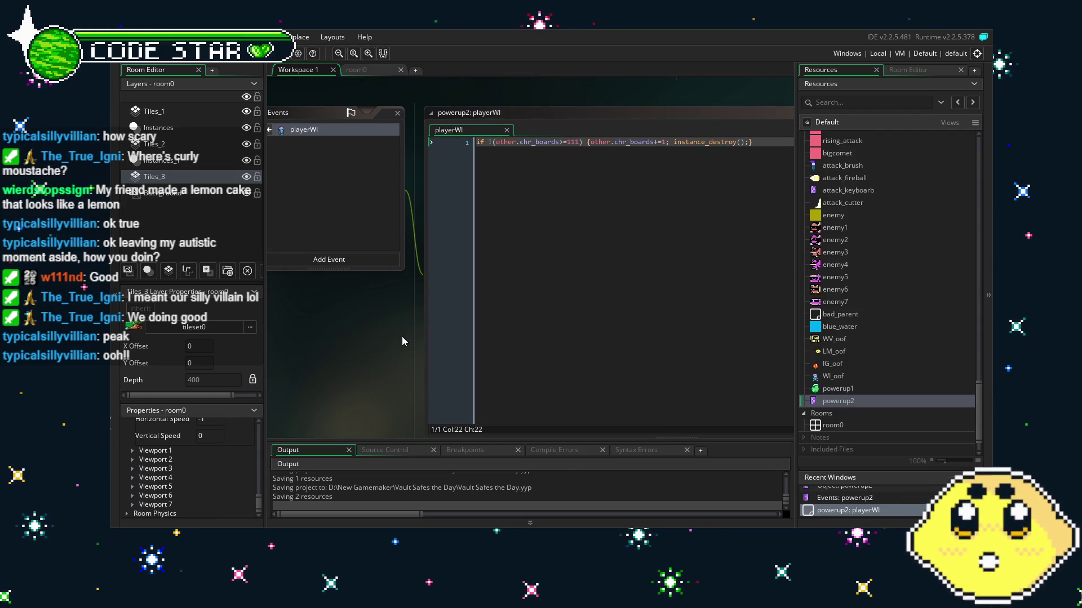
pyautogui.moveTo(405, 375); pyautogui.dragTo(443, 372)
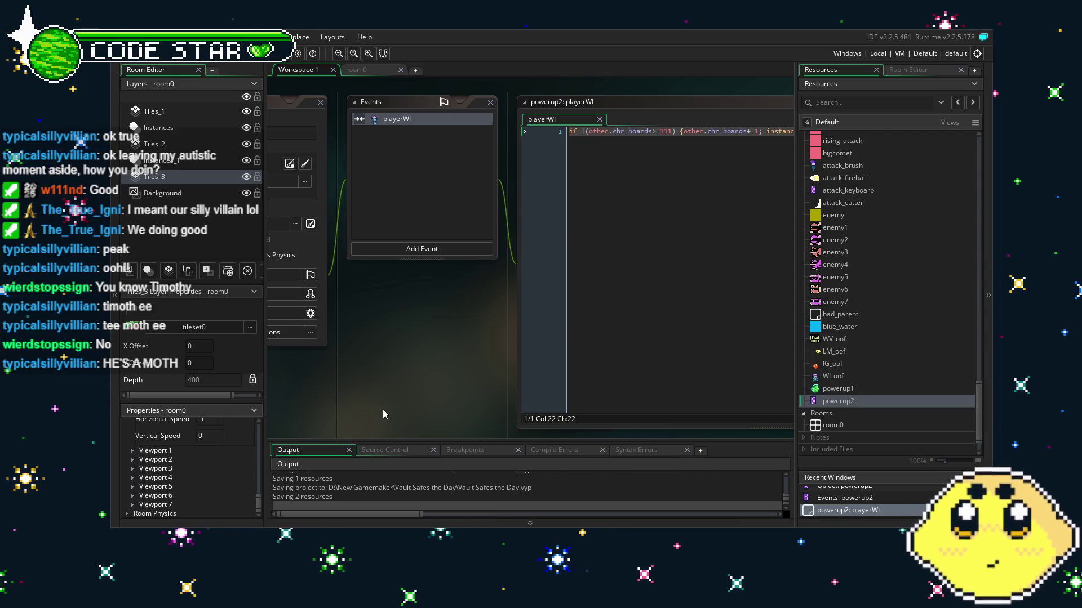
pyautogui.moveTo(383, 408); pyautogui.dragTo(451, 377)
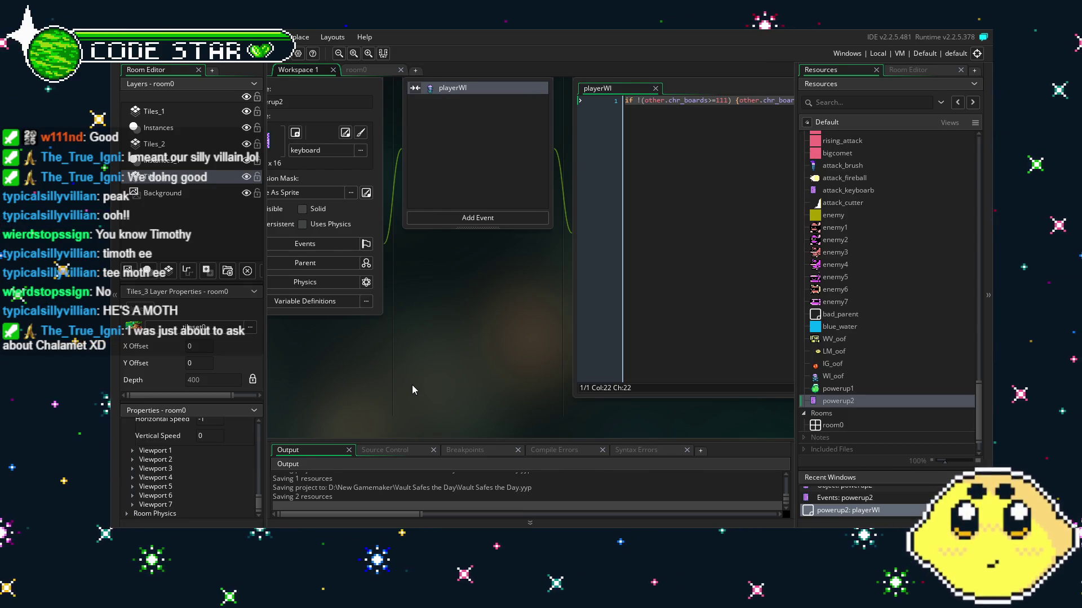
pyautogui.moveTo(412, 385)
pyautogui.mouseDown()
pyautogui.moveTo(468, 379)
pyautogui.moveTo(432, 403)
pyautogui.mouseUp()
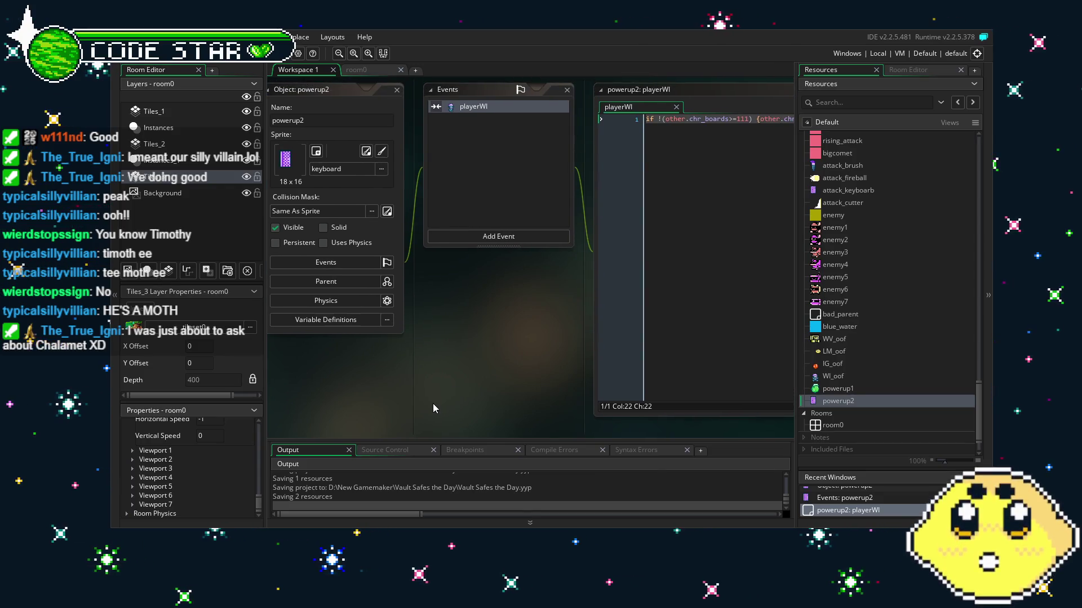